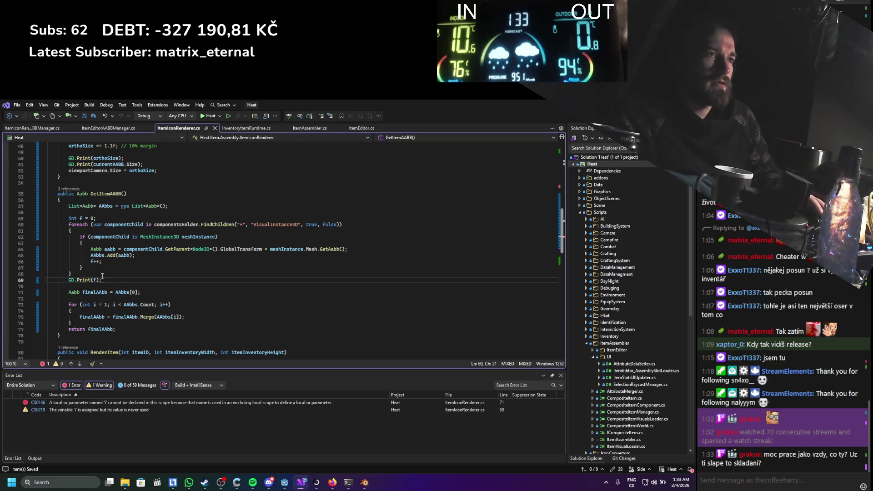
Build the Heat .NET project and launch the game in its debug window with the inventory open
key(alt+Tab)
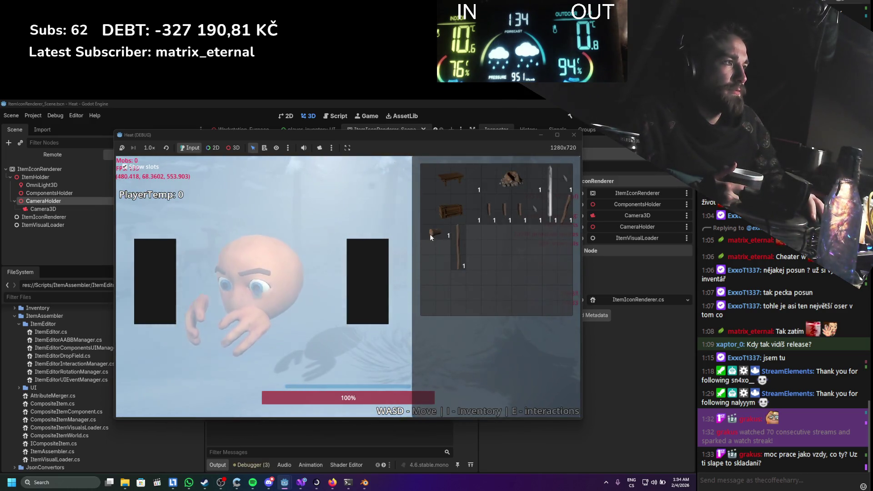
Open an inventory item in the item editor and bring in stick and stone parts
right_click(452, 232)
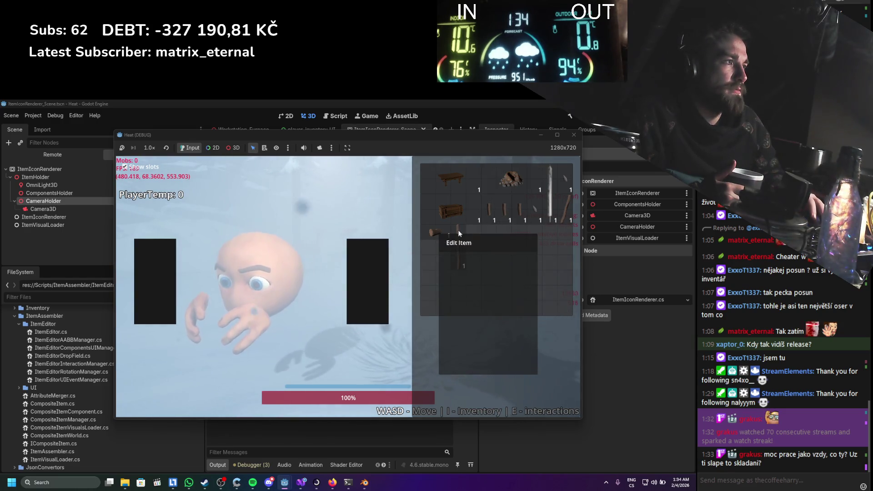
click(468, 243)
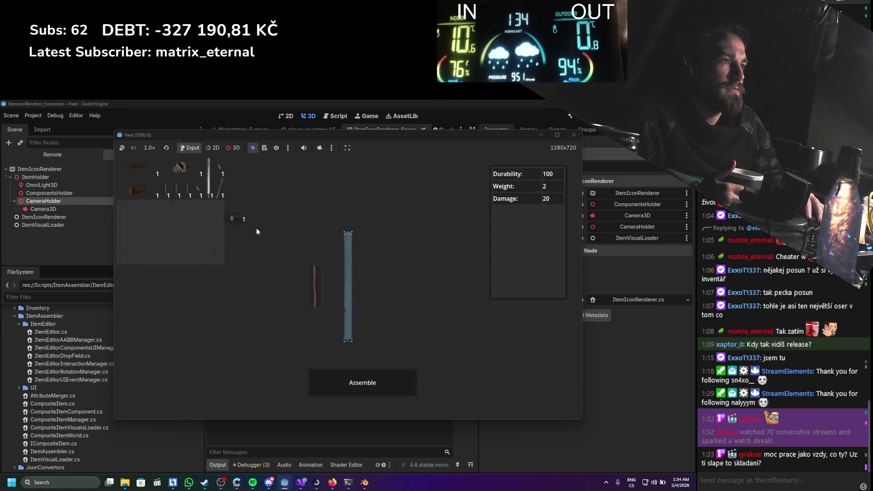
click(369, 386)
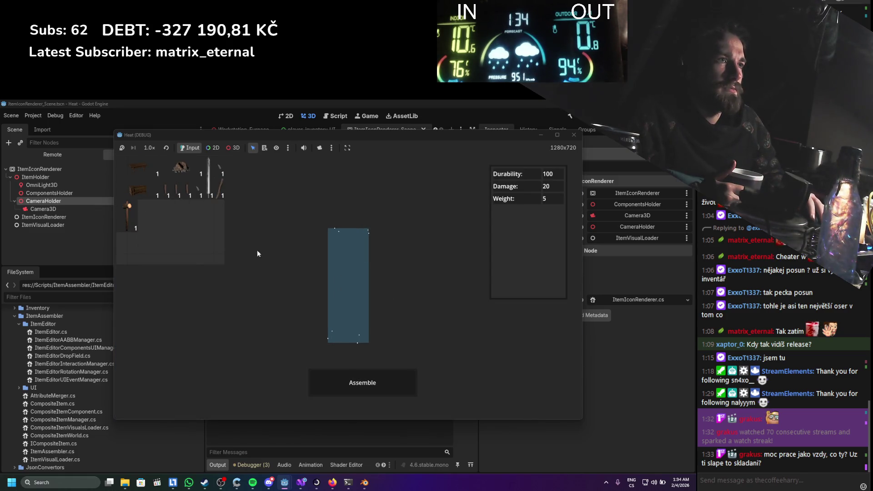
click(193, 197)
click(192, 199)
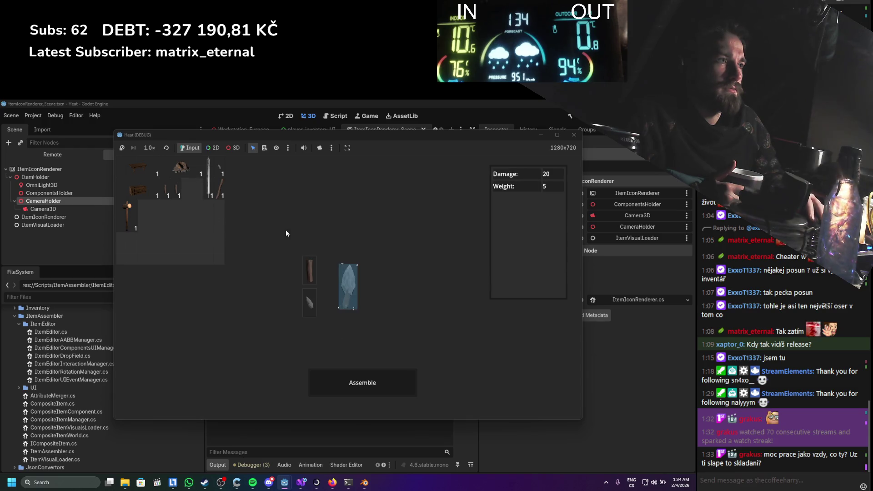
Add a stick and a stone to the assembly, assemble the item, then restart the game
mouse_move(303, 134)
mouse_down()
mouse_move(474, 410)
mouse_move(449, 205)
mouse_move(463, 170)
mouse_up()
click(333, 223)
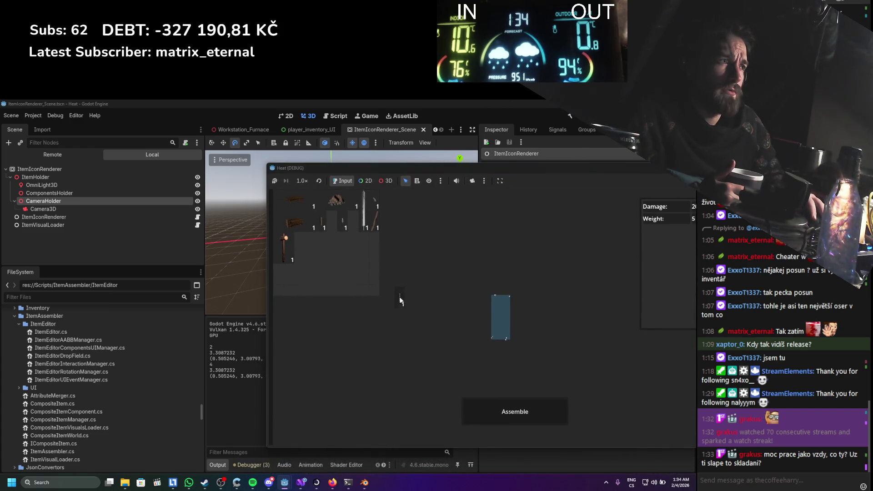
click(379, 202)
click(514, 413)
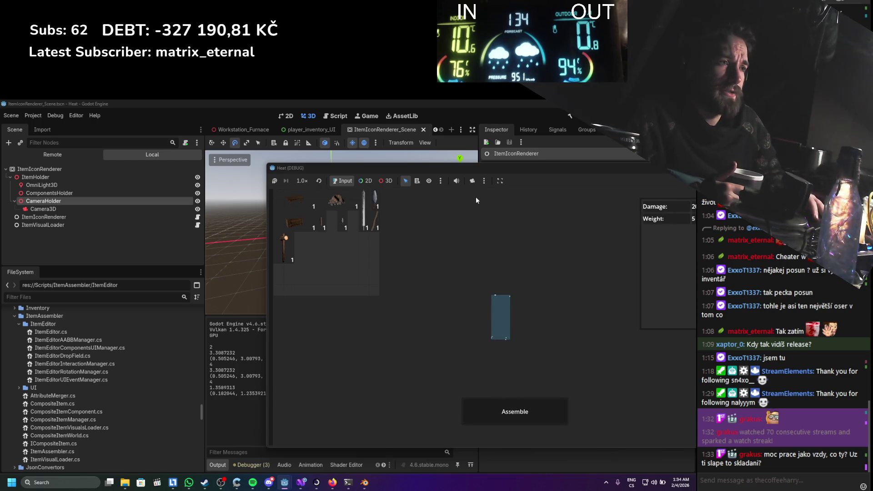
key(alt+F4)
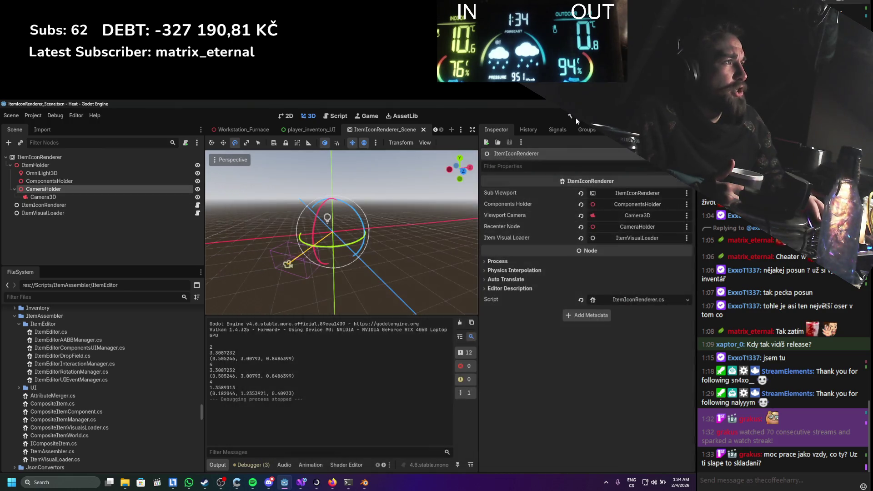
click(576, 120)
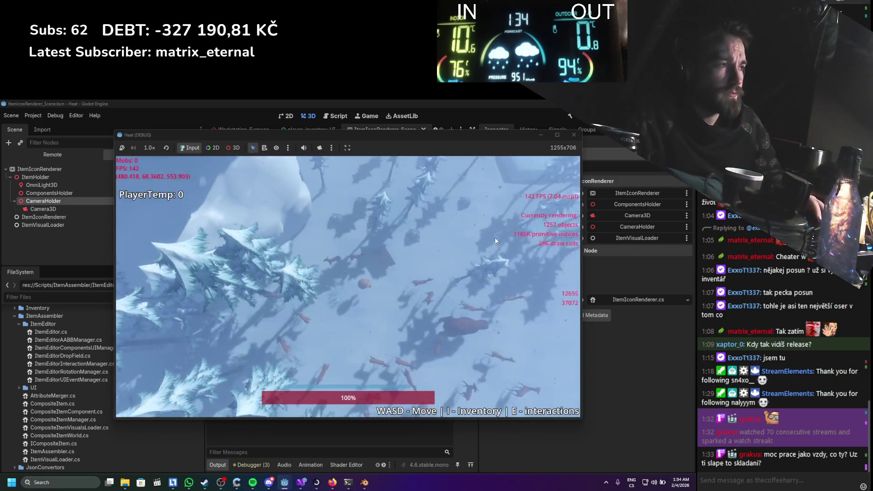
Attach a handle and a stick onto the crossbar part, rotate it 90 degrees, then close the game
key(i)
click(525, 221)
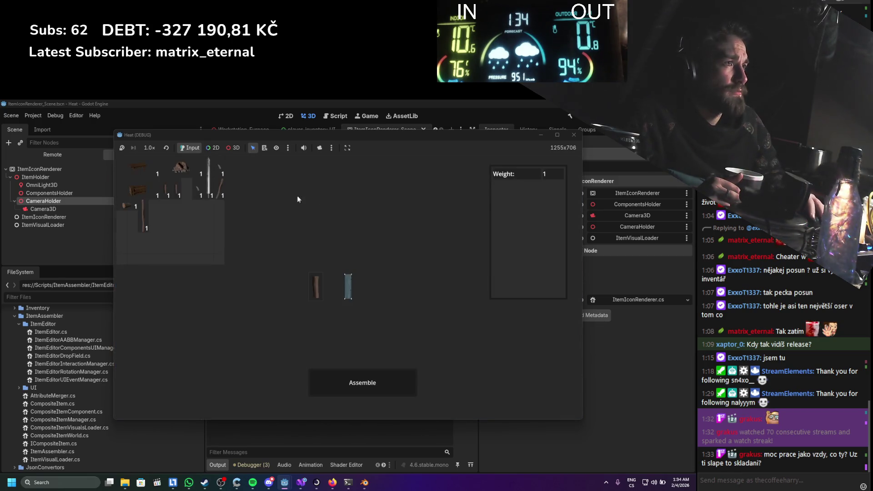
mouse_move(194, 196)
mouse_down()
mouse_move(296, 237)
mouse_move(348, 286)
mouse_up()
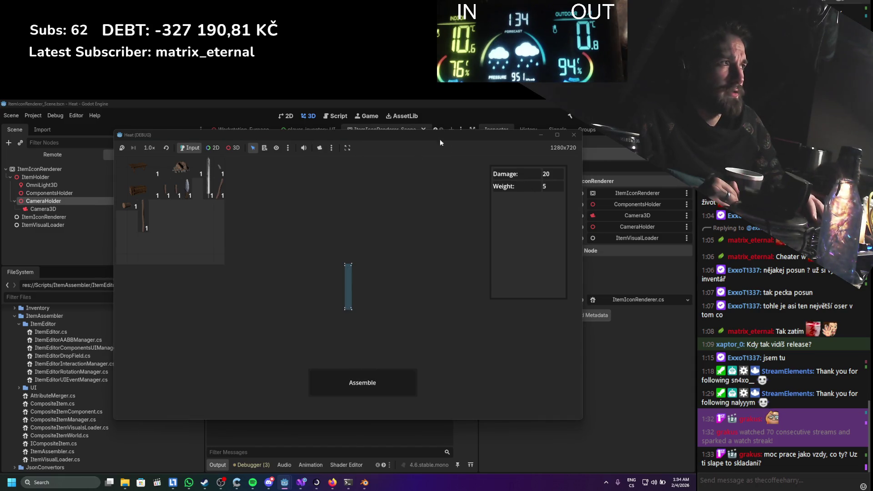
mouse_move(474, 136)
mouse_down()
mouse_move(575, 181)
mouse_move(542, 174)
mouse_up()
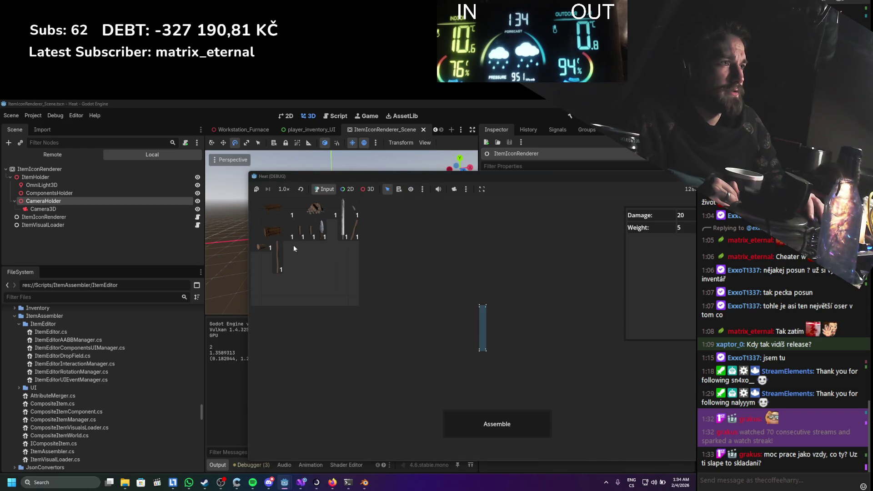
mouse_move(276, 256)
mouse_down()
mouse_move(400, 291)
mouse_move(392, 273)
mouse_up()
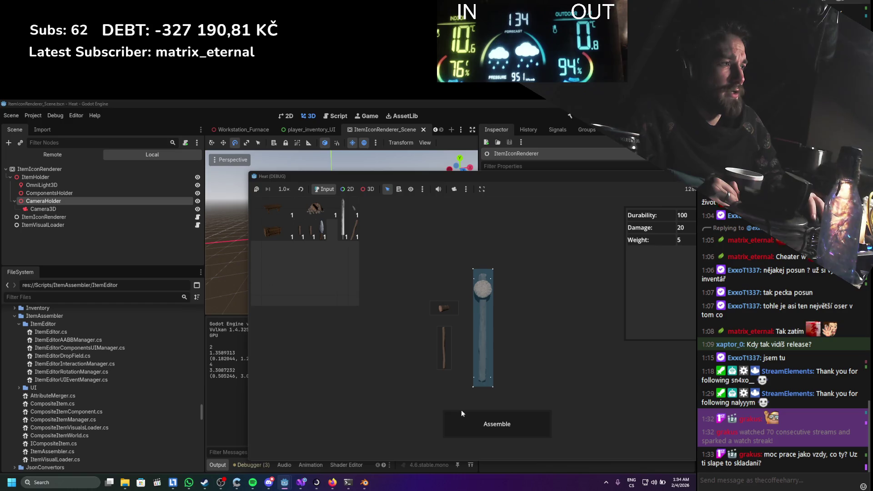
key(r)
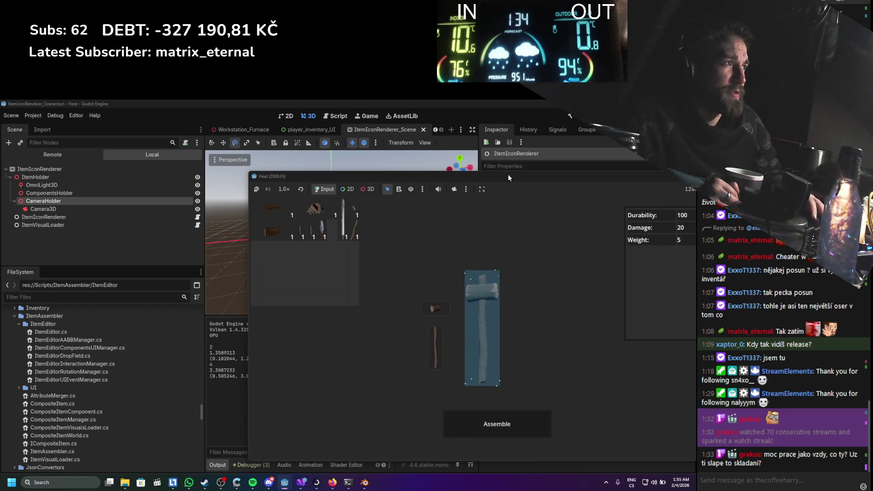
key(alt+F4)
click(310, 482)
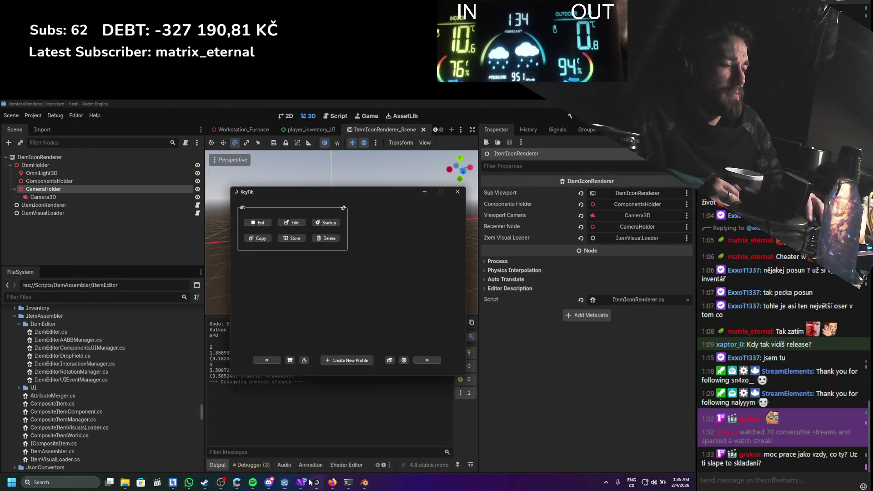
Jump from the LoadItemVisuals call in ItemIconRenderer.cs to its definition in ItemVisualLoader.cs
click(301, 481)
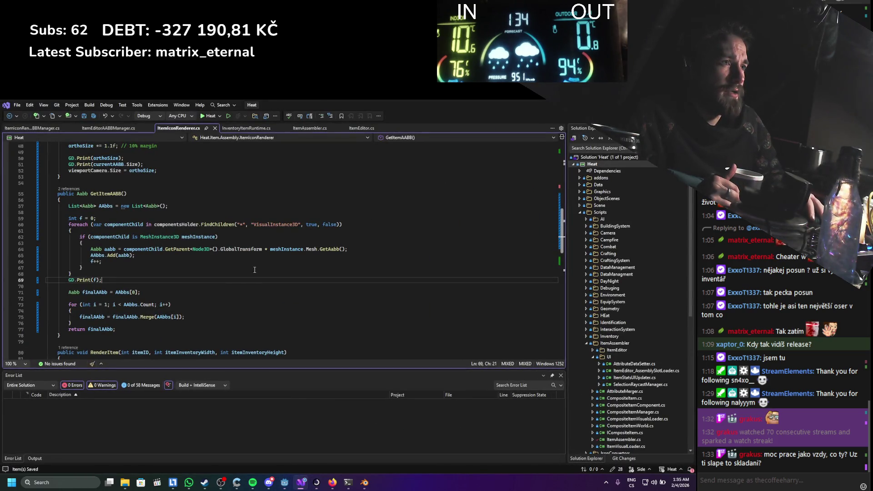
click(248, 284)
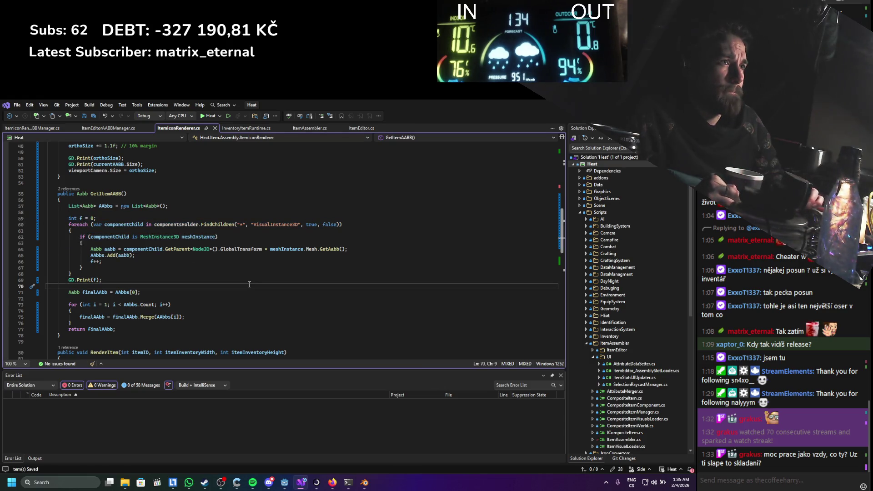
click(199, 224)
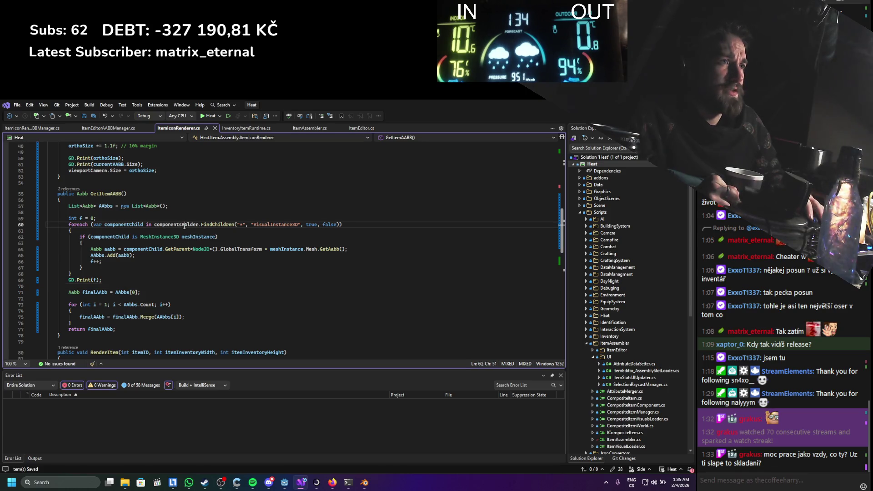
scroll(201, 273, down, 5)
scroll(201, 292, down, 3)
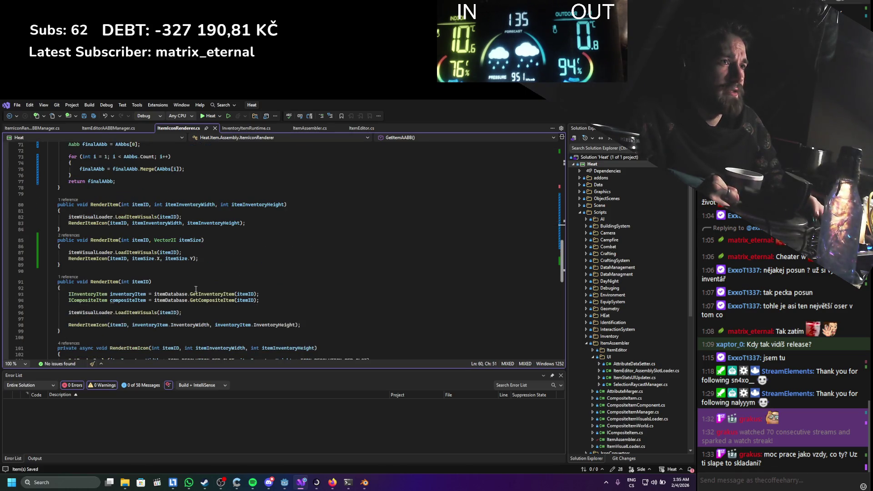
double_click(128, 252)
key(F12)
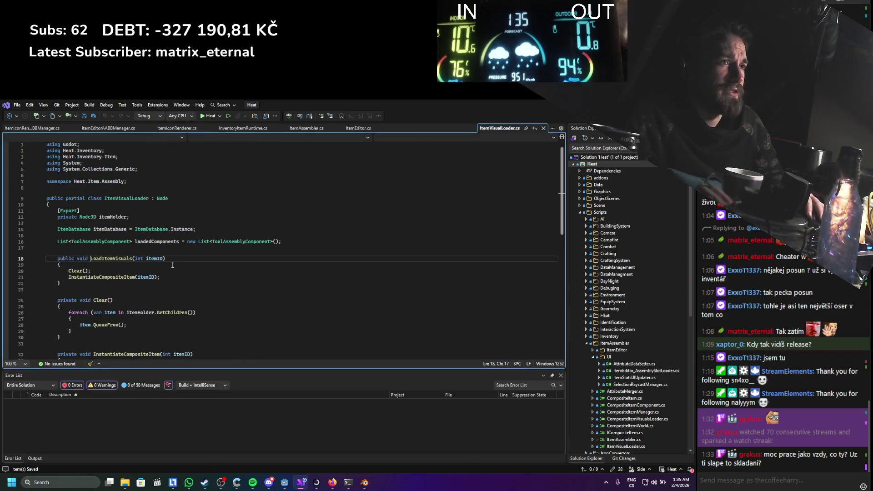
Locate the unused loadedComponents declaration in ItemVisualLoader.cs
click(135, 313)
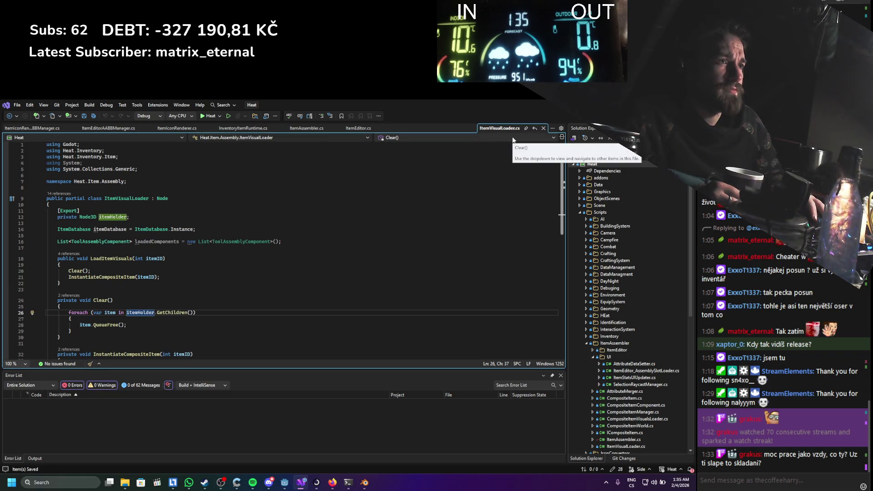
click(164, 242)
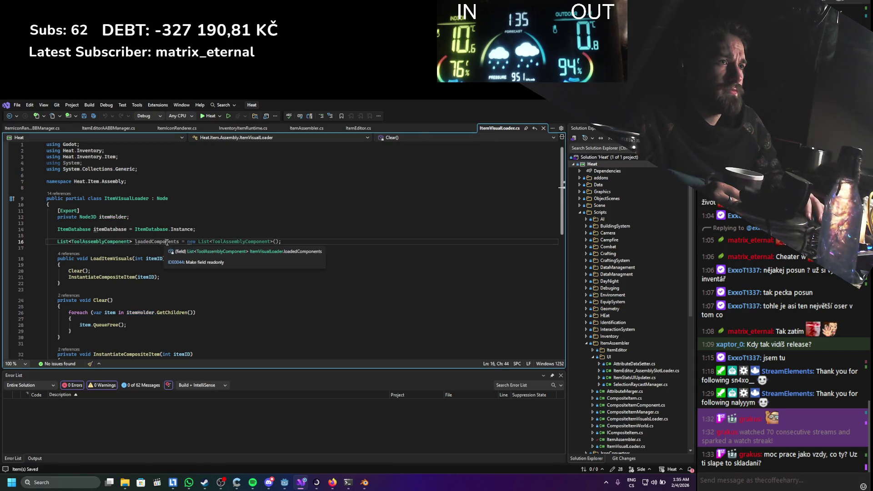
scroll(217, 301, down, 1)
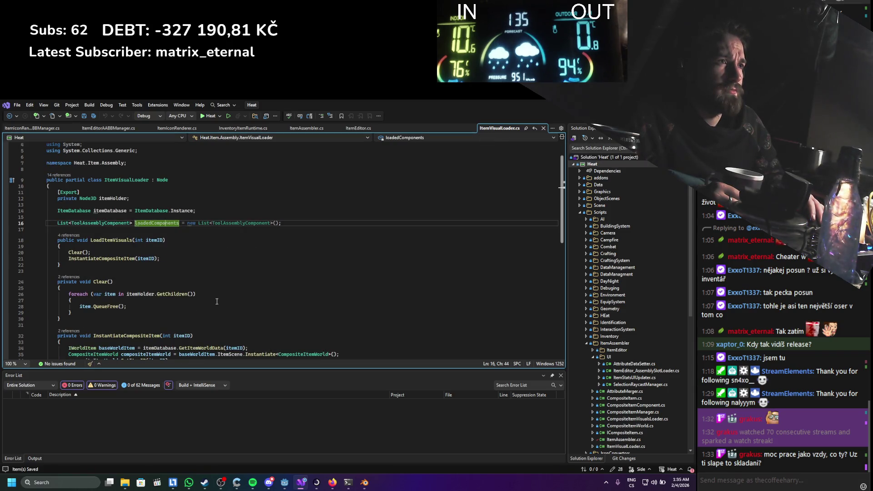
scroll(217, 301, down, 3)
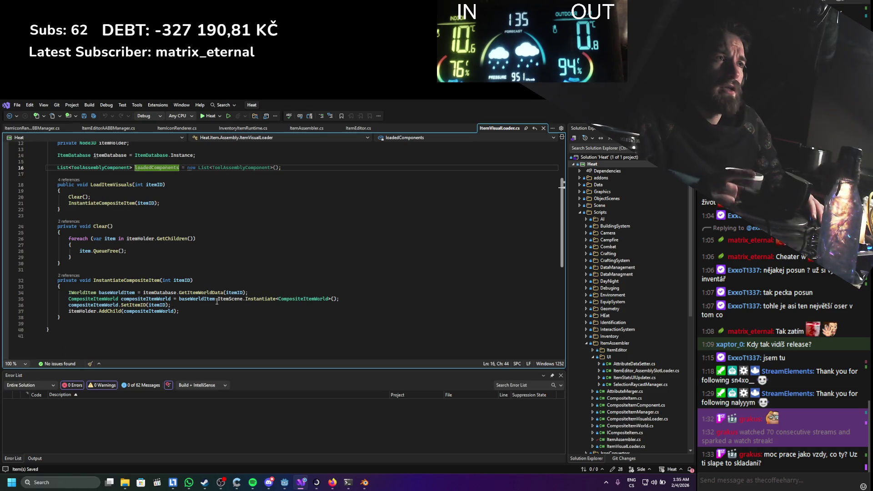
scroll(228, 262, up, 3)
Delete the loadedComponents line and its blank line, save the file, and return to Godot
key(End)
key(shift+Up)
key(Delete)
key(BackSpace)
key(ctrl+s)
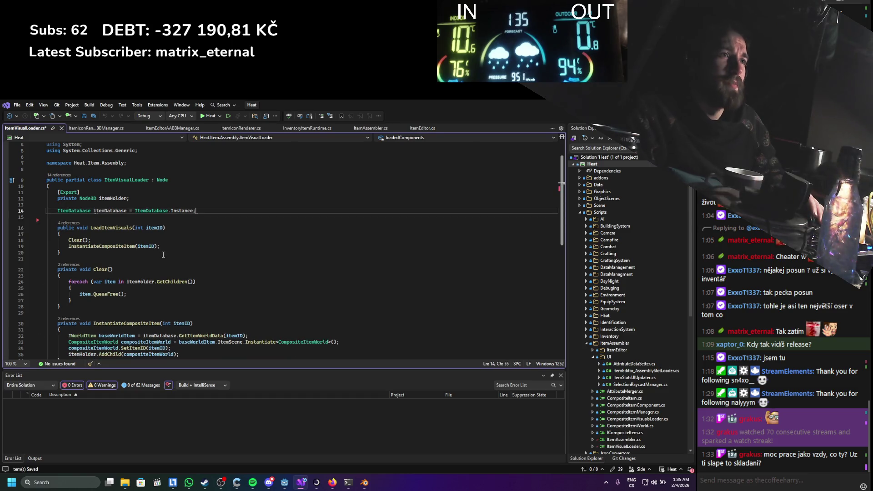
scroll(189, 238, down, 1)
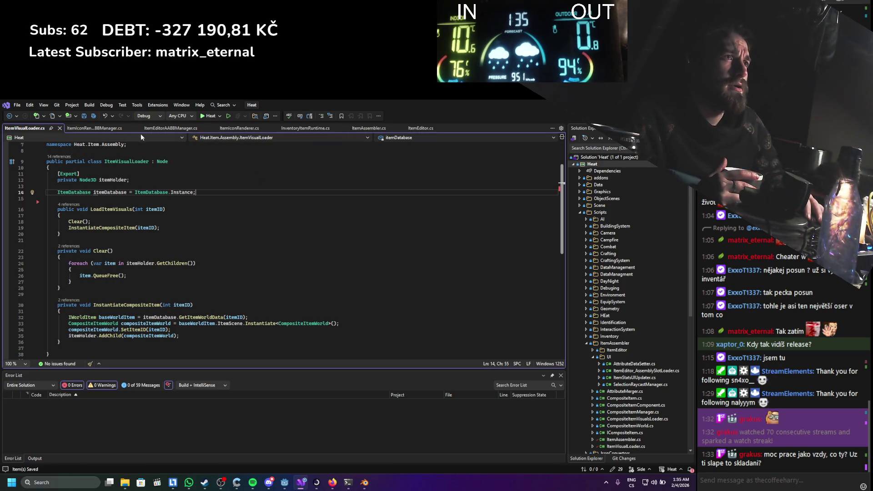
key(alt+Tab)
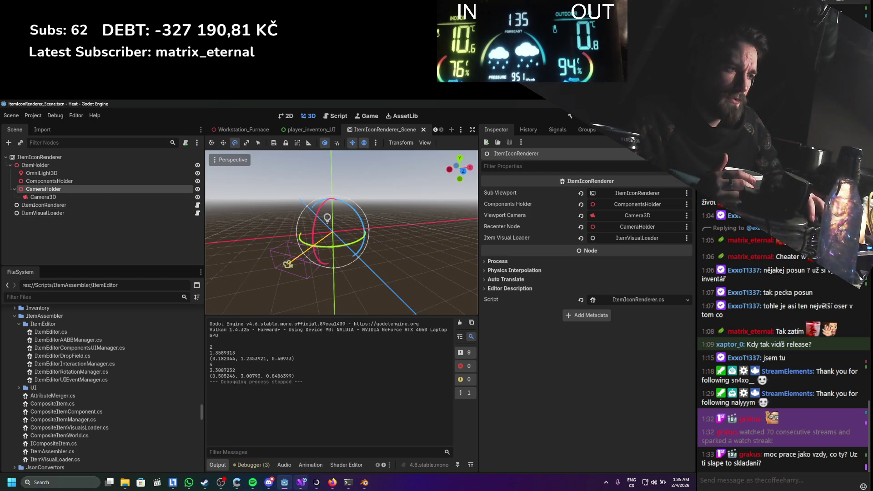
Review ItemEditorAABBManager.cs and close the ItemIconRenderAABBManager tab
click(301, 482)
click(92, 130)
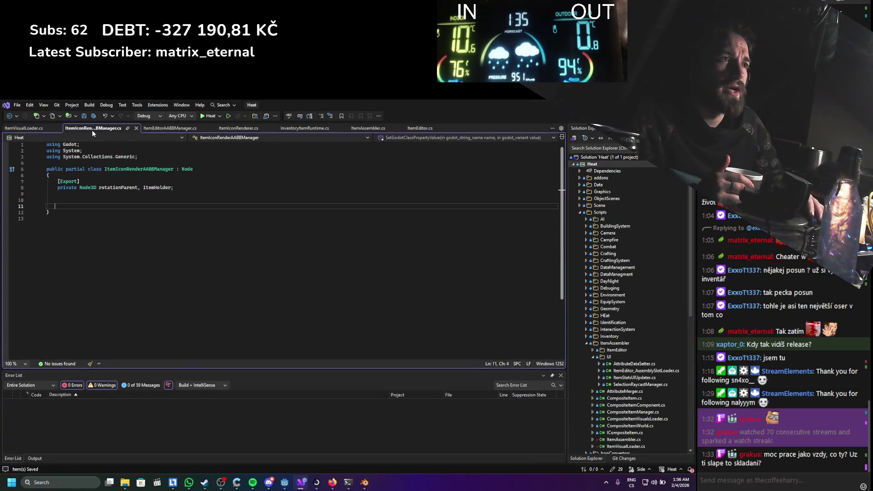
click(152, 129)
click(130, 129)
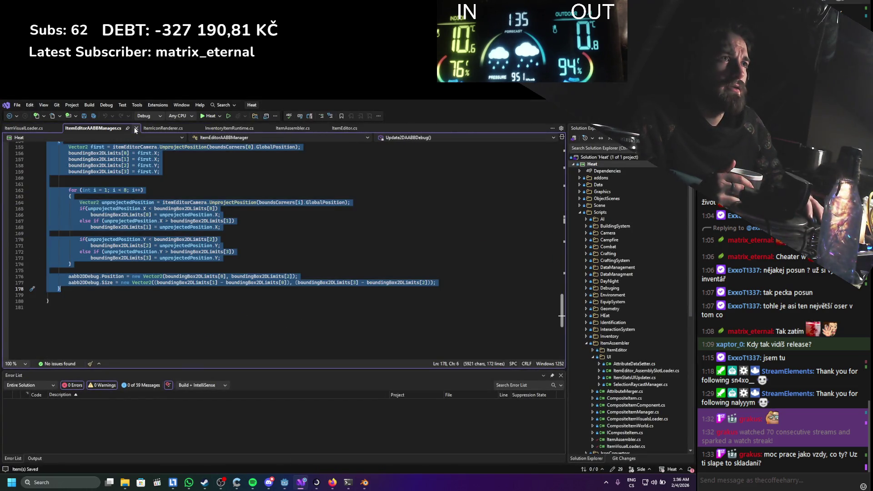
click(244, 290)
scroll(245, 291, up, 12)
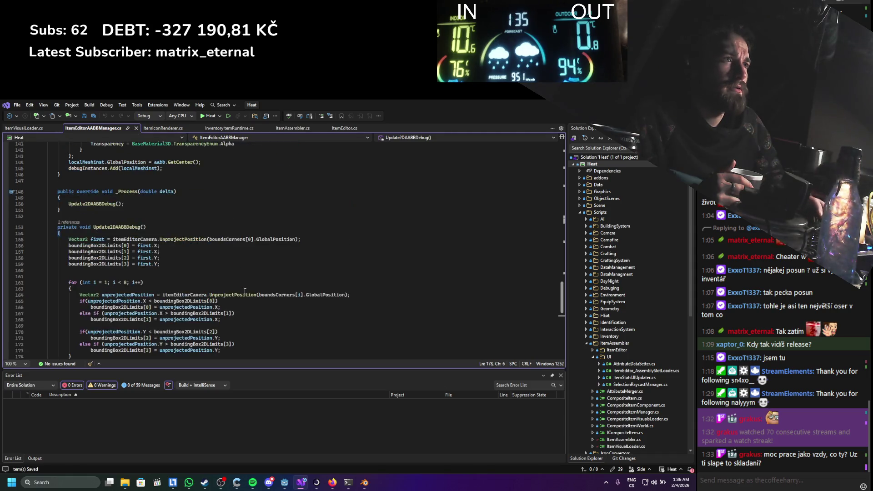
scroll(245, 291, up, 20)
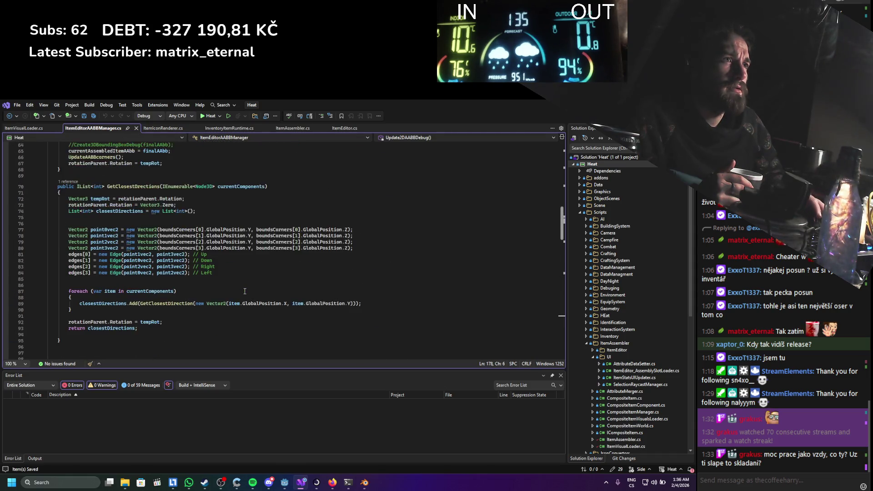
Select the GetItemAABB mesh-bounds loop in ItemIconRenderer.cs, then run the game from Godot
click(159, 129)
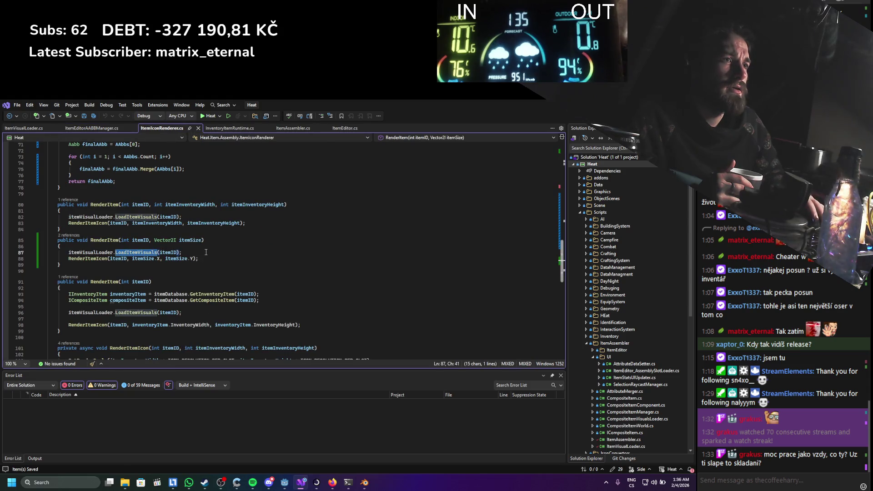
scroll(206, 253, down, 5)
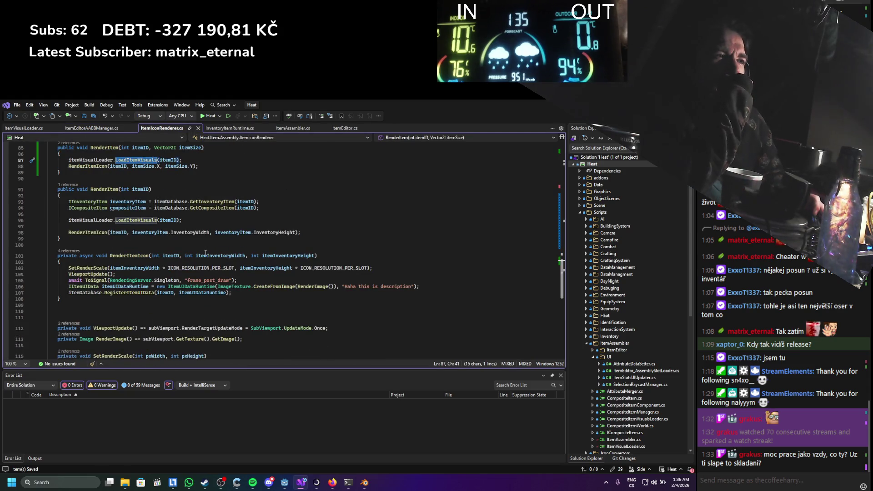
scroll(206, 253, up, 14)
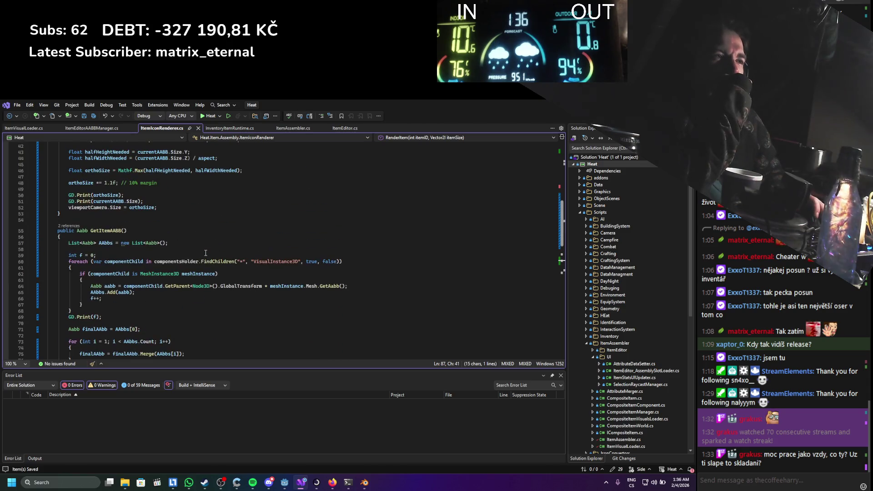
drag(106, 278, 194, 316)
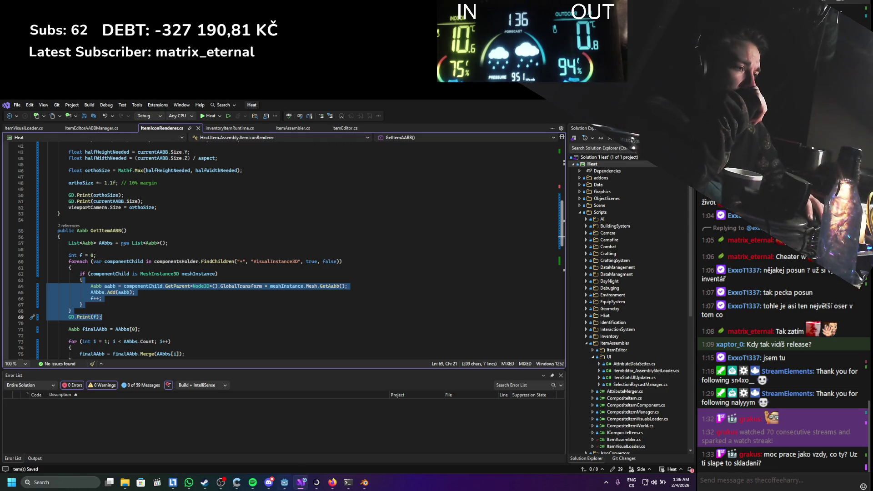
click(286, 483)
key(F5)
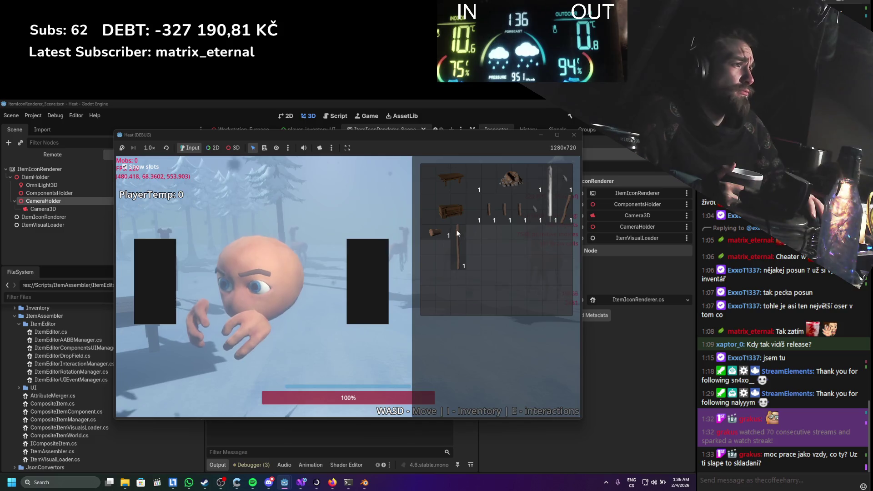
Assemble one tool from inventory parts, then place a stick handle and stone blade into the assembler
click(468, 231)
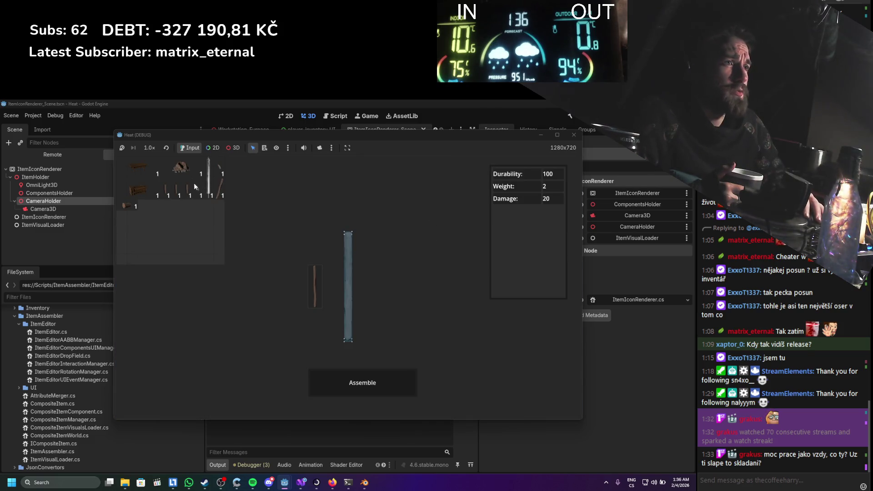
drag(131, 207, 293, 248)
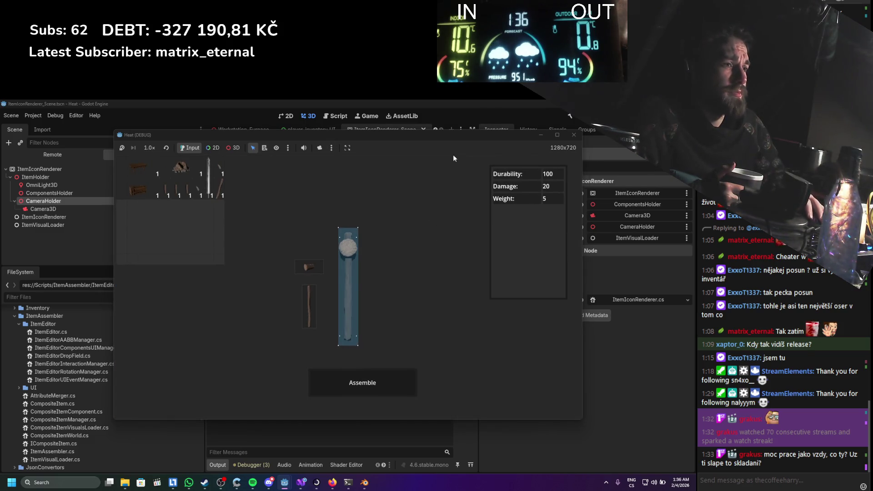
drag(353, 133, 504, 135)
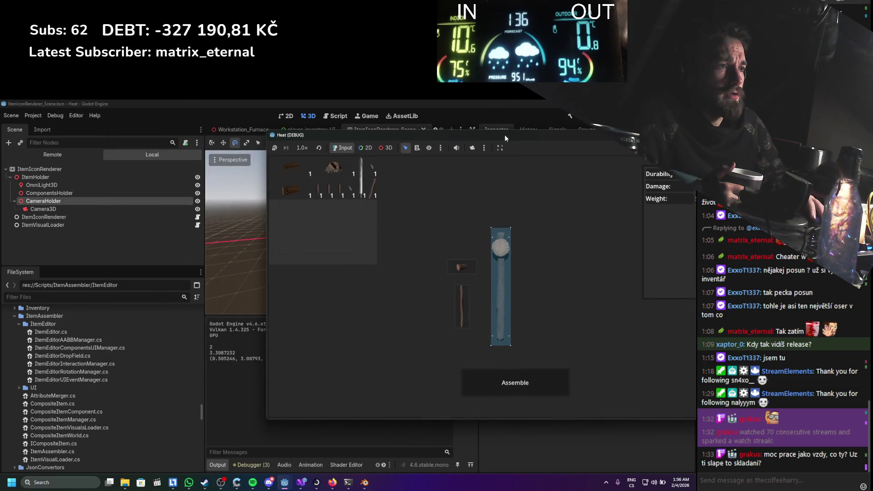
click(497, 384)
drag(343, 194, 418, 255)
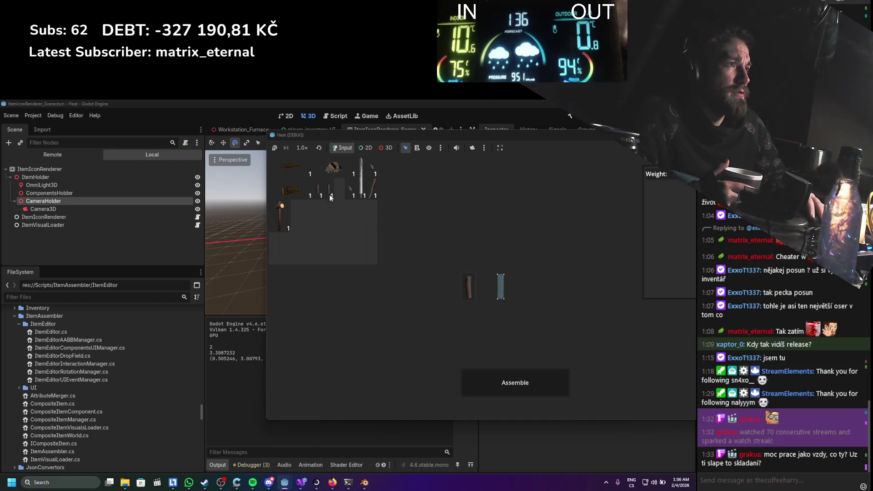
drag(350, 193, 447, 238)
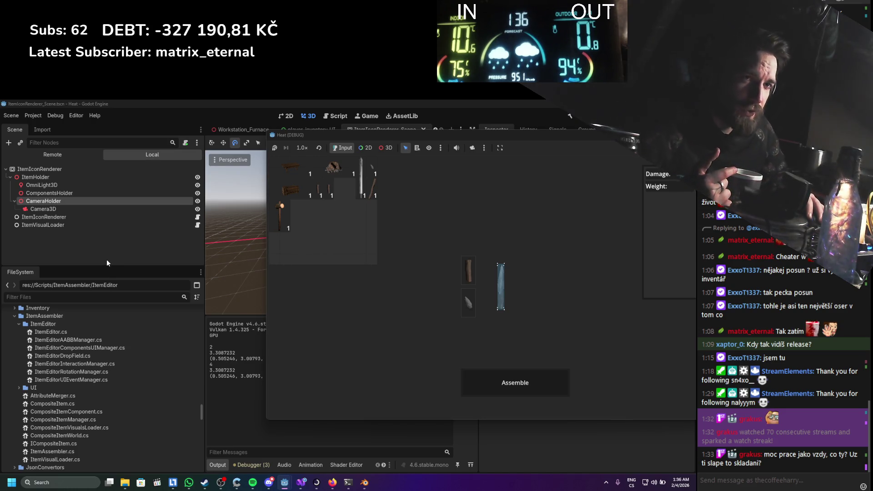
Expand the Remote scene tree down to ItemIconRenderer's ItemHolder and inspect the ItemIconRenderer node
click(73, 152)
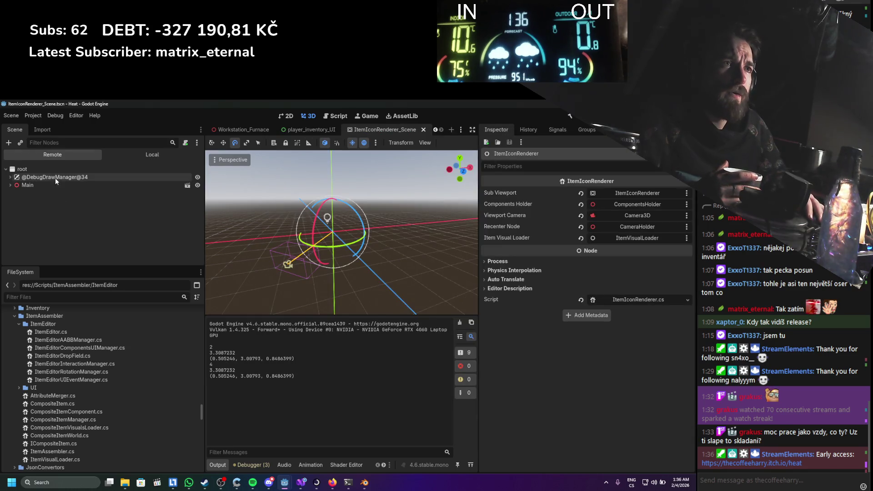
click(15, 217)
scroll(13, 216, down, 3)
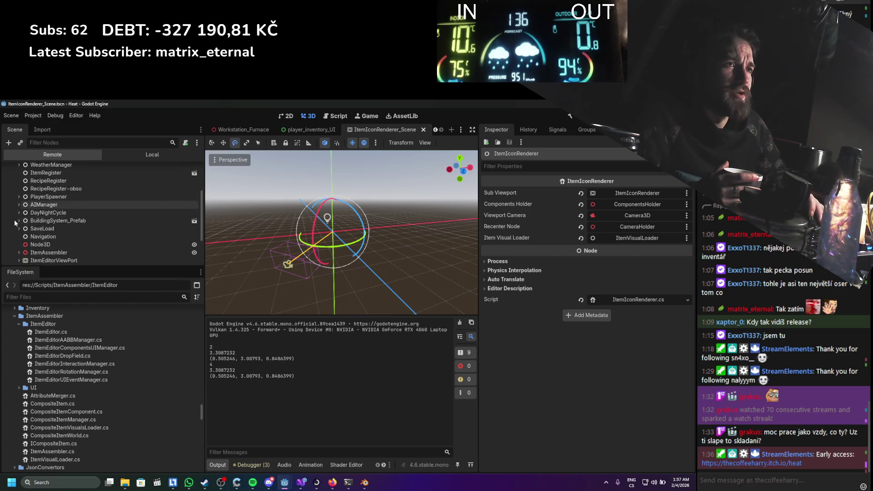
scroll(14, 220, down, 2)
click(18, 248)
scroll(21, 243, down, 2)
click(24, 233)
scroll(25, 227, down, 2)
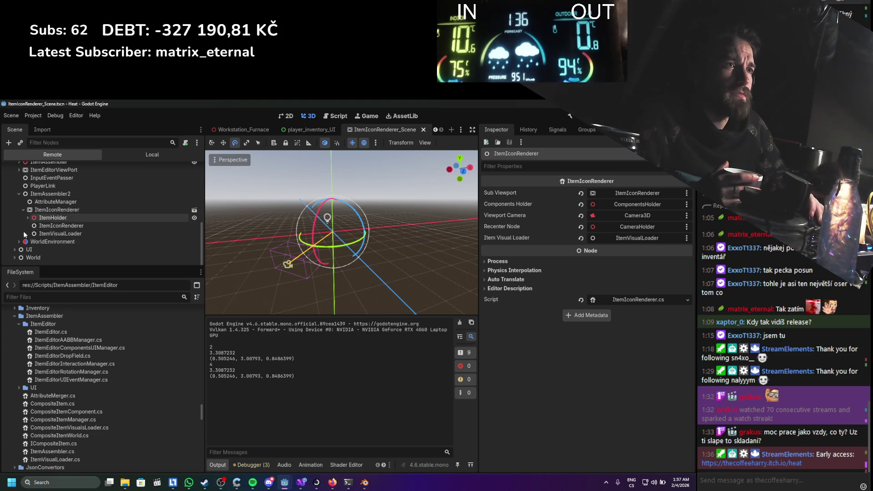
click(28, 219)
scroll(32, 232, down, 1)
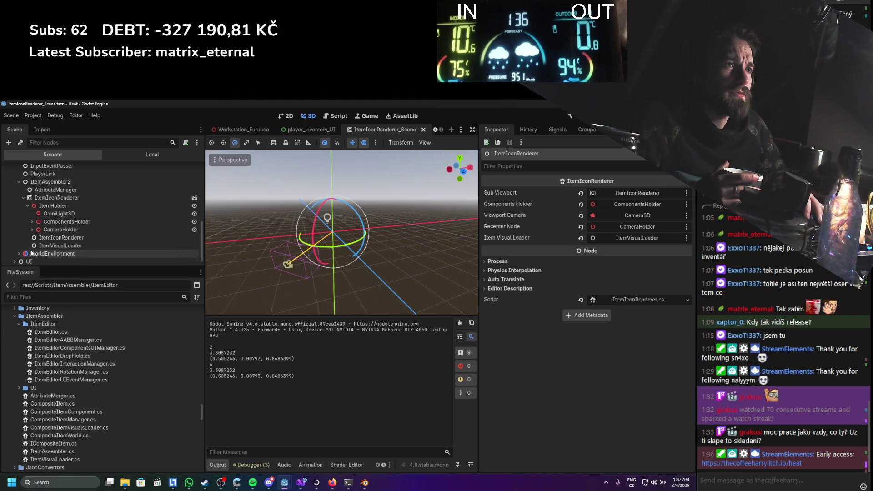
click(41, 238)
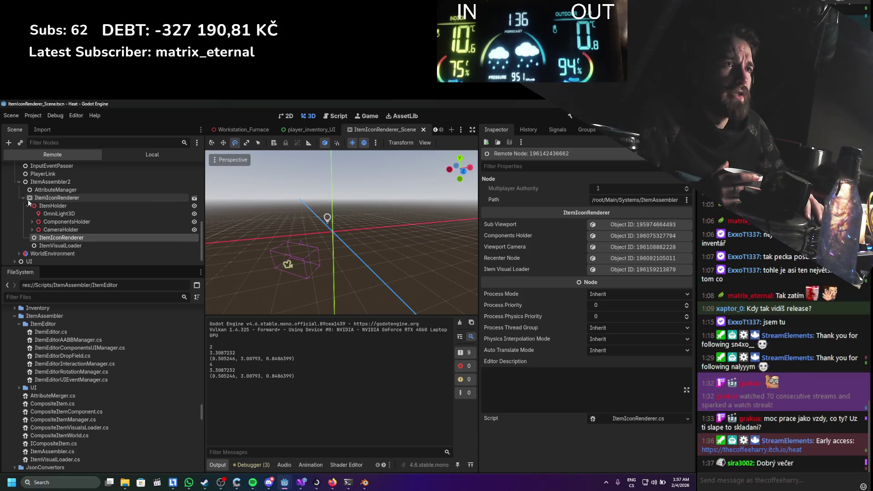
Expand ComponentsHolder and ItemVisuals to list the hammer parts, then inspect CompositeItemVisualsLoader
click(33, 221)
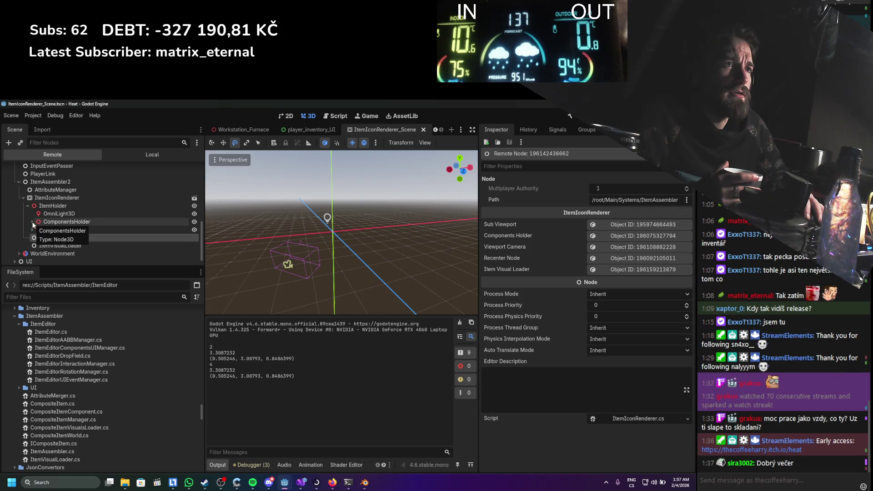
click(37, 230)
click(40, 229)
click(41, 237)
scroll(52, 247, down, 1)
click(45, 241)
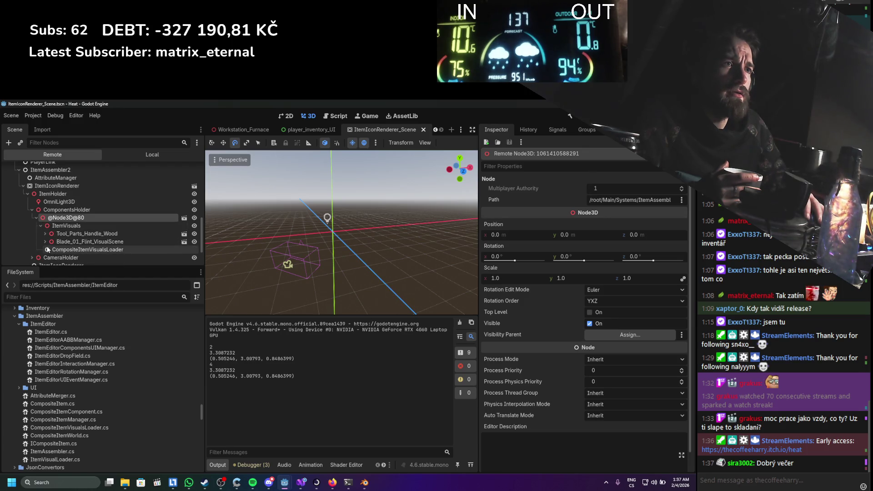
scroll(44, 231, down, 2)
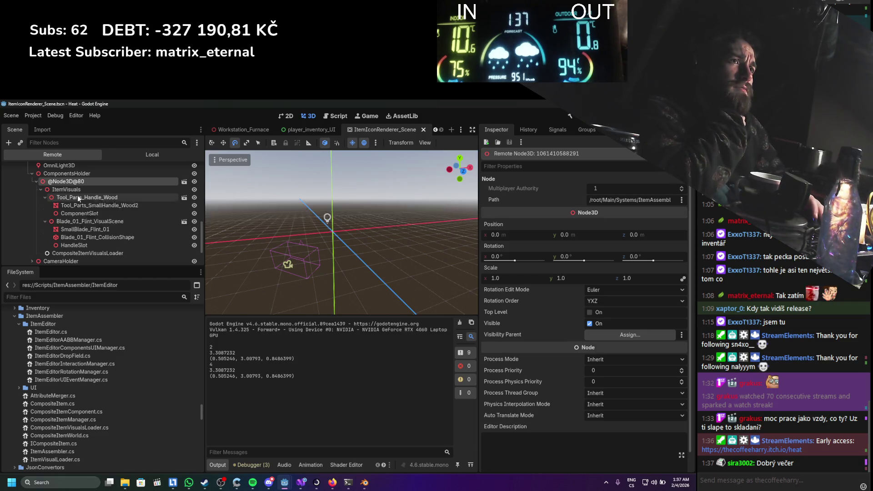
scroll(77, 196, up, 2)
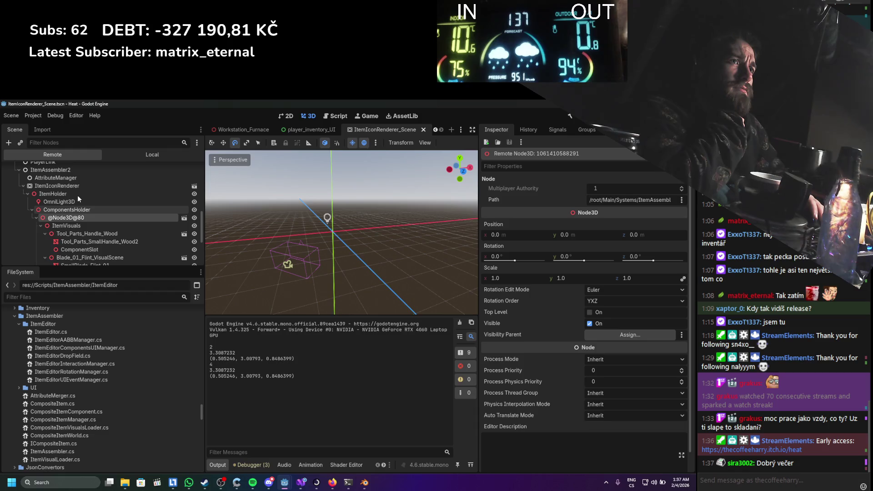
scroll(78, 197, down, 2)
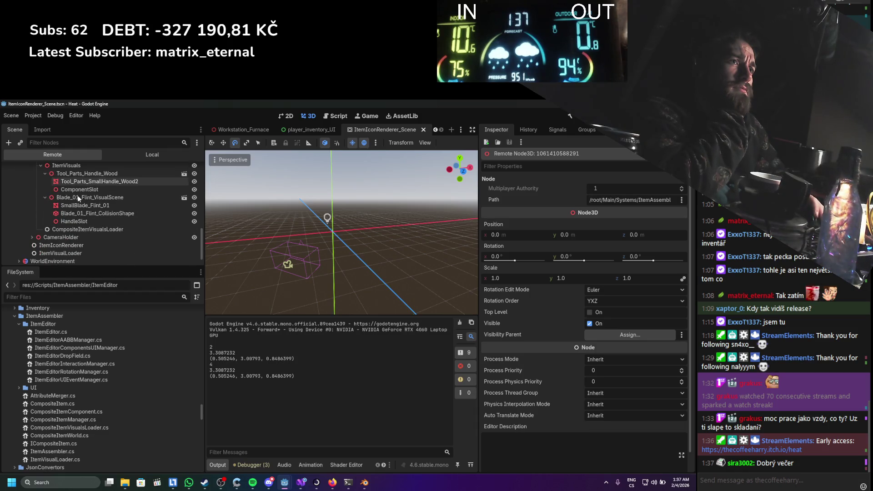
scroll(77, 195, down, 2)
click(86, 229)
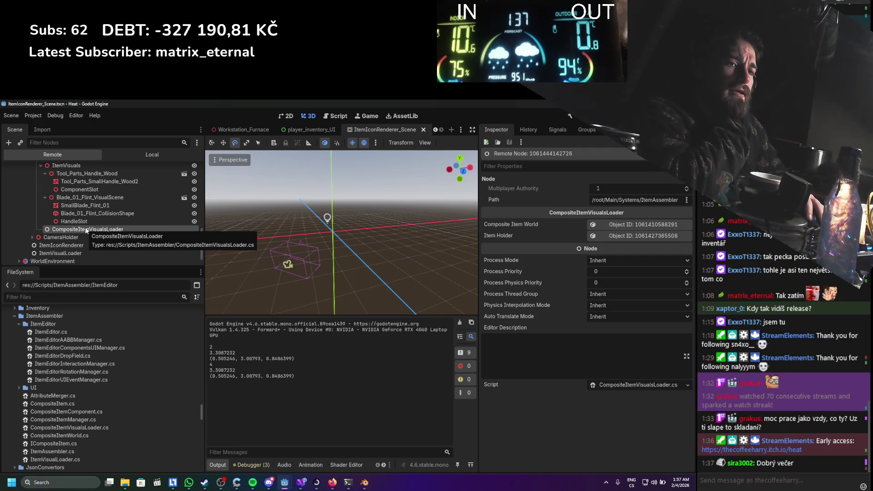
scroll(93, 232, down, 1)
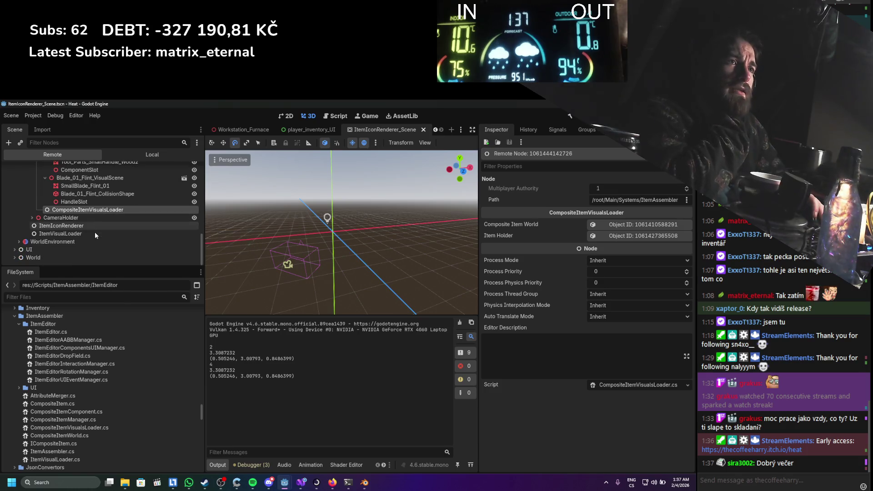
click(31, 219)
click(32, 218)
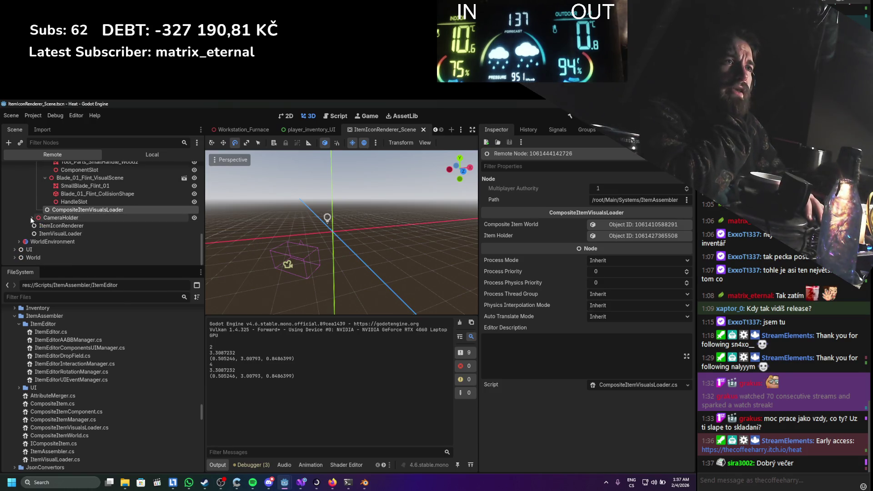
scroll(89, 238, up, 1)
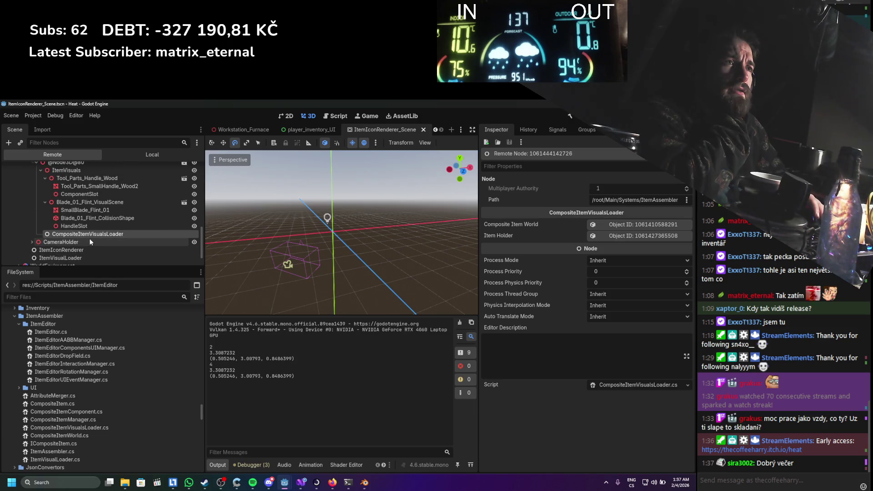
scroll(89, 238, up, 2)
scroll(90, 241, up, 2)
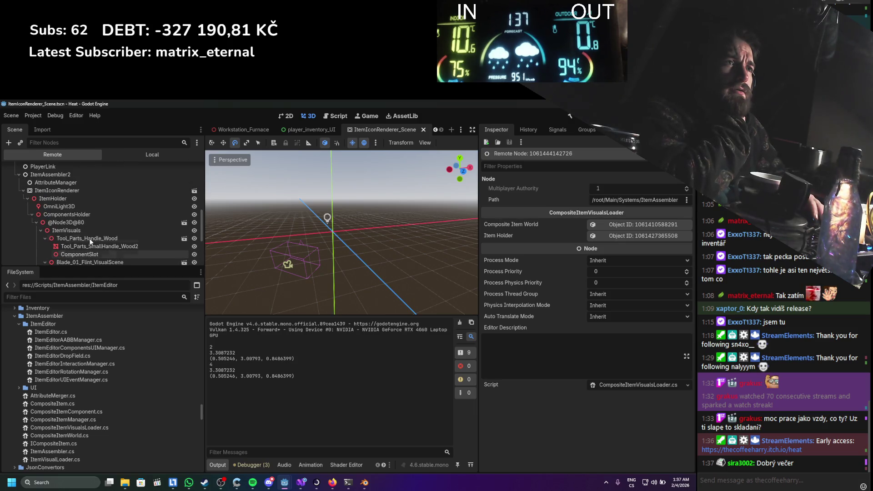
scroll(90, 241, up, 1)
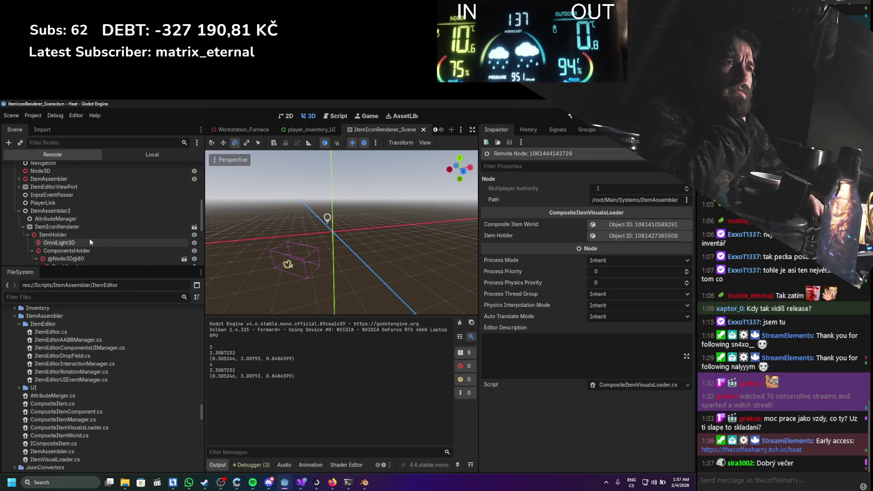
scroll(89, 239, down, 3)
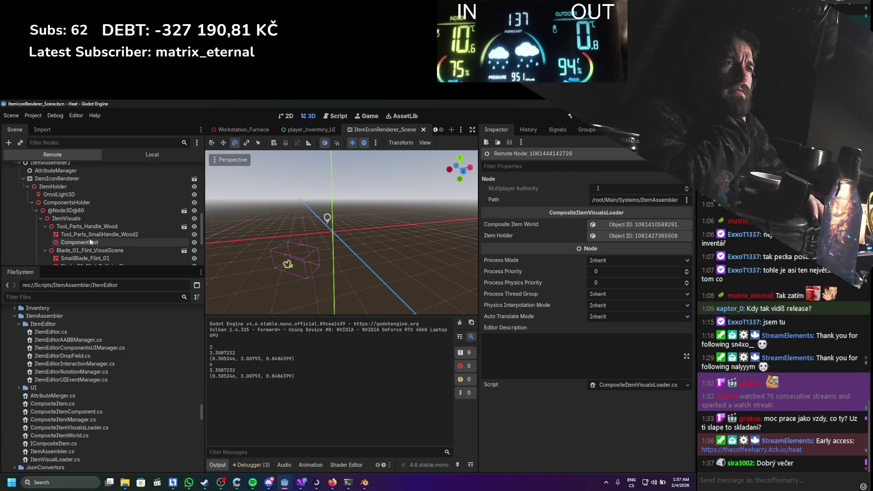
scroll(90, 241, down, 1)
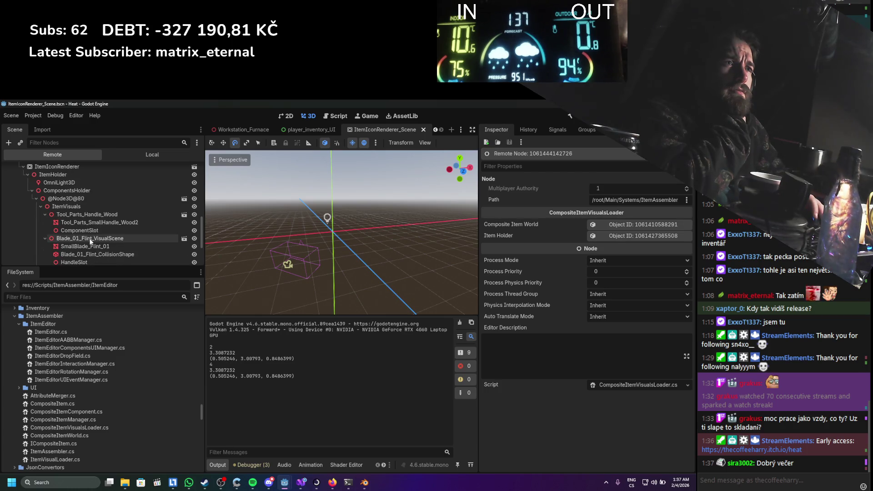
click(36, 199)
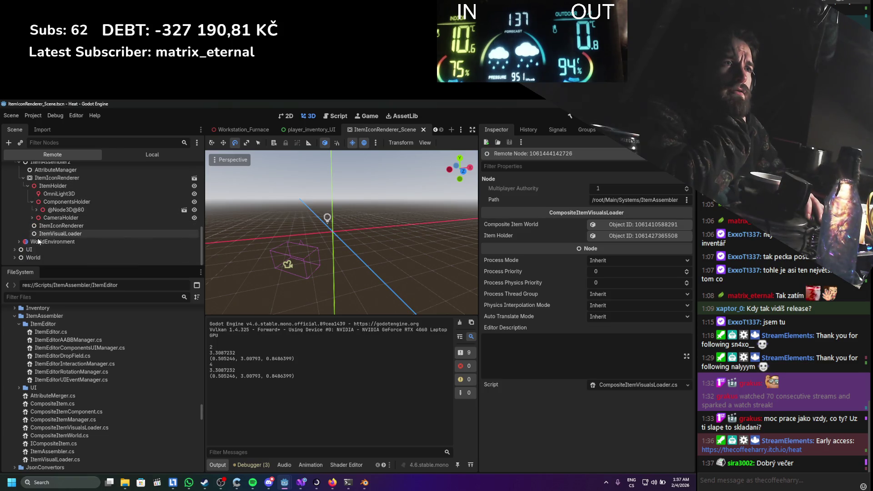
click(37, 209)
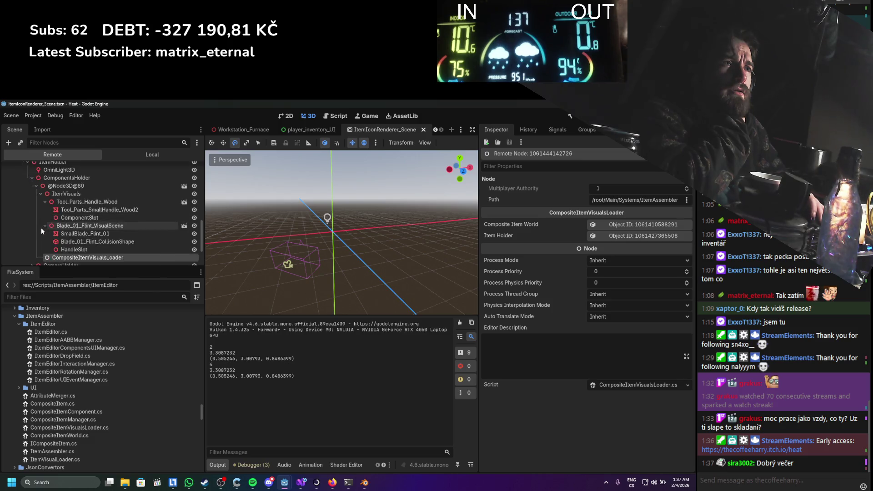
scroll(41, 227, down, 2)
Select the ItemVisualLoader node and open its script in Visual Studio
mouse_move(100, 189)
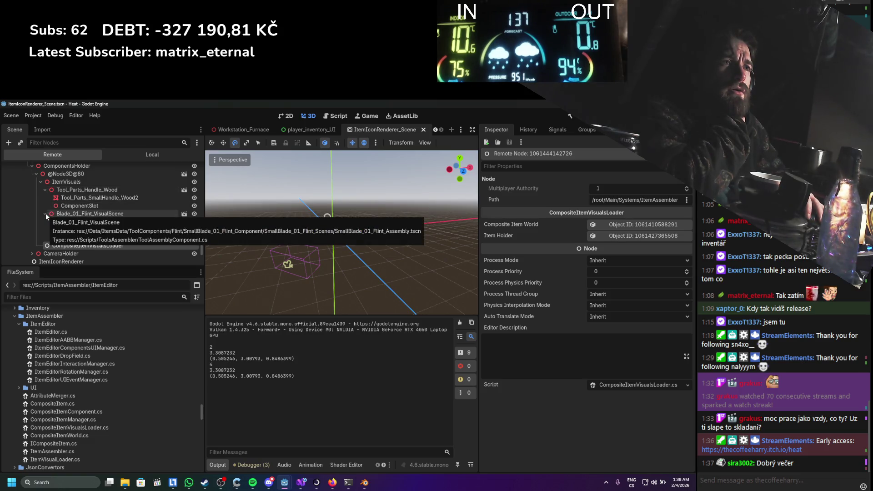
mouse_move(72, 242)
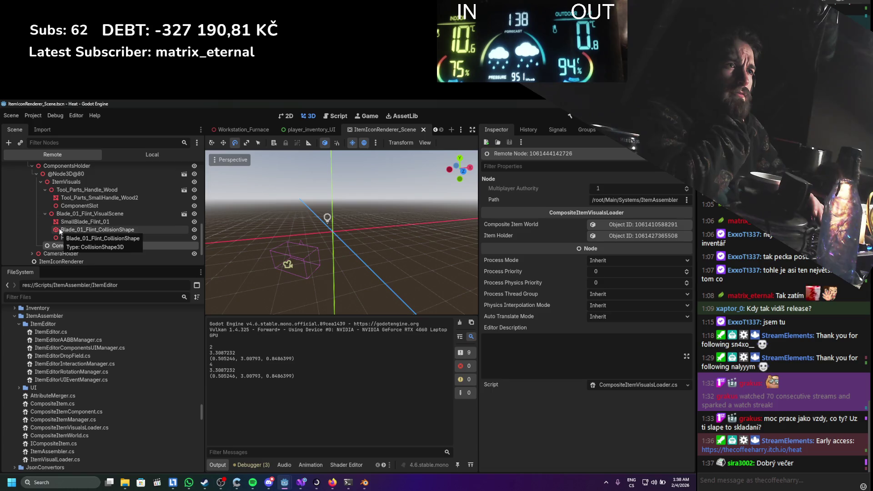
scroll(59, 230, down, 2)
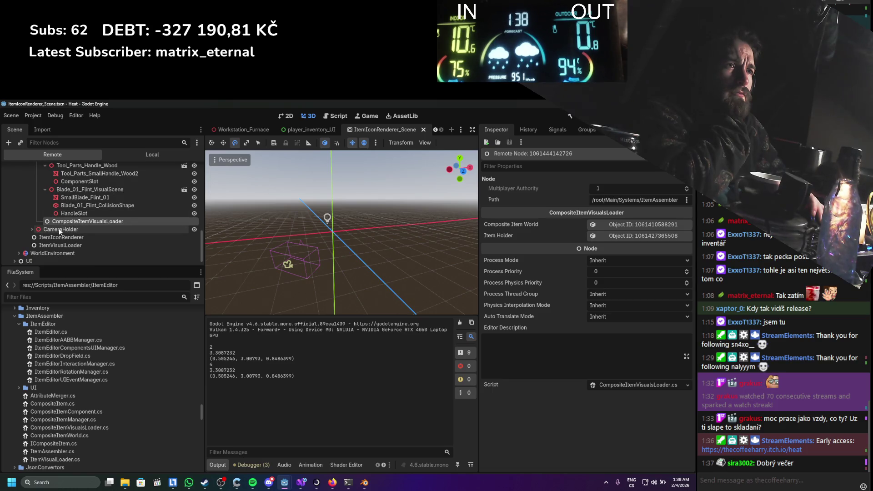
click(58, 244)
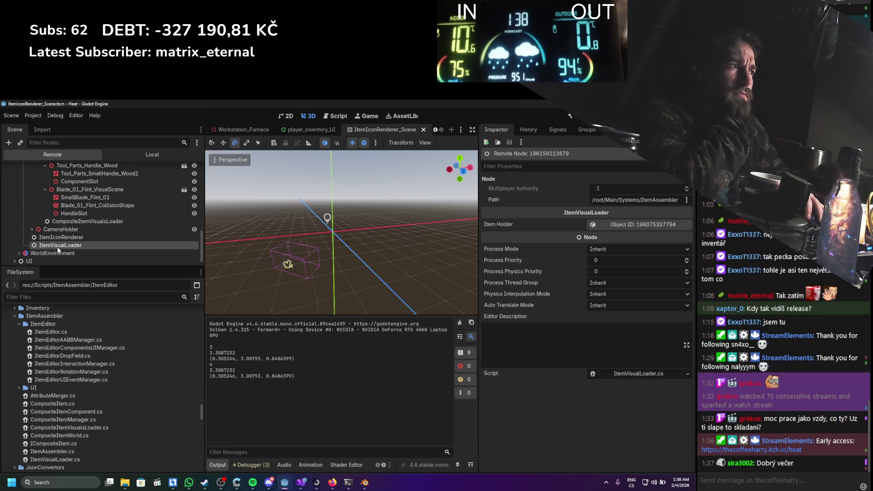
click(623, 376)
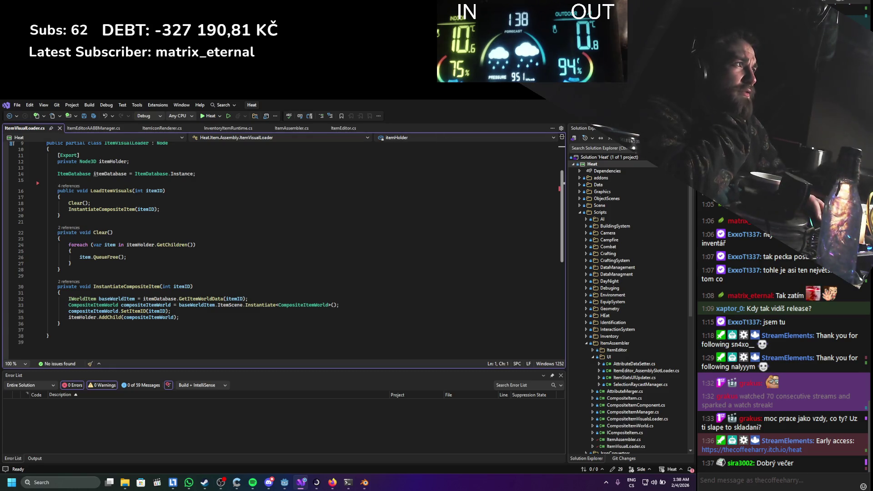
Select the CompositeItemVisualsLoader node in Godot and open its script in Visual Studio
key(alt+Tab)
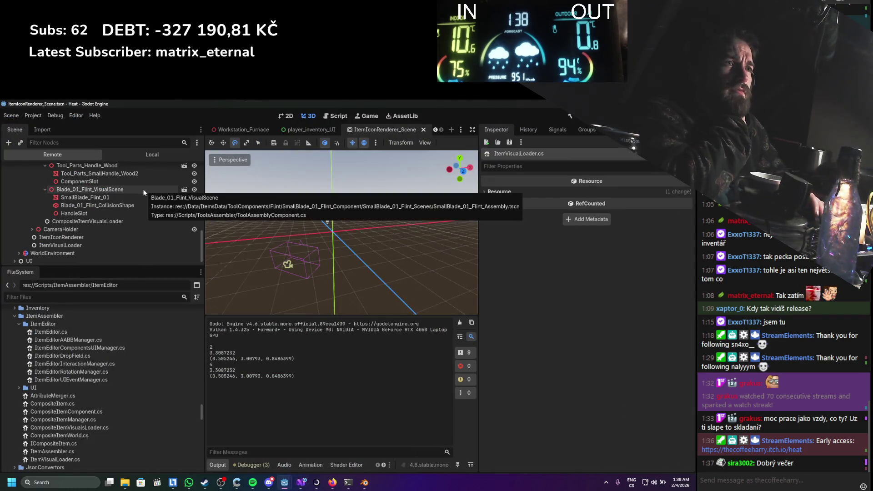
click(114, 222)
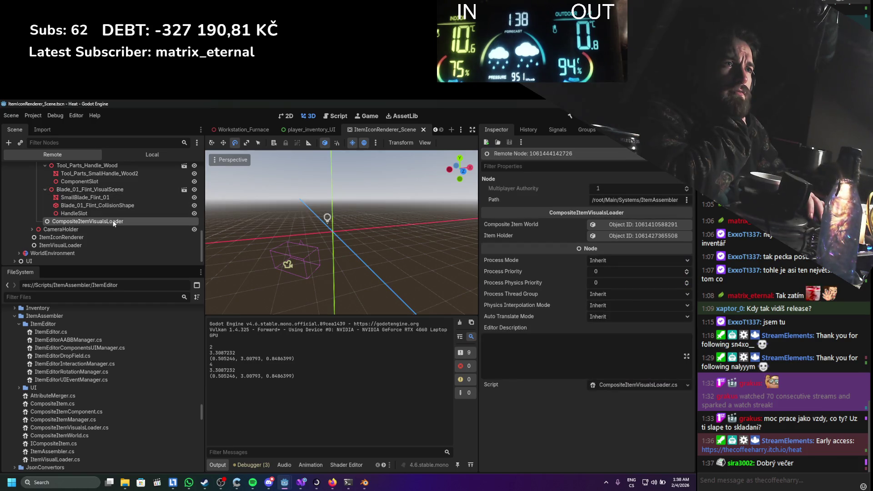
click(628, 385)
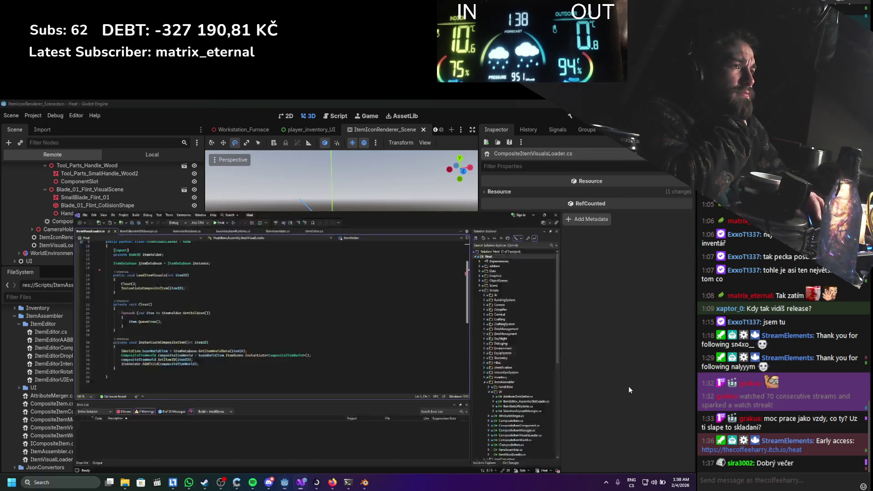
Read through CompositeItemVisualsLoader.cs, highlighting ToolAssemblyComponent usages, then return to Godot
scroll(326, 290, down, 4)
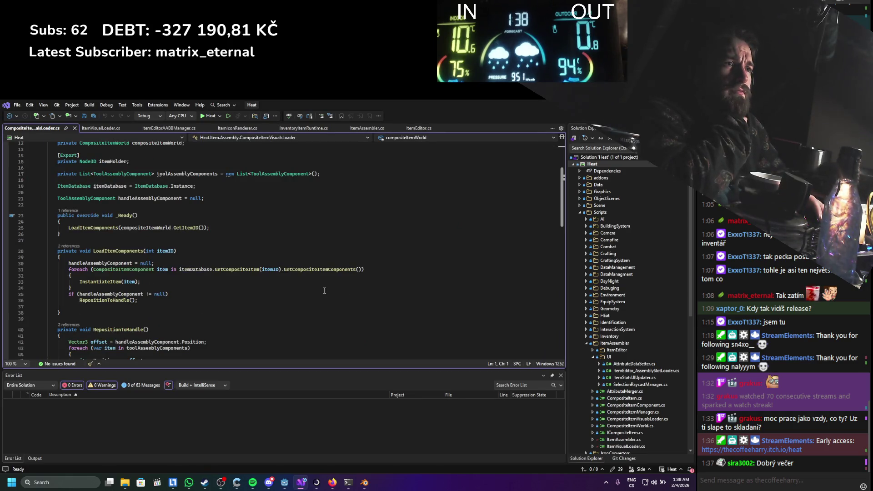
scroll(324, 290, down, 3)
scroll(324, 290, down, 7)
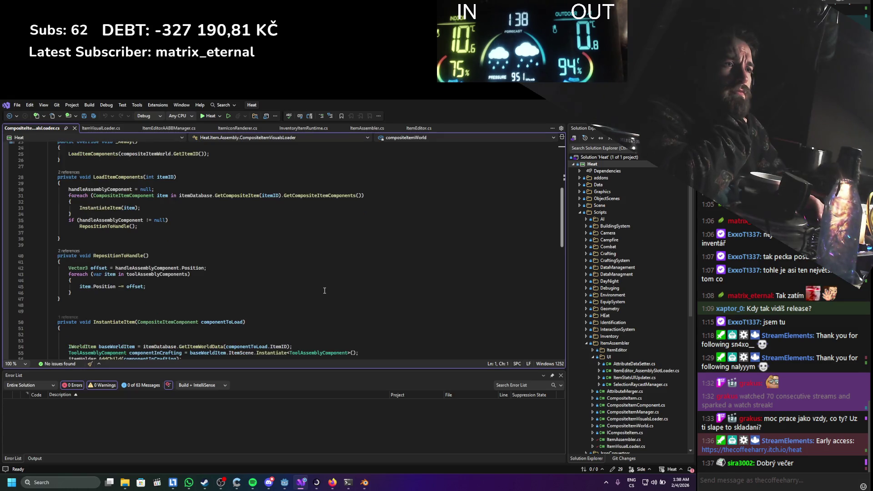
scroll(325, 290, up, 5)
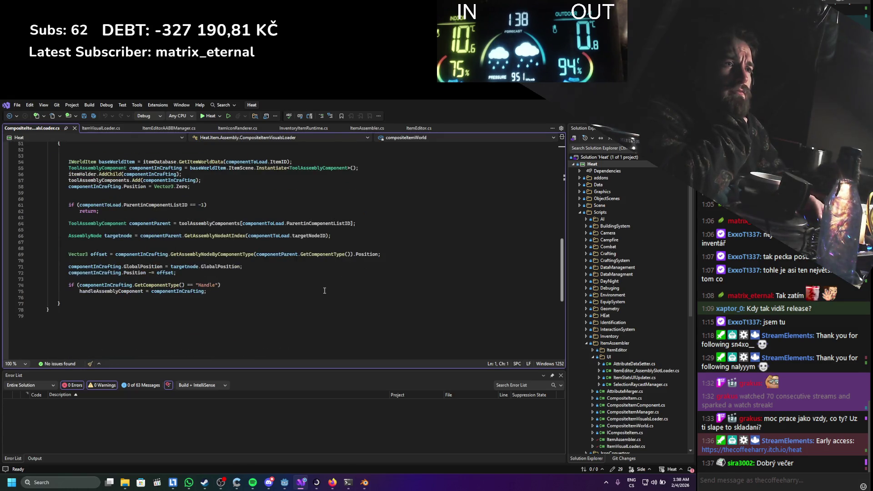
scroll(323, 290, up, 6)
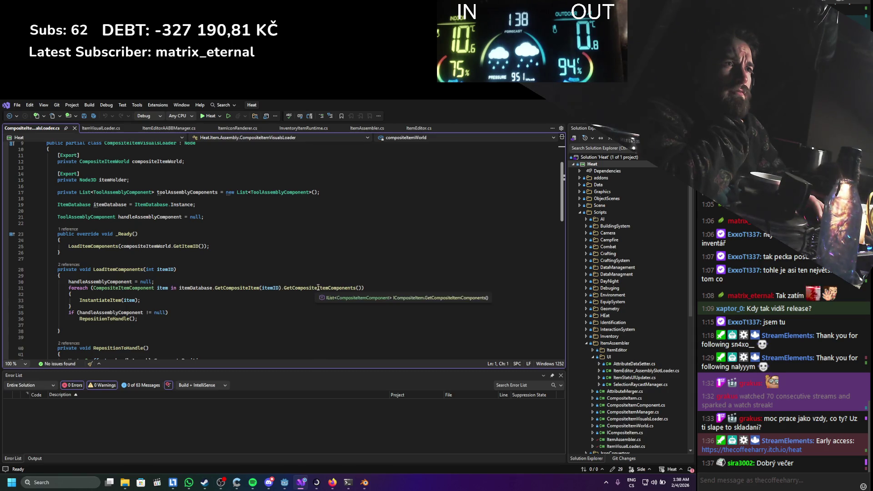
click(113, 192)
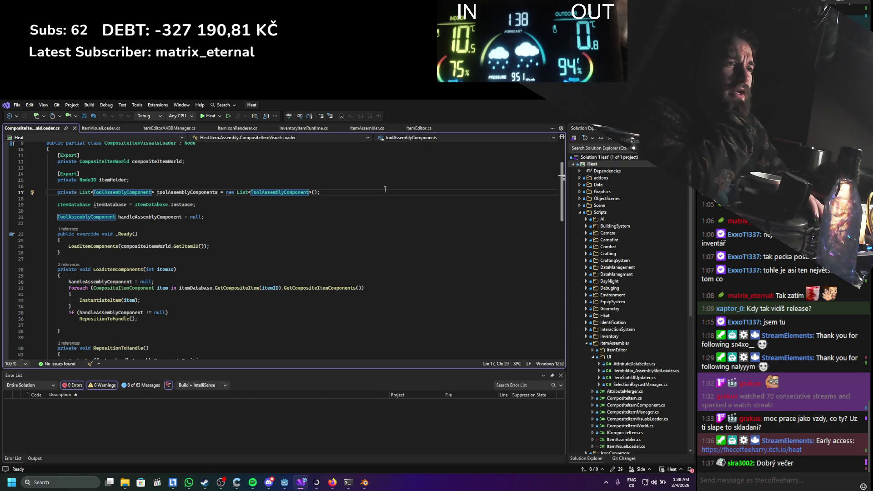
key(alt+Tab)
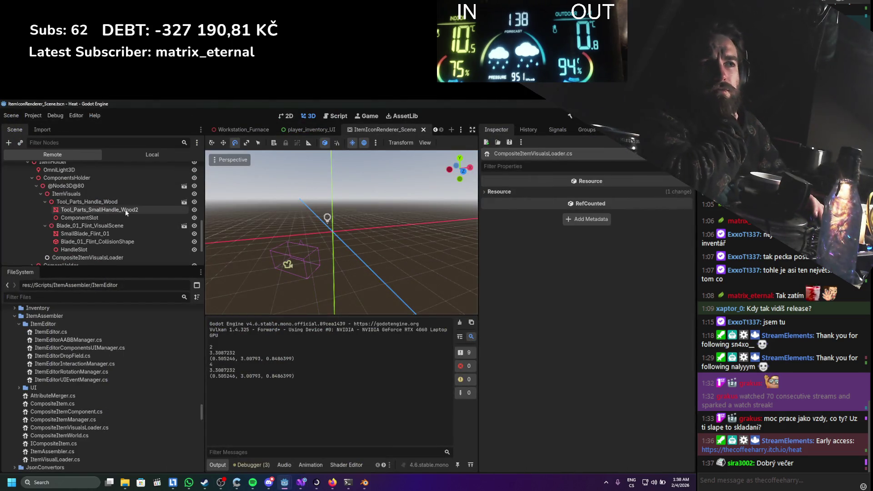
Inspect the SmallBlade_Flint_01 mesh node and CameraHolder's camera, then return to CompositeItemVisualsLoader.cs
click(114, 233)
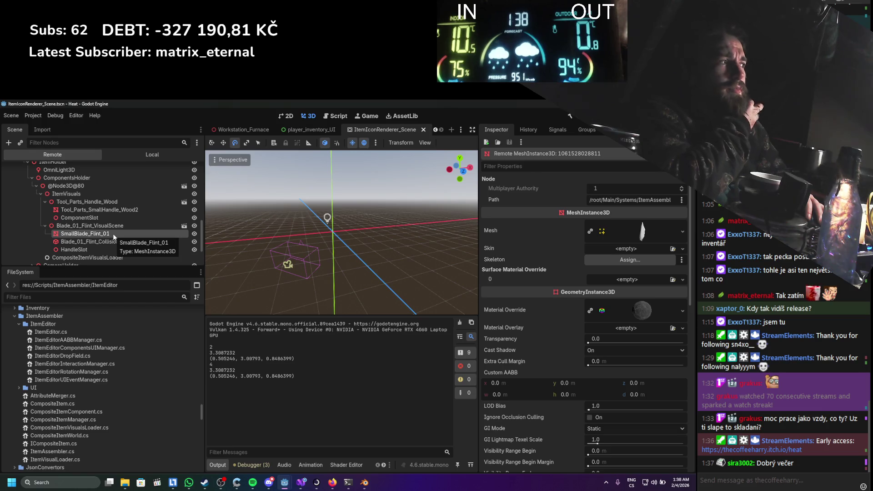
scroll(114, 231, up, 1)
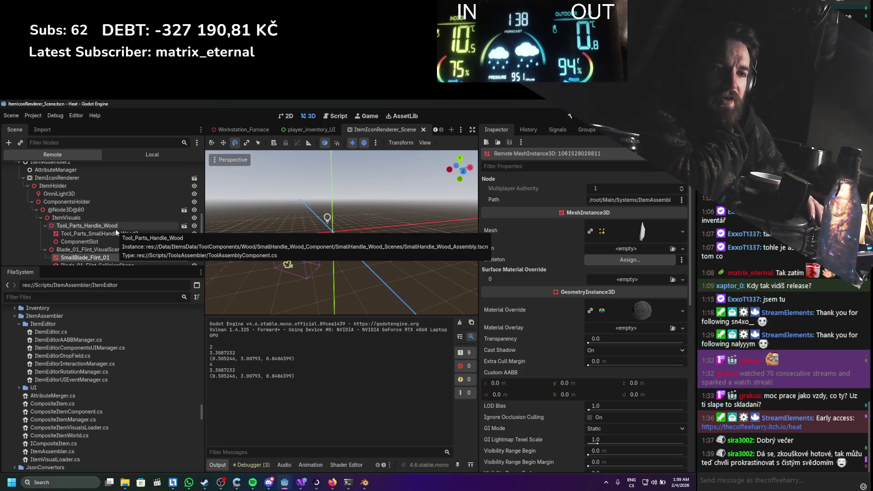
scroll(115, 228, down, 3)
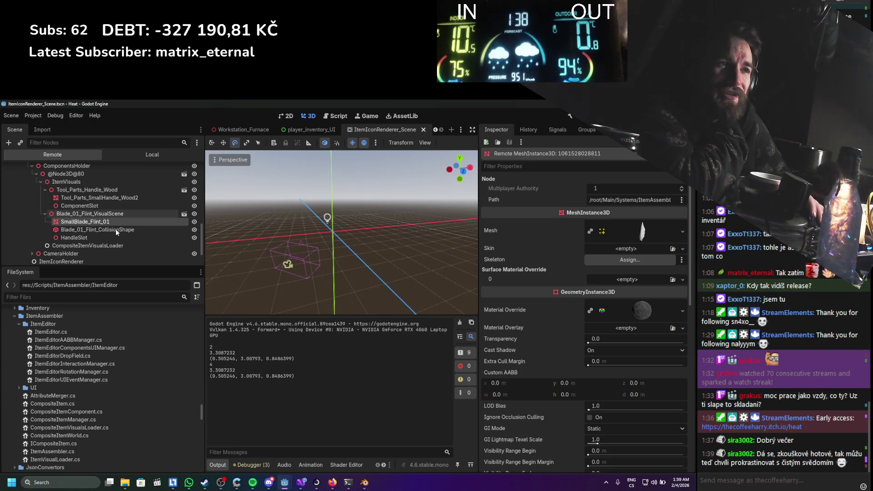
click(30, 217)
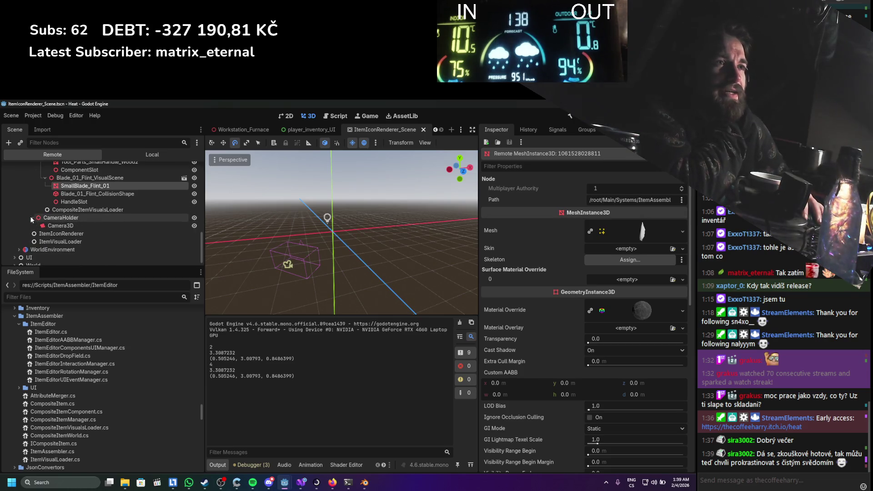
click(30, 217)
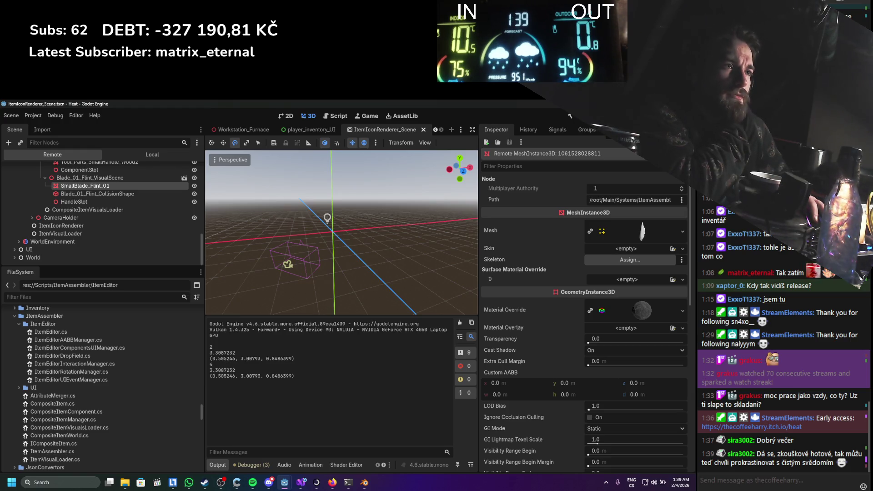
click(301, 482)
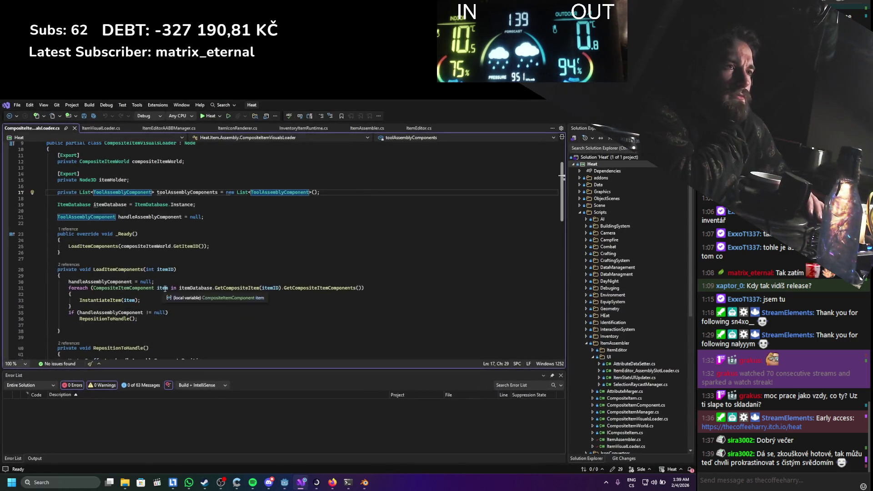
scroll(160, 287, down, 7)
scroll(154, 287, down, 4)
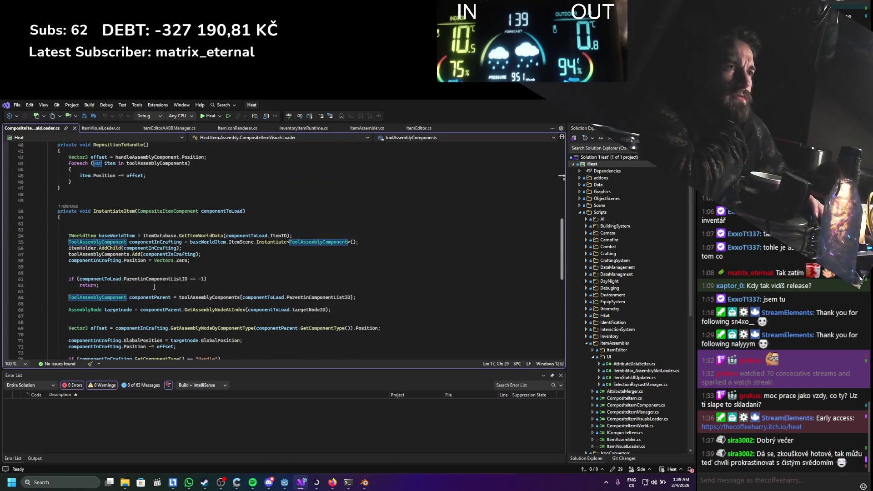
scroll(154, 287, down, 5)
scroll(154, 287, up, 3)
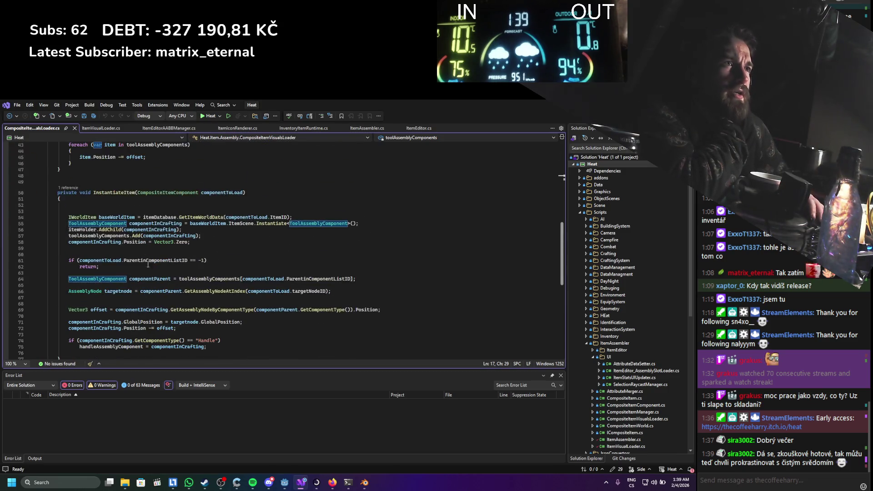
click(107, 128)
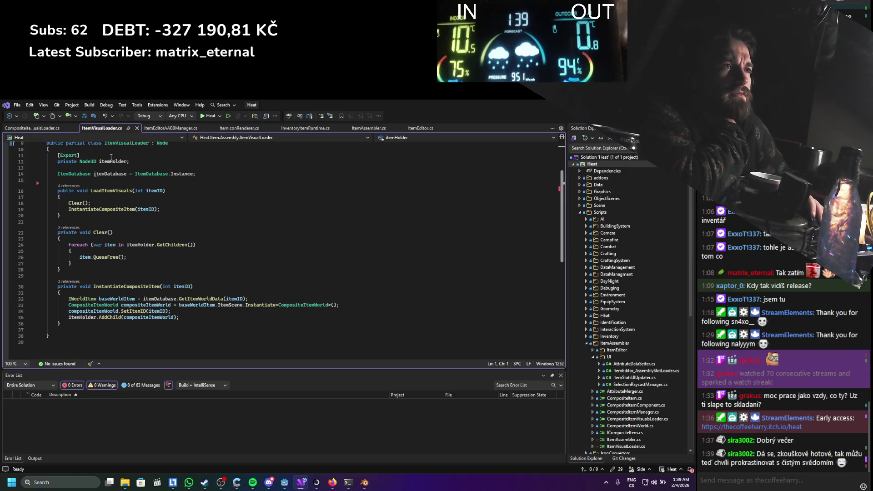
scroll(111, 157, up, 2)
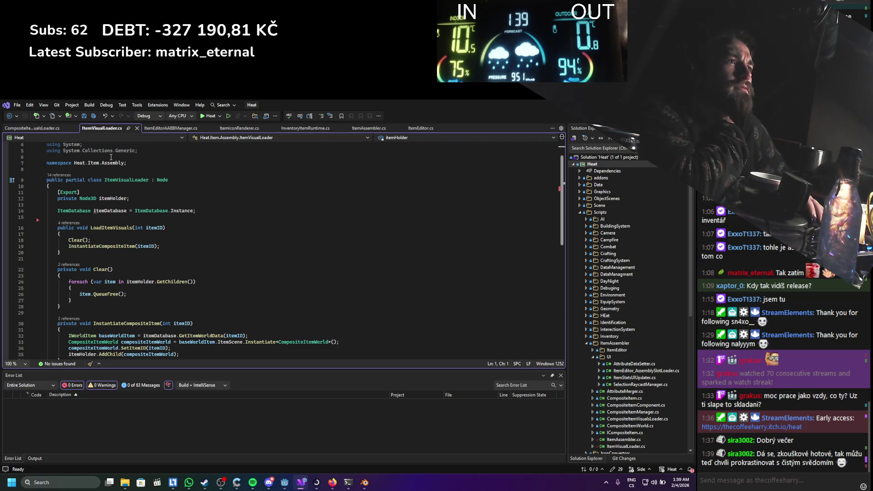
click(238, 127)
scroll(142, 268, up, 5)
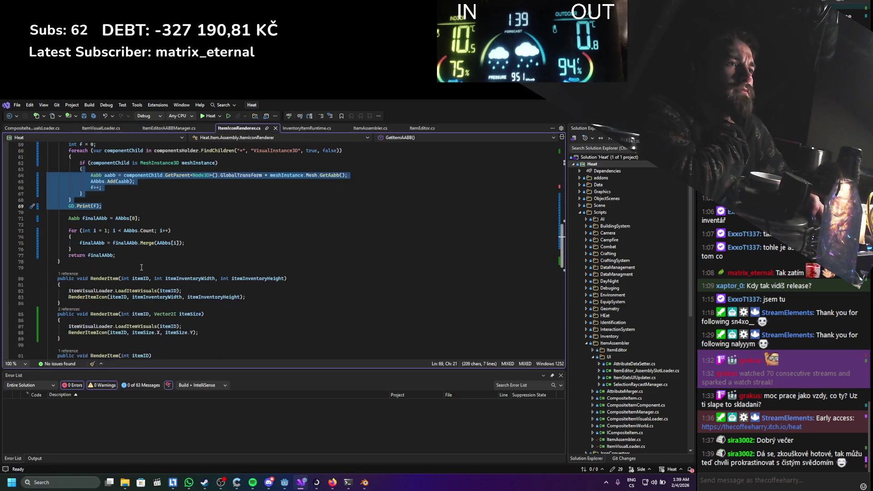
scroll(142, 267, down, 4)
scroll(141, 265, down, 2)
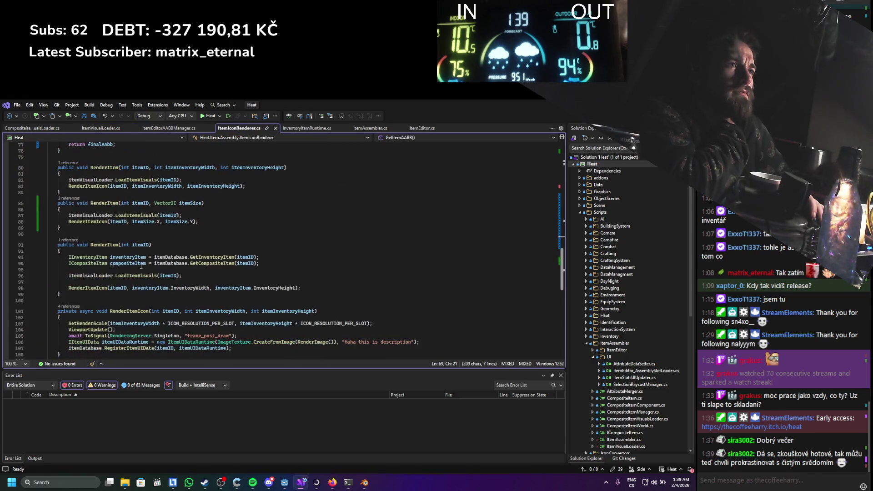
click(141, 179)
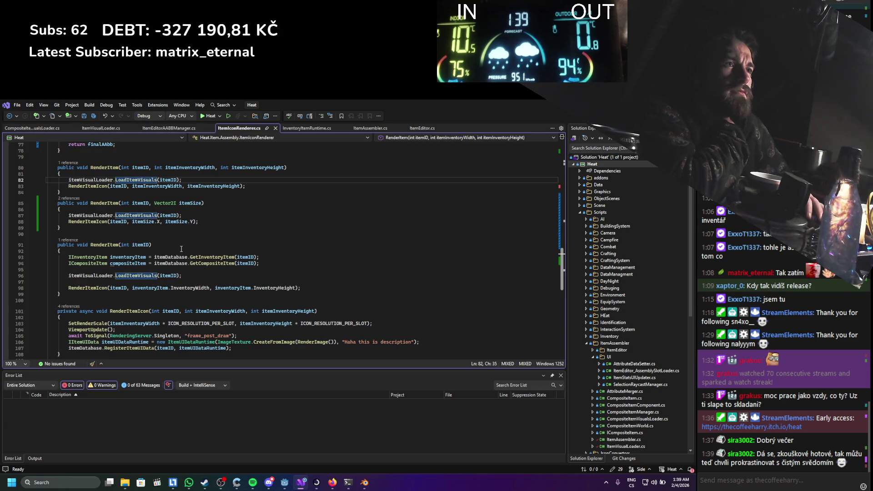
scroll(176, 250, down, 5)
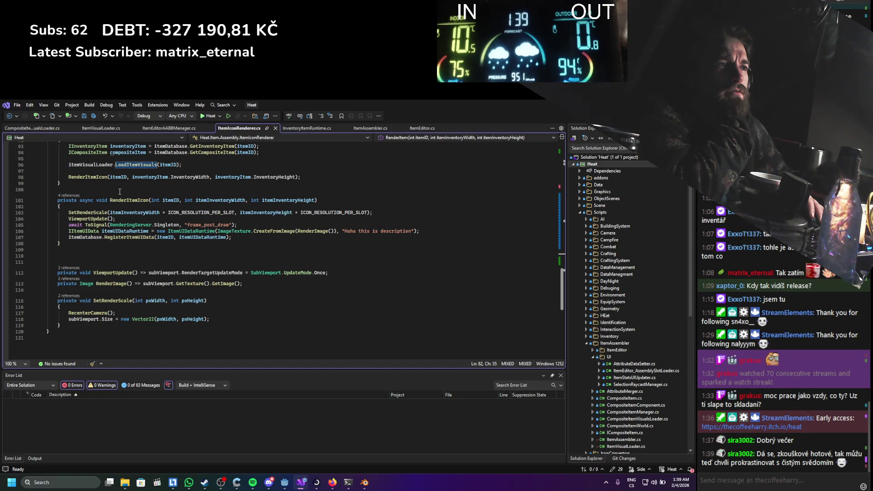
scroll(120, 191, up, 3)
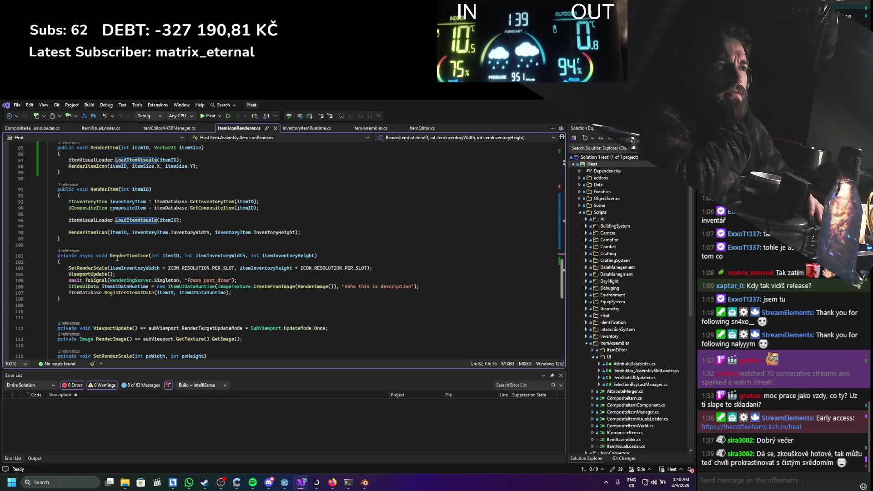
click(95, 232)
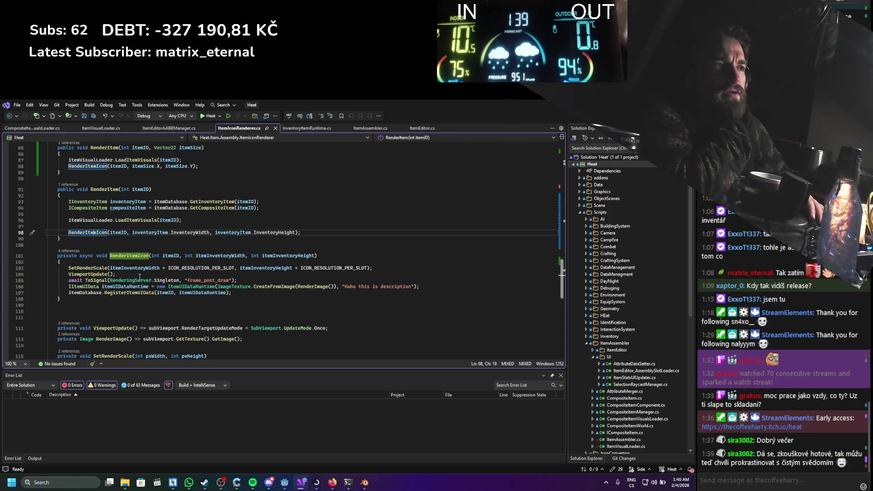
scroll(139, 277, up, 3)
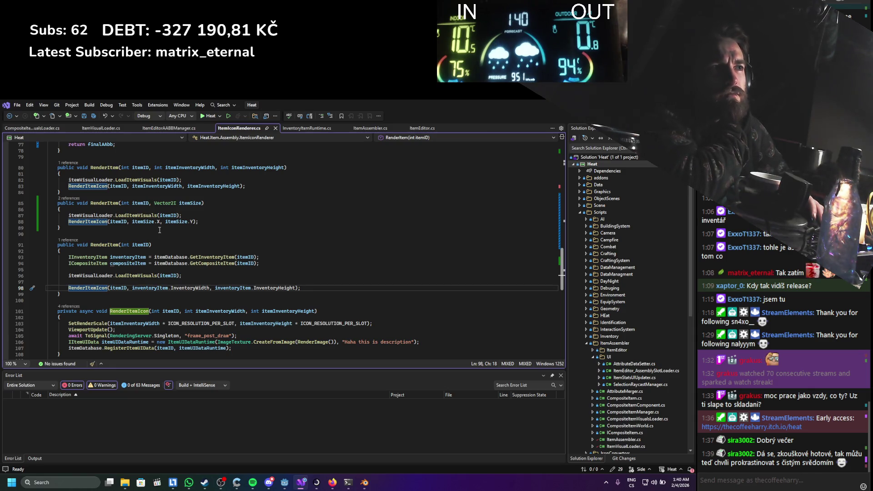
scroll(160, 230, up, 1)
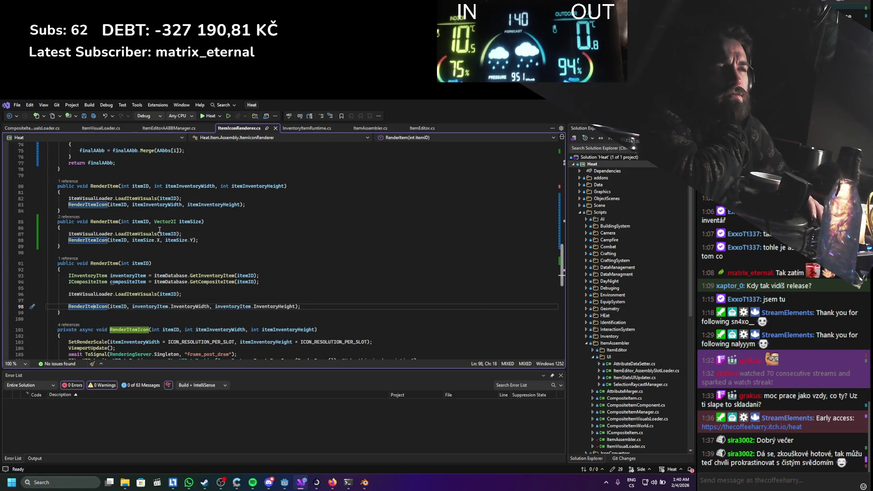
scroll(159, 230, up, 5)
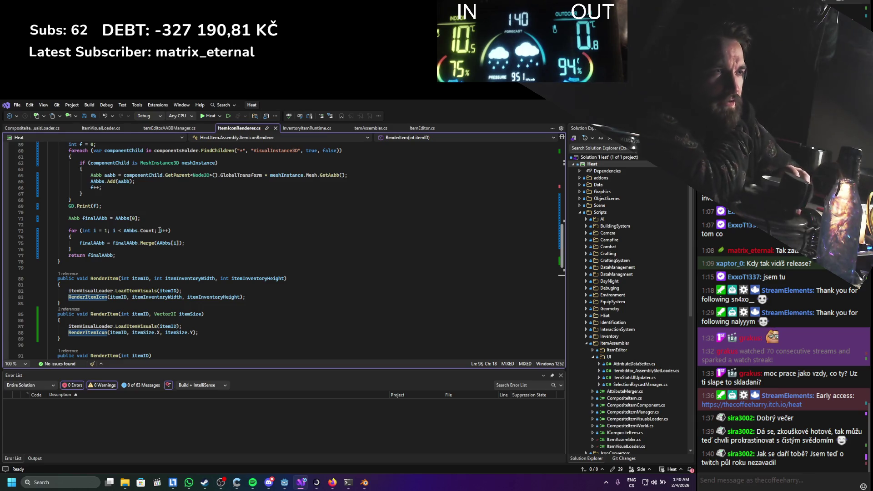
scroll(205, 264, up, 7)
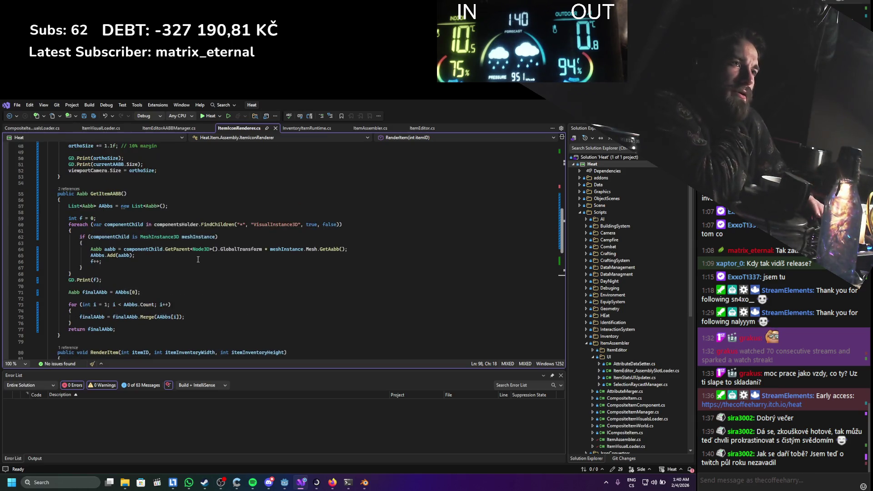
scroll(205, 264, up, 4)
scroll(204, 266, down, 12)
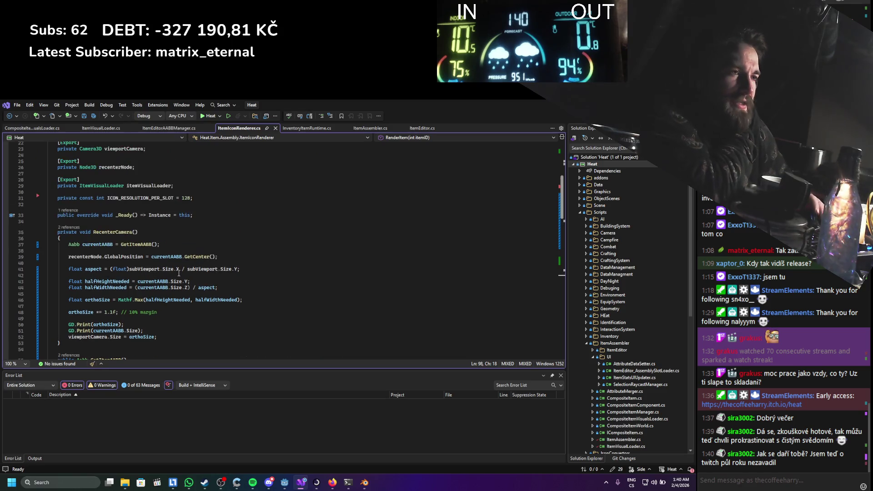
scroll(185, 269, down, 11)
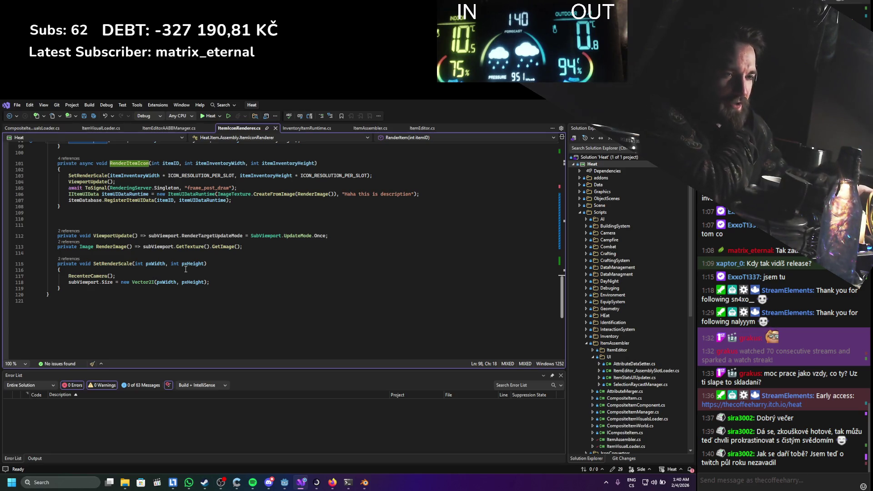
mouse_move(146, 248)
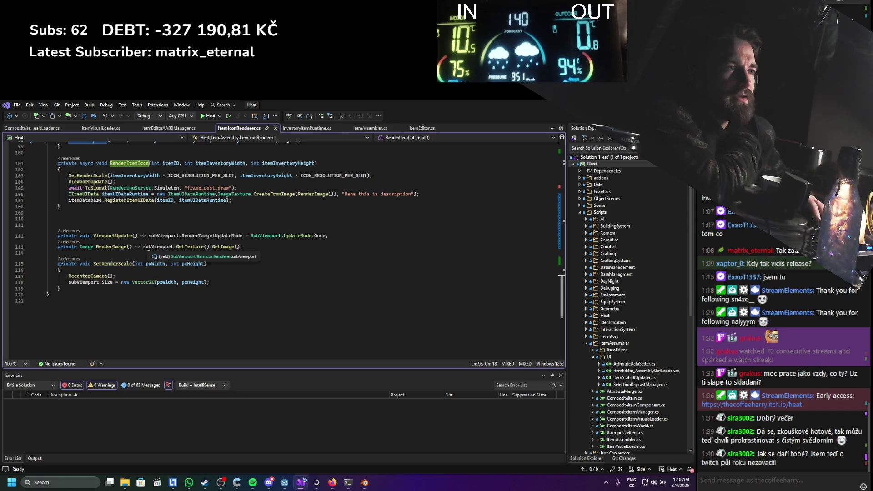
scroll(156, 237, down, 2)
scroll(155, 236, up, 4)
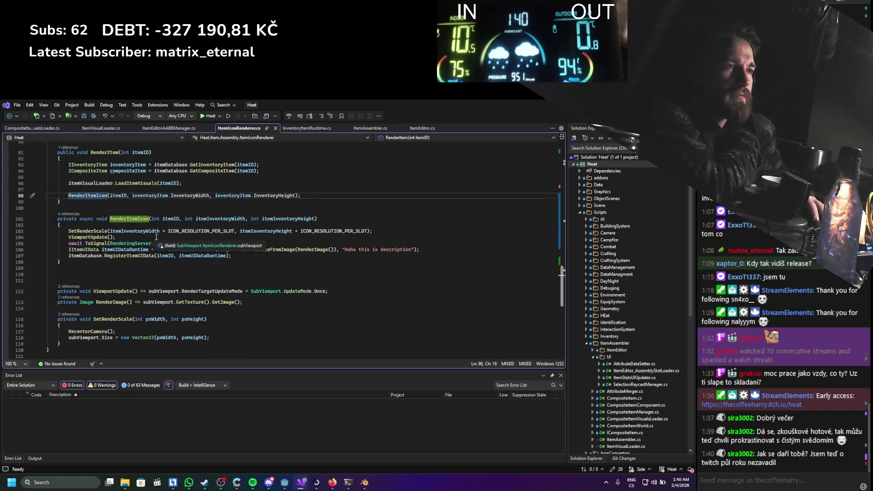
scroll(156, 237, down, 3)
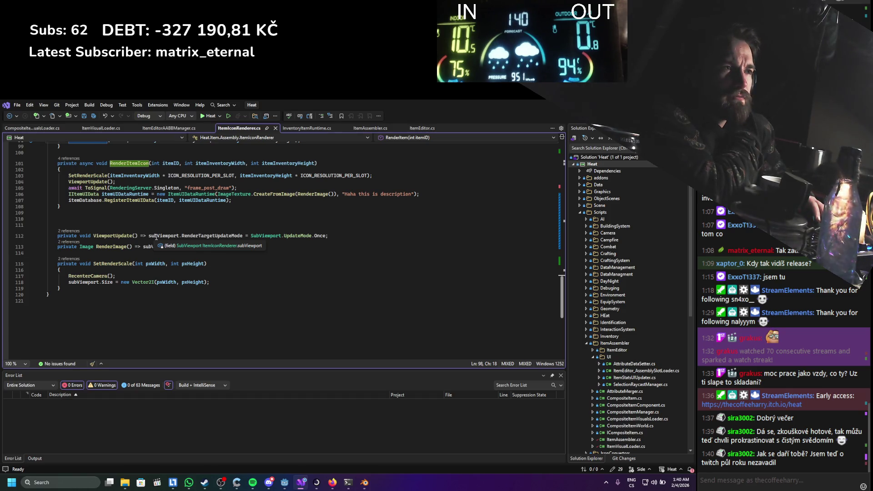
scroll(156, 237, up, 4)
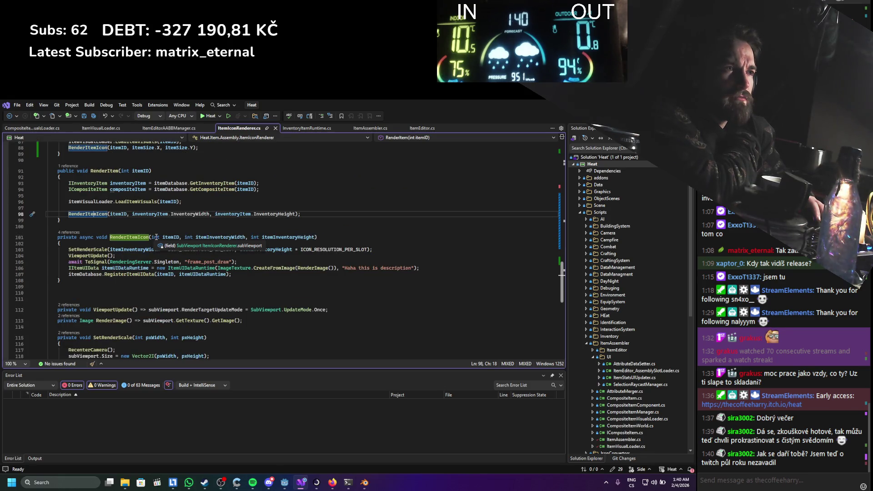
scroll(156, 236, up, 4)
scroll(156, 236, up, 4)
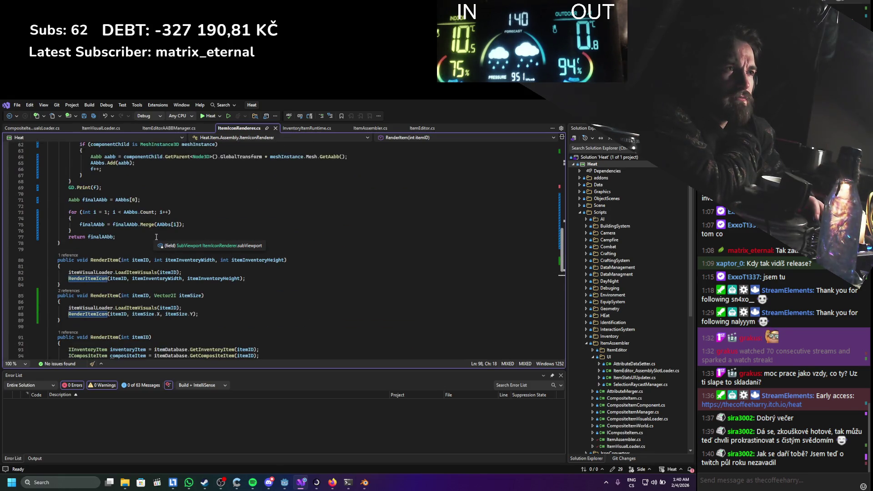
scroll(157, 237, up, 3)
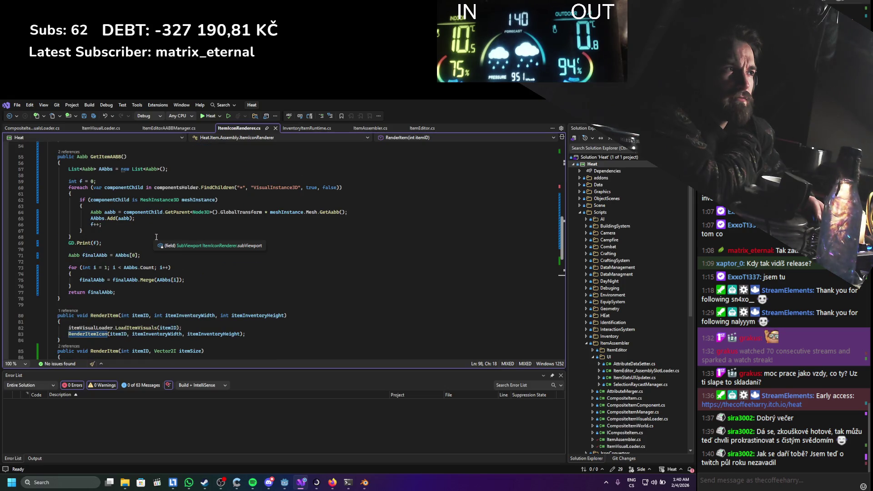
scroll(156, 237, down, 9)
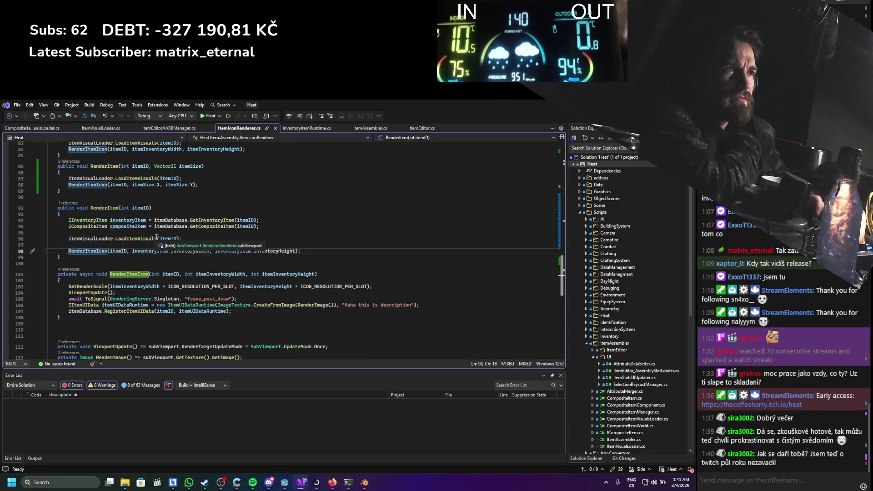
scroll(156, 237, up, 9)
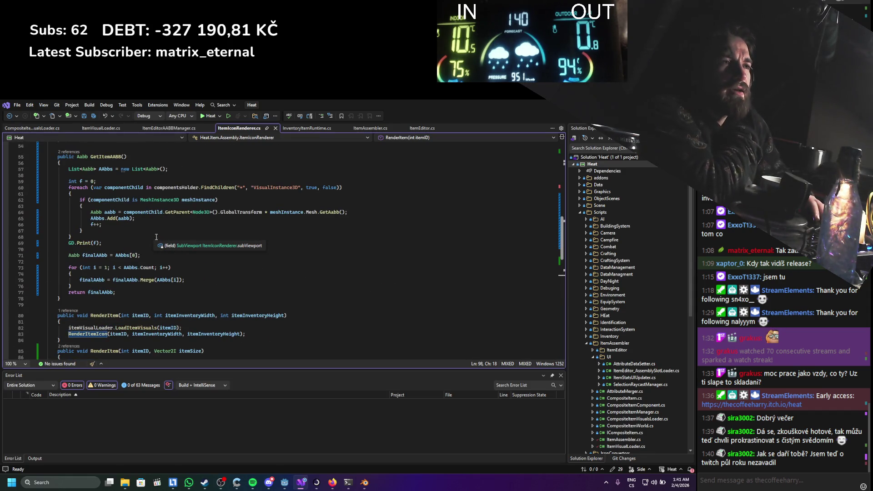
click(153, 221)
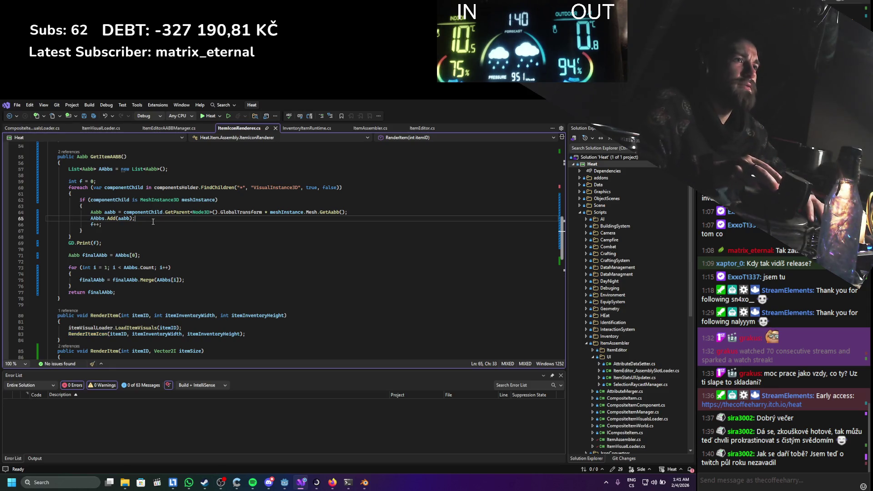
Insert GD.Print(componentChild.Name); inside GetItemAABB's mesh loop after AAbbs.Add(aabb)
key(Return)
key(Return)
key(Up)
text(GD.Print()
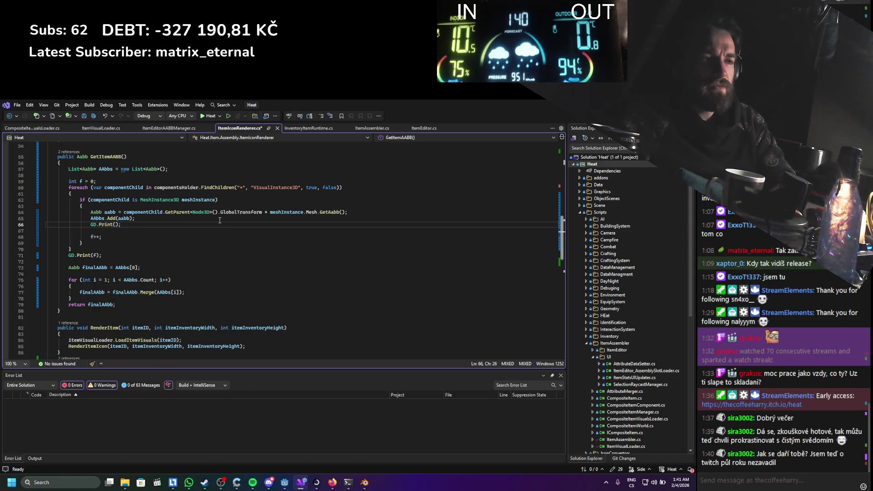
text(compo)
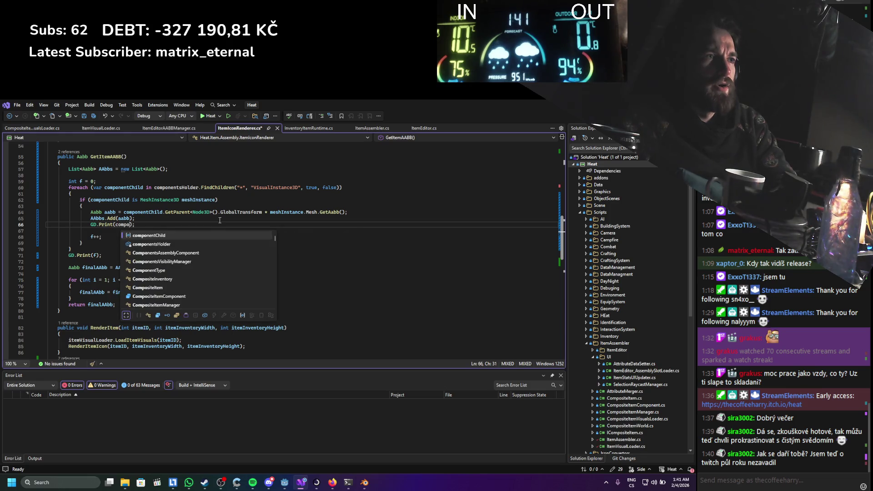
key(Tab)
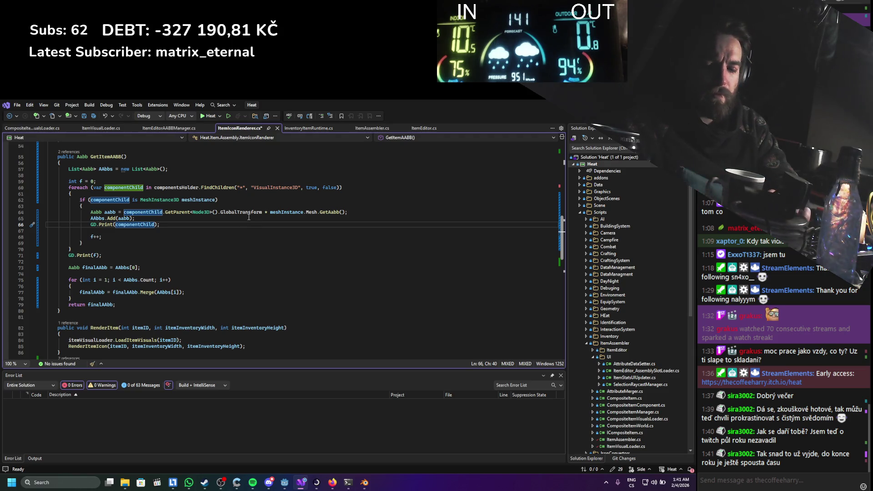
text(.name)
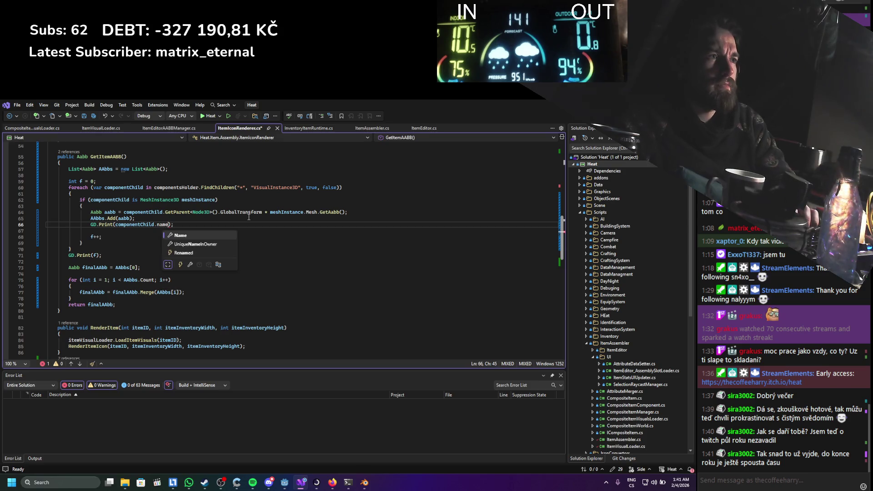
key(Tab)
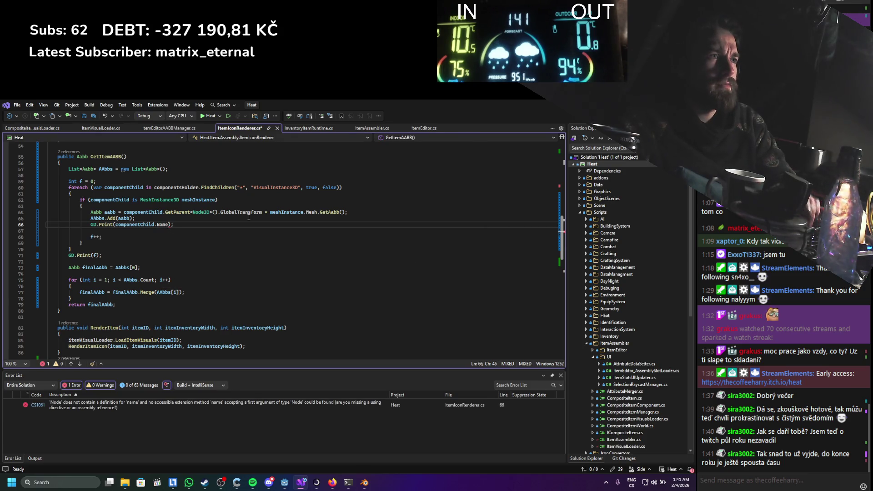
Save the script and run the game from Godot with F5
key(ctrl+s)
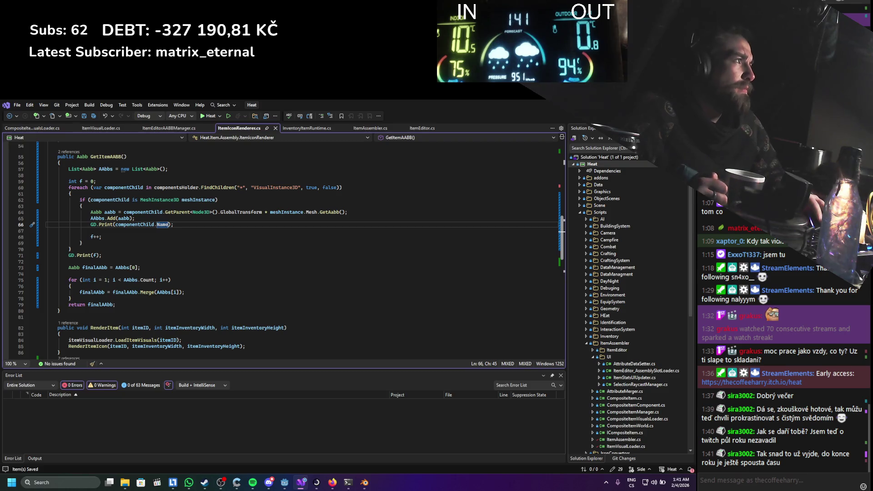
key(alt+Tab)
key(F5)
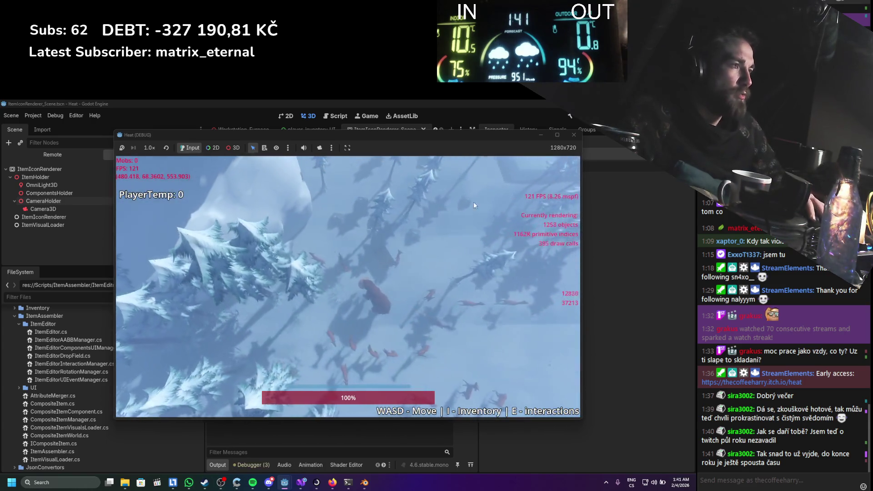
In the inventory, assemble a stick and the hammer head into a hammer
key(i)
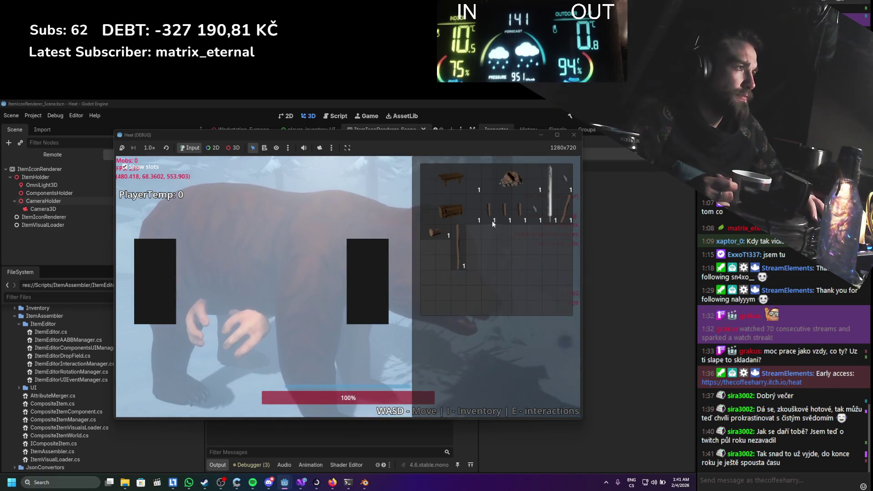
click(454, 244)
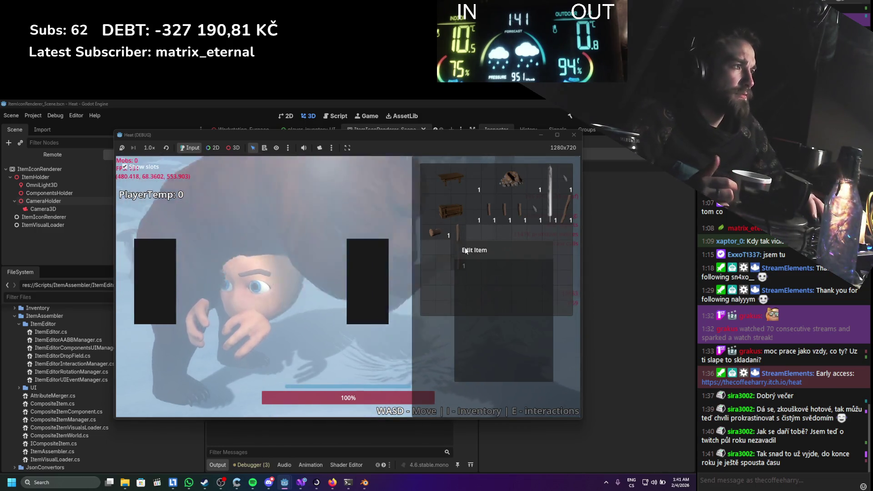
drag(318, 136, 499, 157)
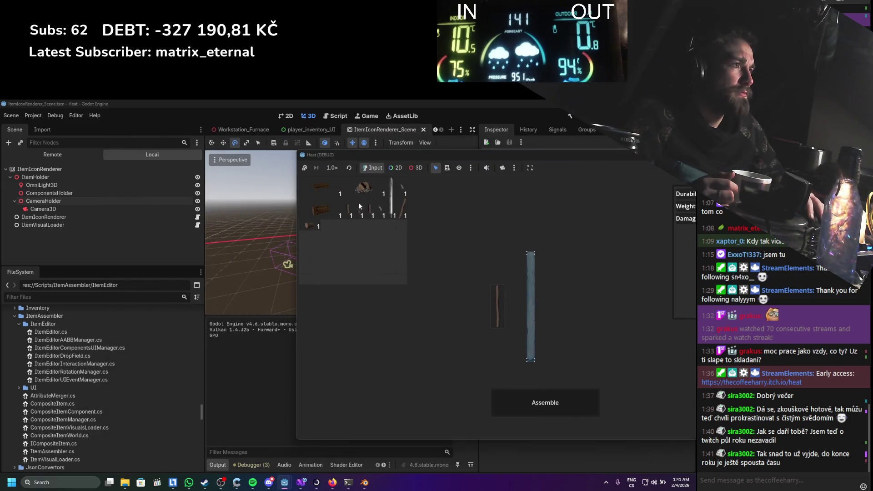
click(314, 226)
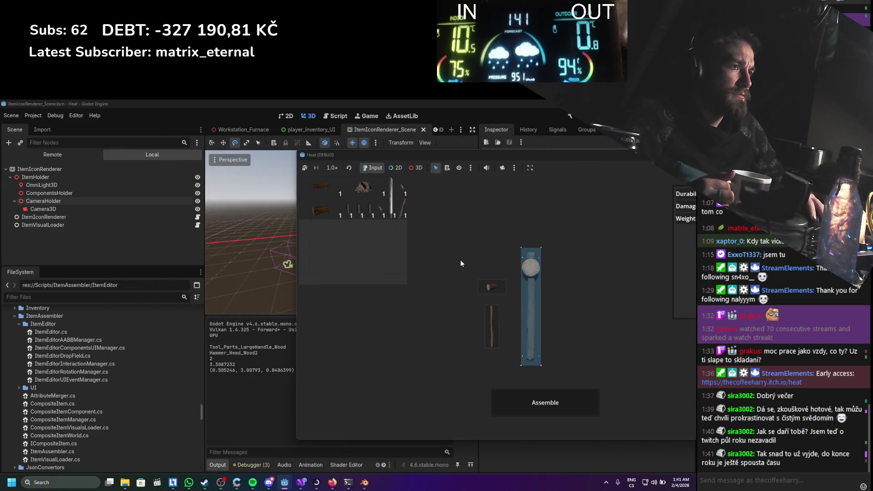
click(508, 397)
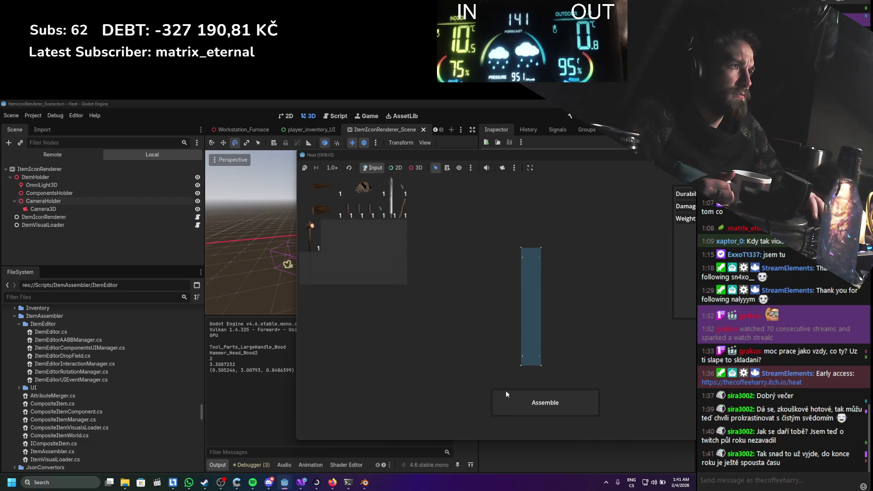
Assemble a stick with the flint blade, then try the small handle and flint blade together
click(373, 213)
click(380, 210)
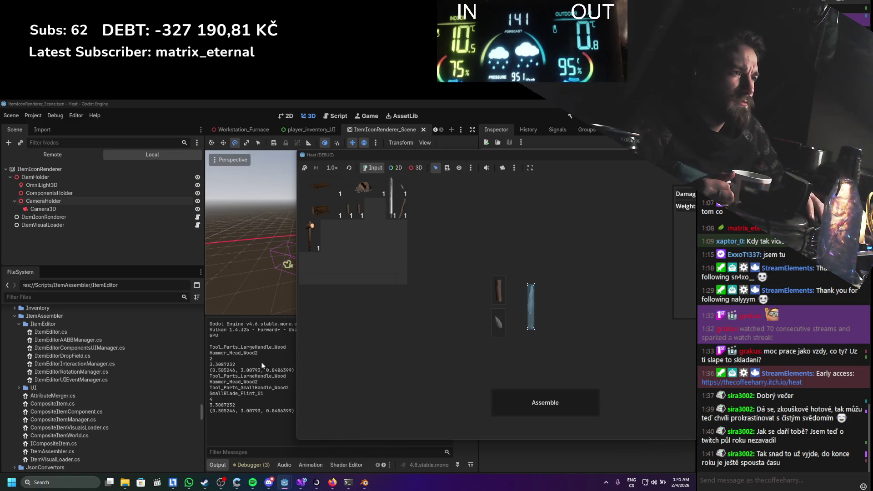
drag(258, 381, 204, 377)
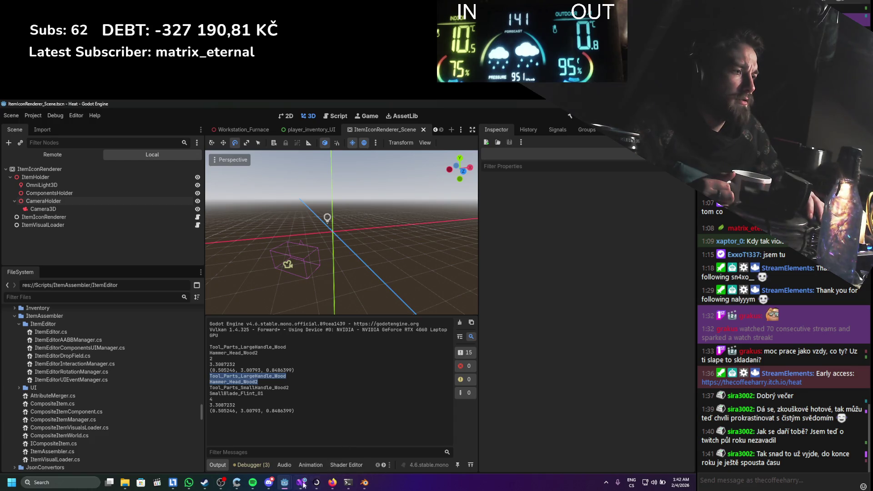
mouse_move(281, 483)
click(324, 440)
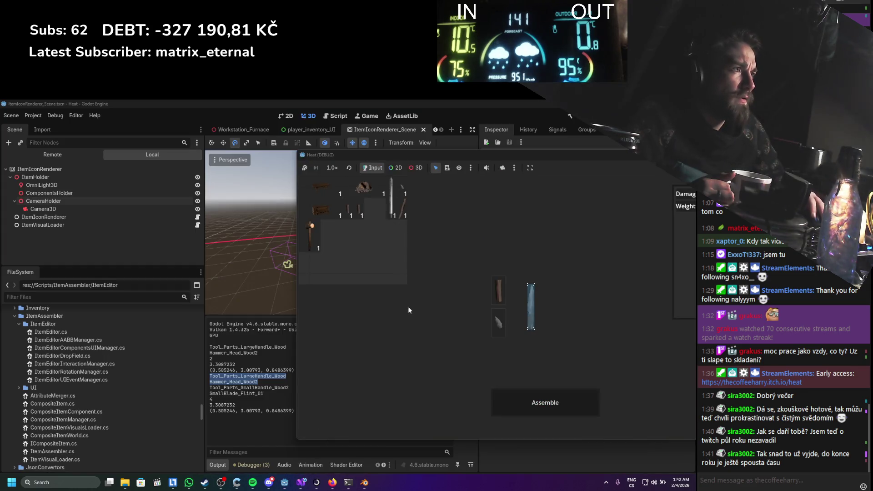
click(512, 396)
drag(356, 212, 456, 294)
drag(402, 194, 458, 235)
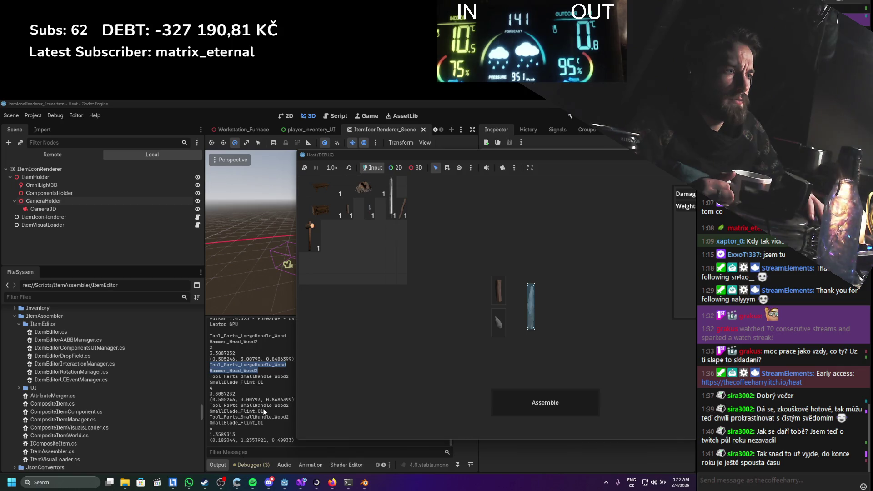
Check the logged part names, stop the game with F8, and return to ItemIconRenderer.cs
drag(264, 411, 209, 404)
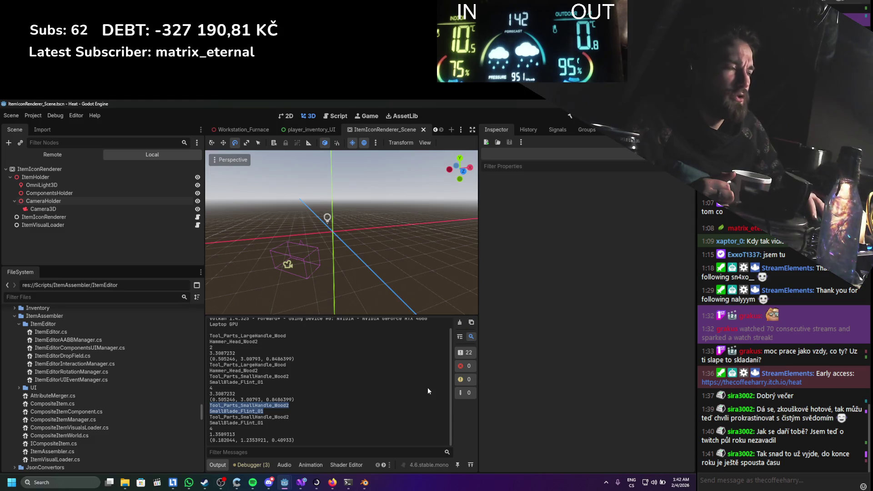
key(F8)
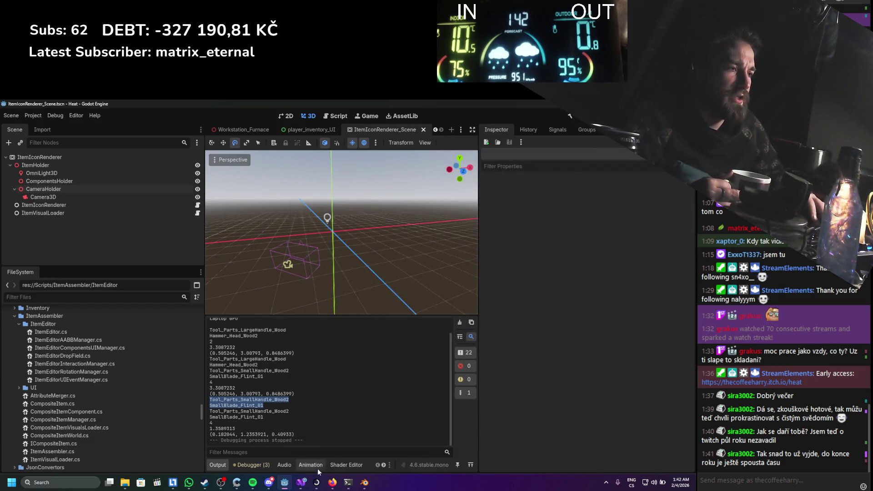
click(299, 483)
Review the GetItemAABB, RecenterCamera, SetRenderScale and RenderItemIcon methods in ItemIconRenderer.cs
click(103, 157)
scroll(132, 236, up, 10)
click(123, 215)
scroll(198, 326, down, 9)
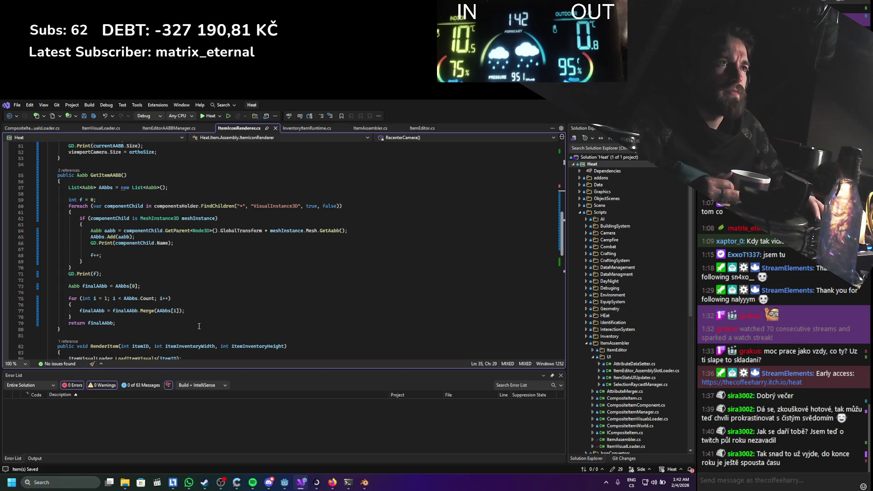
scroll(199, 325, down, 14)
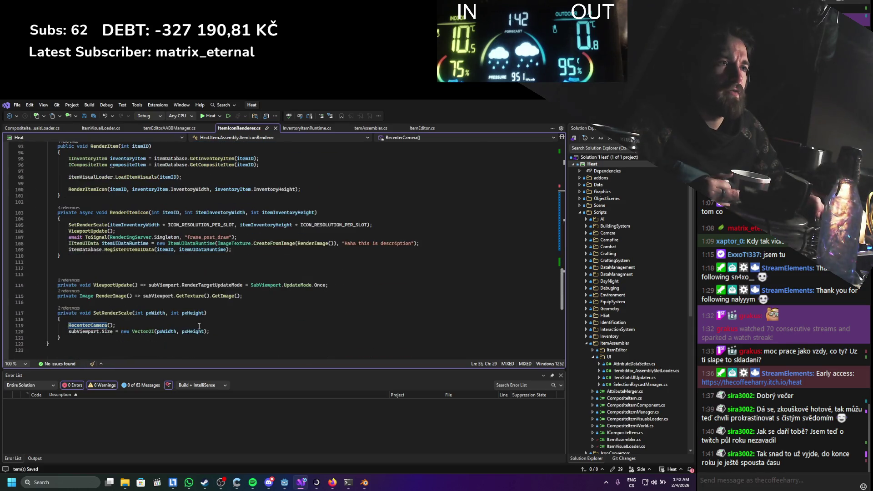
scroll(199, 326, down, 1)
click(104, 295)
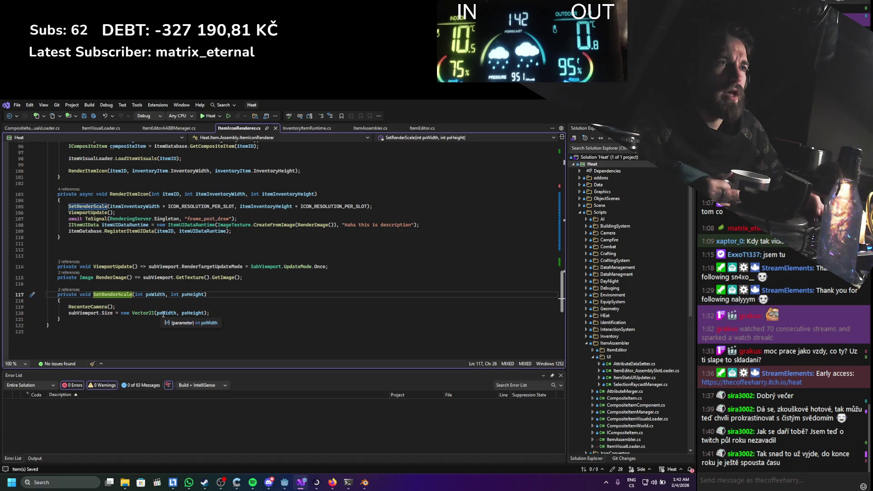
scroll(164, 313, up, 2)
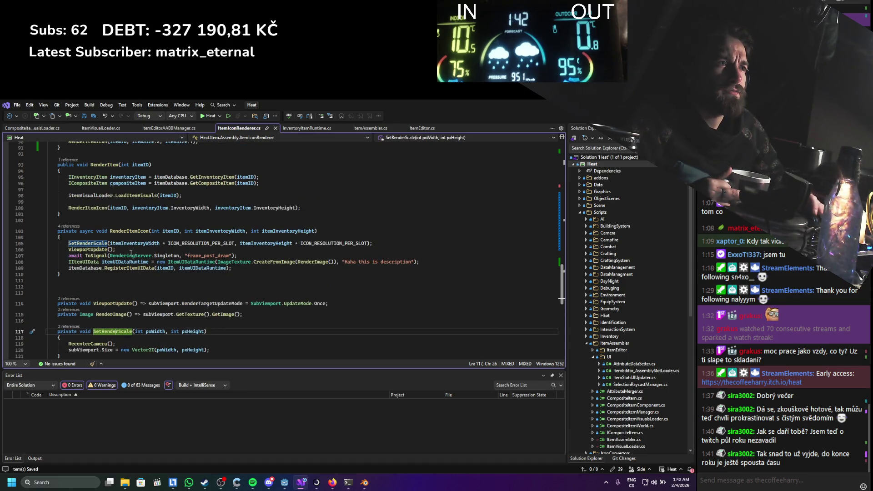
click(125, 234)
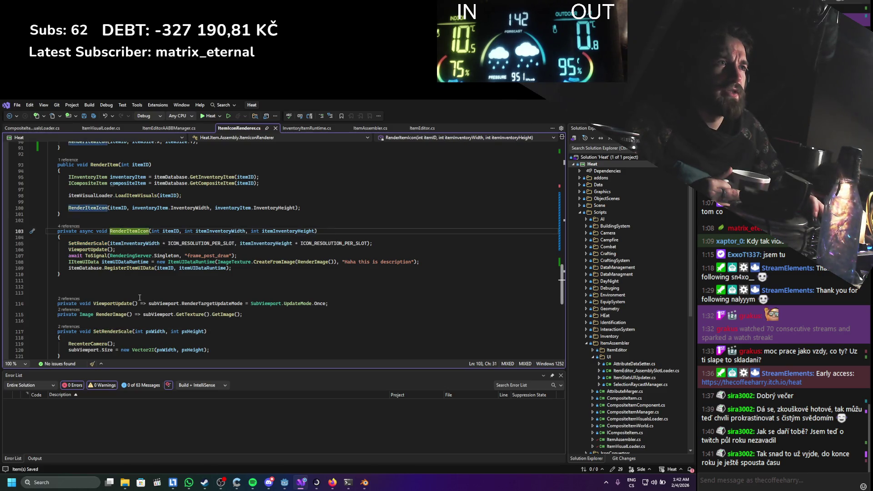
scroll(139, 297, up, 3)
scroll(139, 297, up, 2)
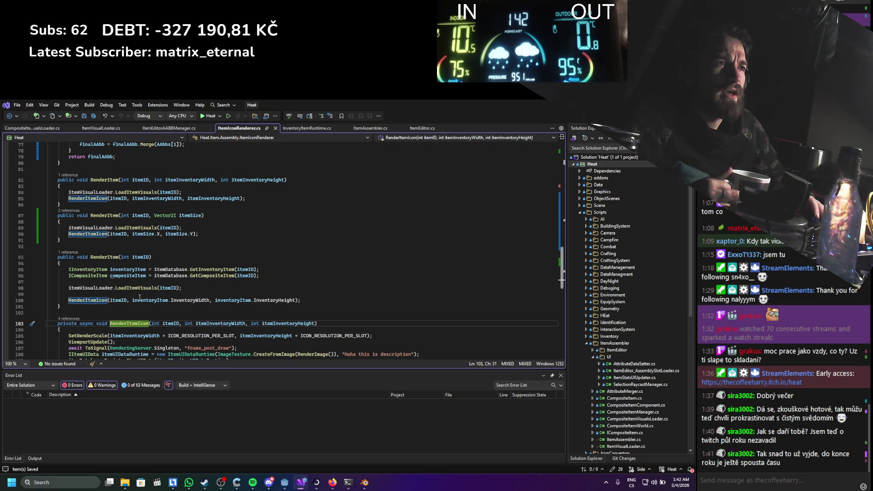
Jump to the LoadItemVisuals definition on line 98 and locate its Clear call
click(139, 288)
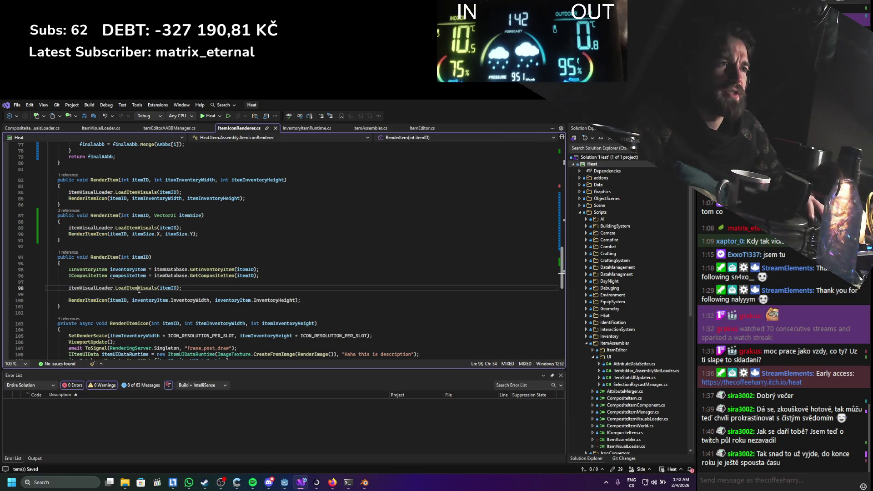
ctrl+click(139, 288)
click(72, 254)
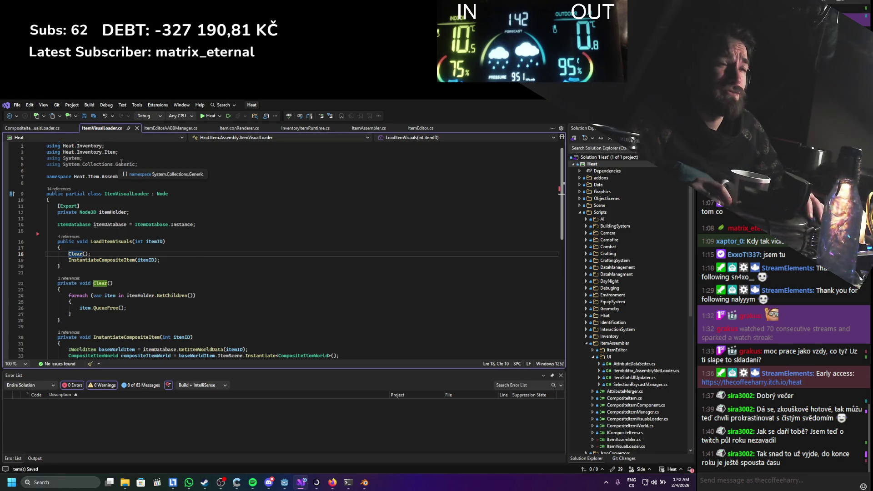
Glance at CompositeItemVisualsLoader.cs, then return to ItemIconRenderer.cs's RenderItem overloads
click(31, 129)
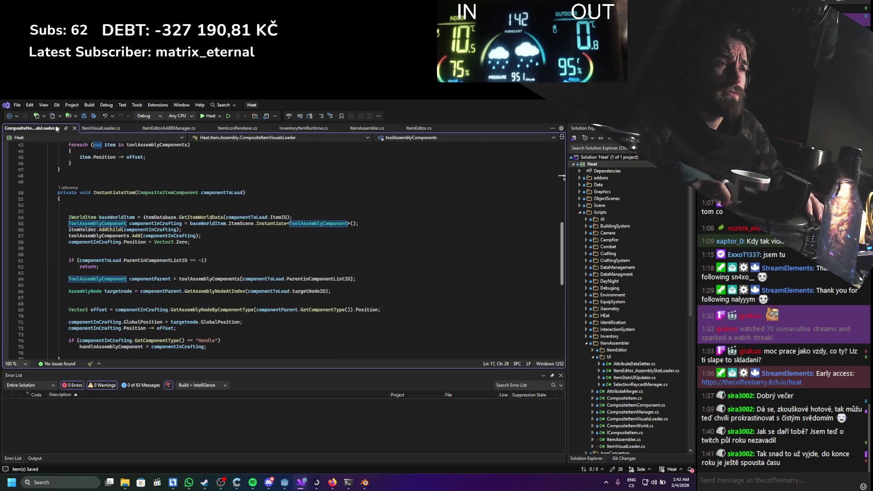
click(237, 128)
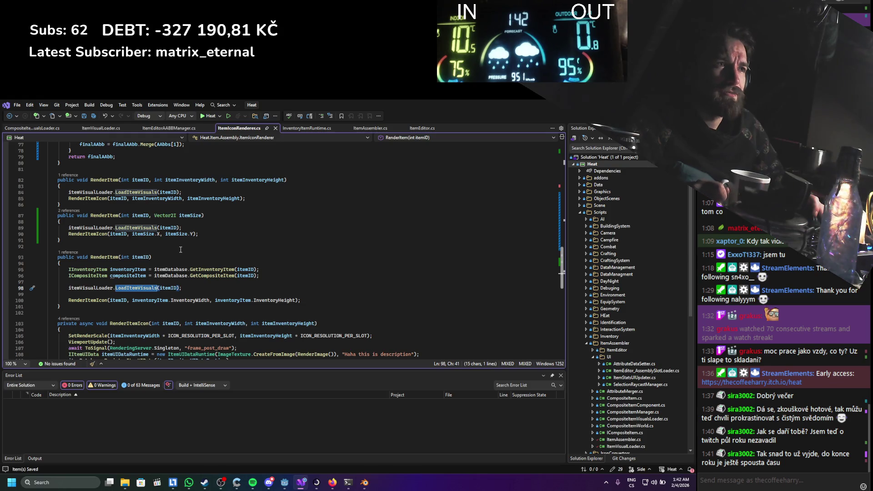
scroll(181, 249, up, 1)
scroll(180, 249, down, 2)
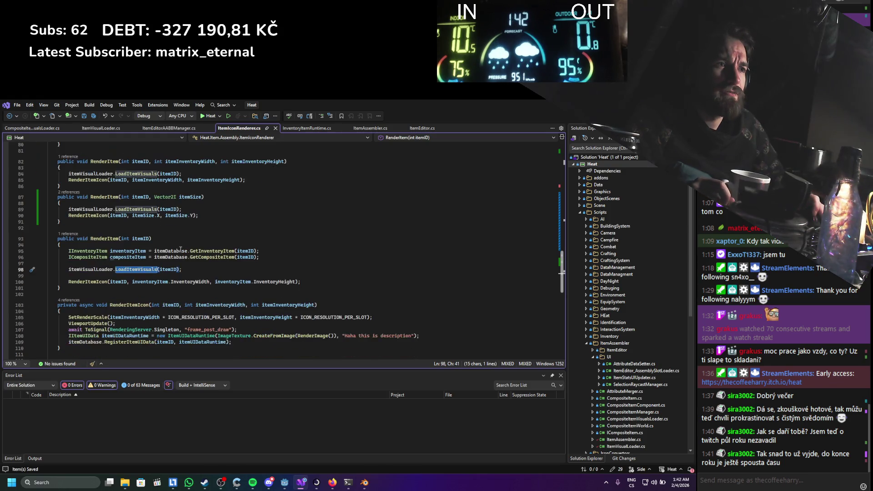
scroll(180, 250, up, 12)
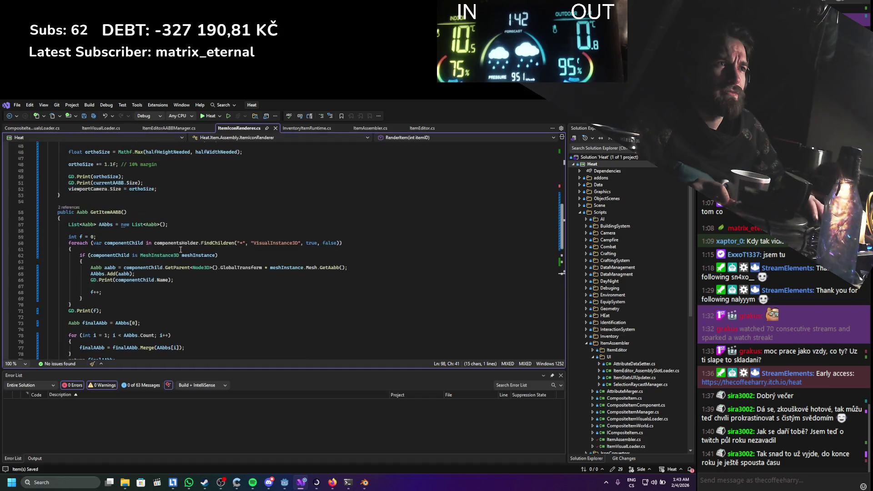
scroll(180, 249, down, 11)
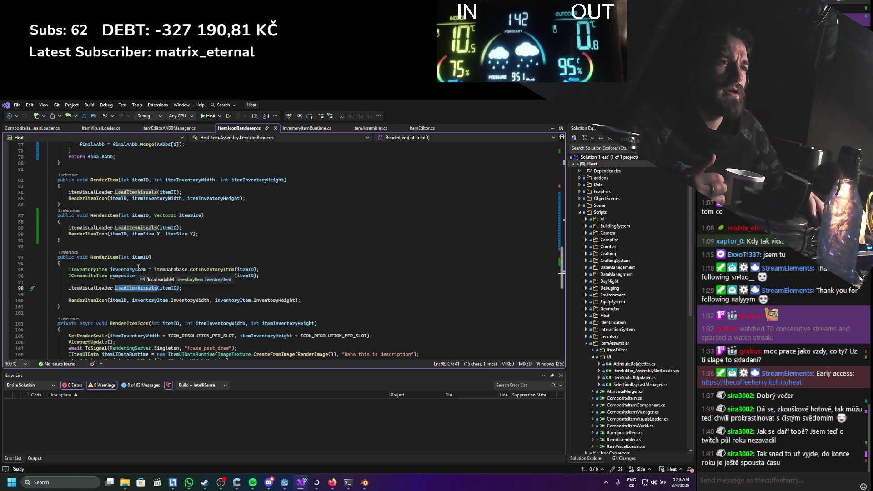
scroll(128, 290, down, 2)
scroll(129, 290, up, 20)
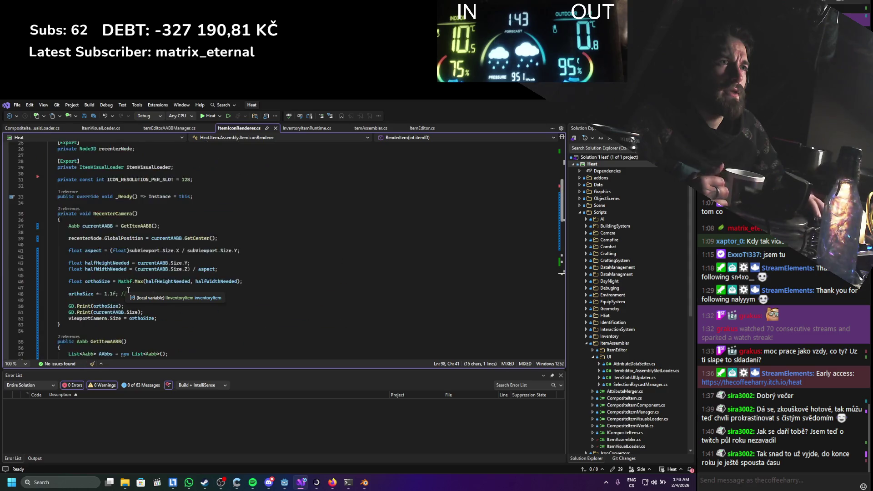
scroll(129, 290, up, 2)
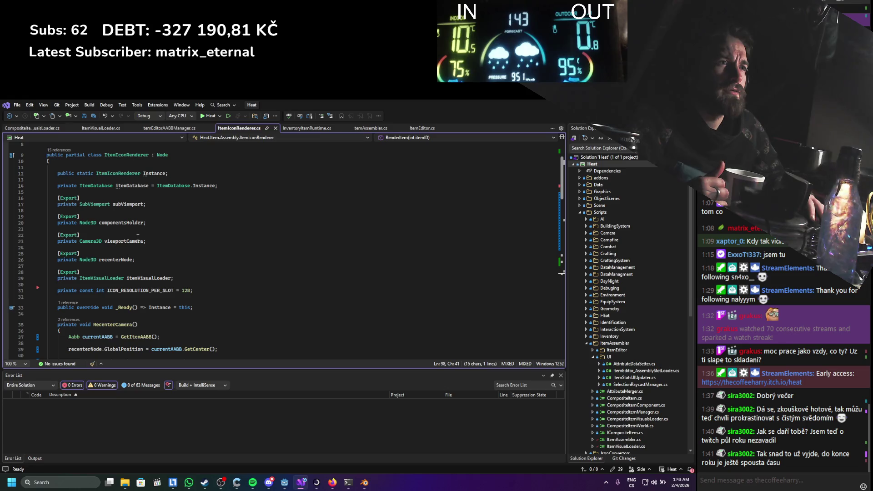
ctrl+click(114, 279)
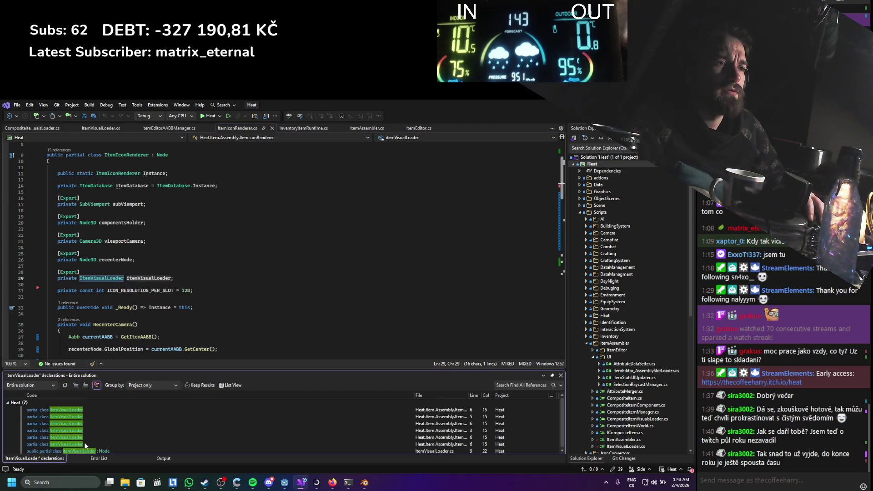
Make ItemVisualLoader's Clear method on line 22 public and save ItemVisualLoader.cs
click(86, 450)
click(78, 282)
key(ctrl+BackSpace)
text(public void Clear()
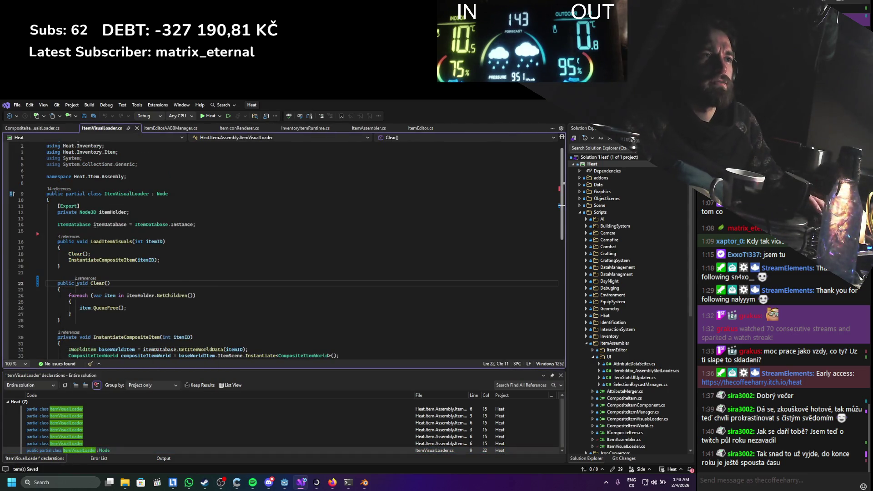
key(ctrl+s)
Add itemVisualLoader.Clear(); at the start of the first RenderItem overload and save
click(254, 129)
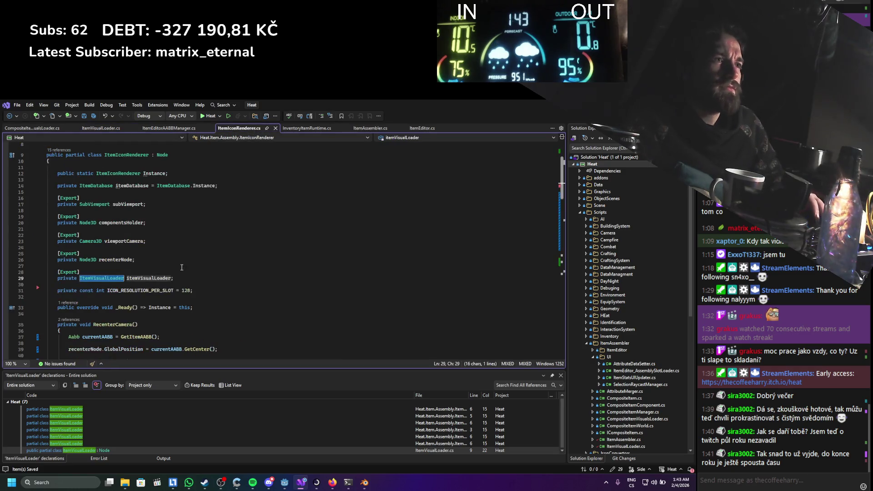
scroll(177, 268, down, 3)
double_click(156, 222)
scroll(156, 221, down, 15)
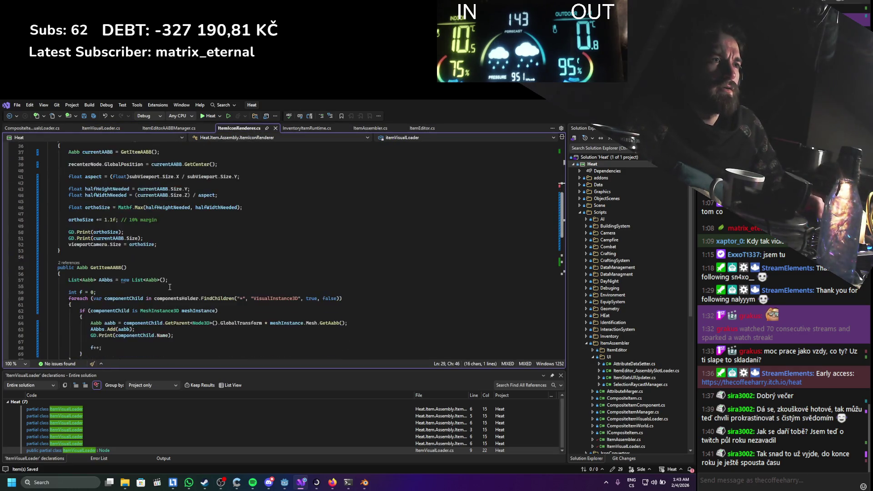
scroll(127, 257, down, 5)
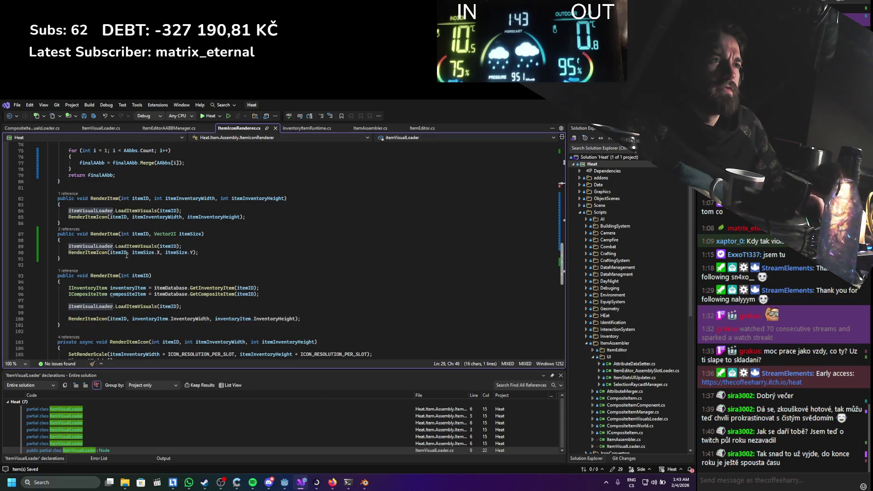
click(113, 186)
key(Return)
text(itemVisualLoader.Clear();)
key(ctrl+s)
Paste the same Clear call into the second and third RenderItem overloads, then rebuild and run with F6
drag(138, 192, 61, 191)
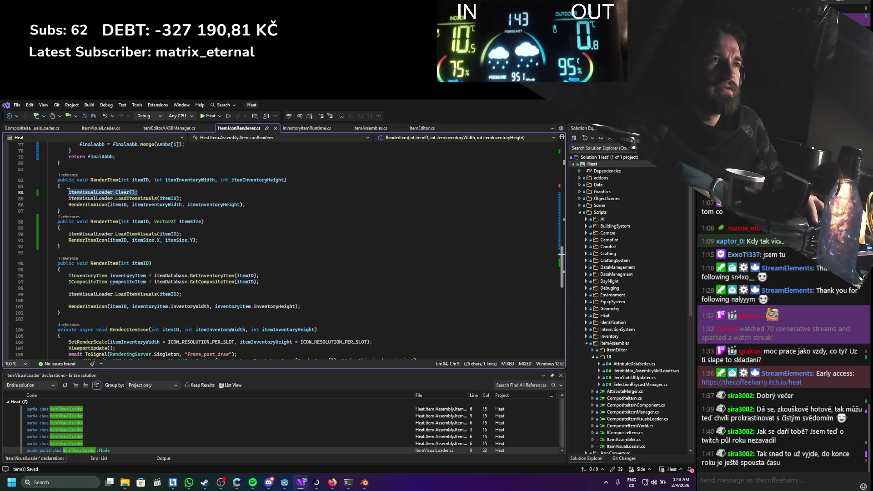
key(ctrl+c)
click(120, 228)
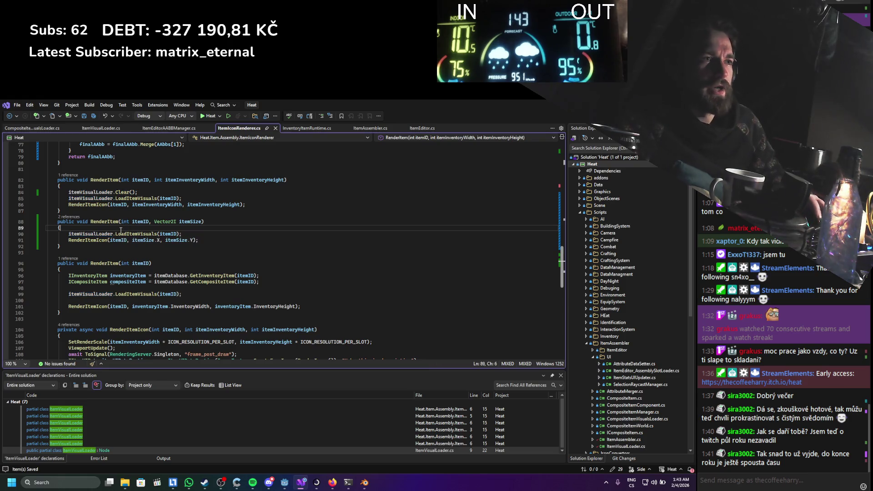
key(Return)
key(ctrl+v)
click(116, 277)
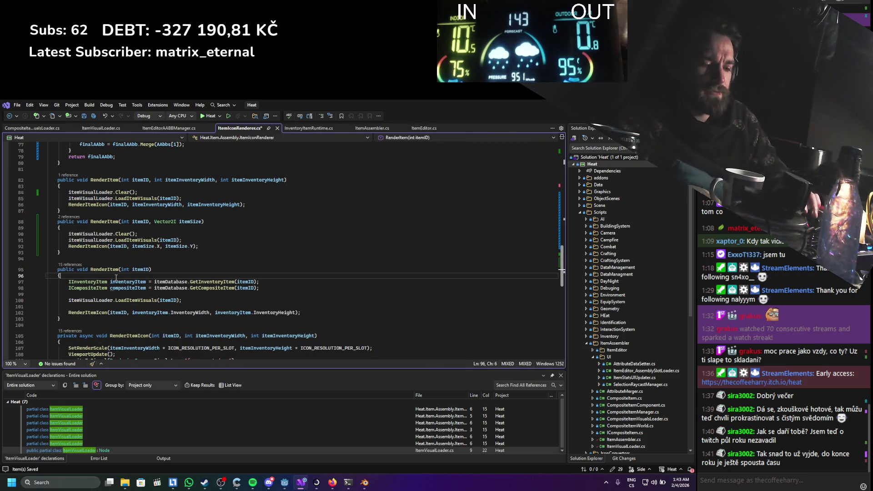
key(Return)
key(ctrl+v)
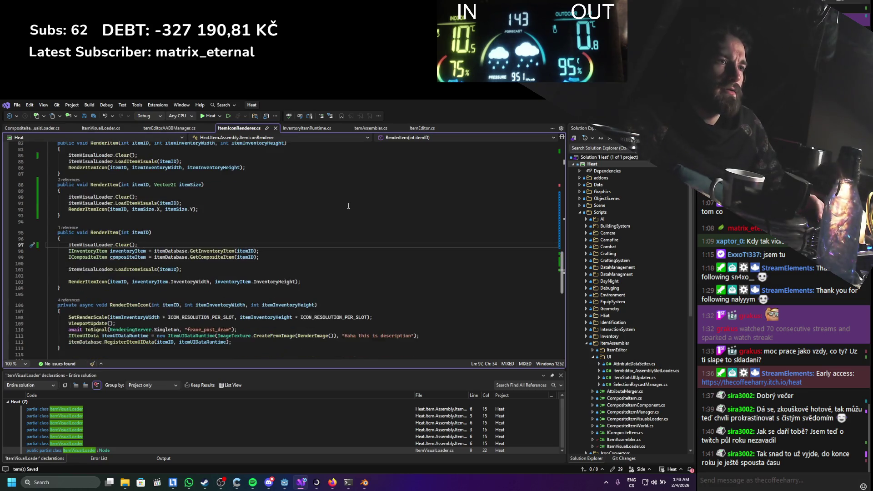
key(F6)
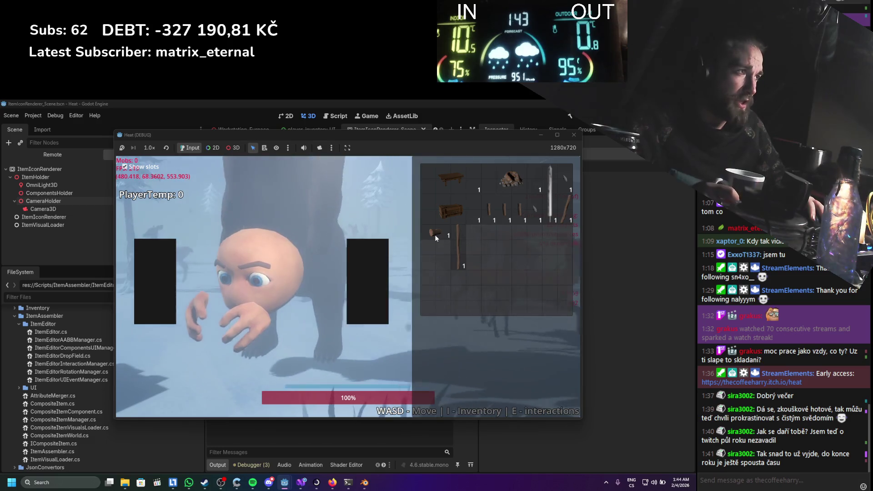
Open the item editor from the log's menu, assemble several stick-and-blade items, then close the game
right_click(435, 234)
click(487, 237)
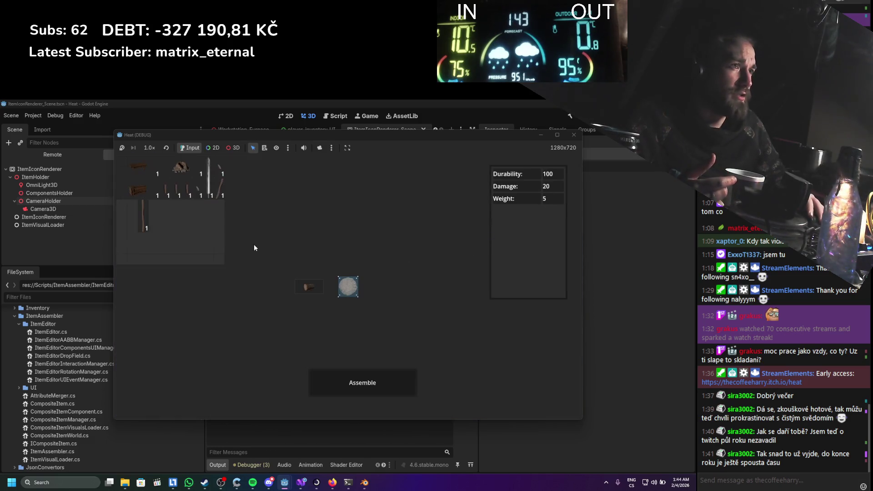
drag(240, 273, 351, 340)
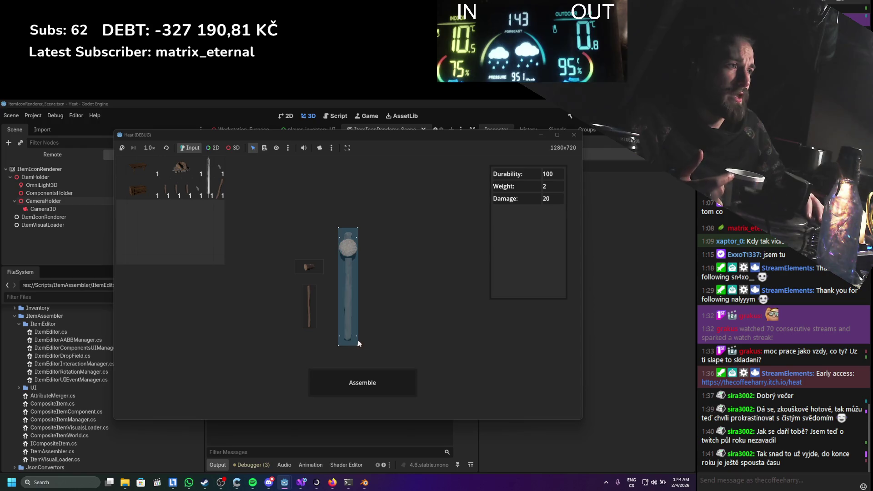
click(384, 375)
click(187, 195)
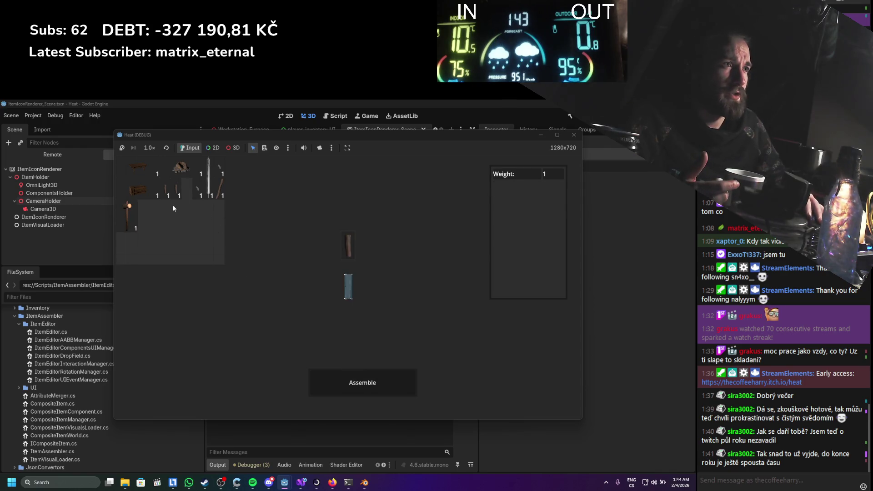
click(337, 375)
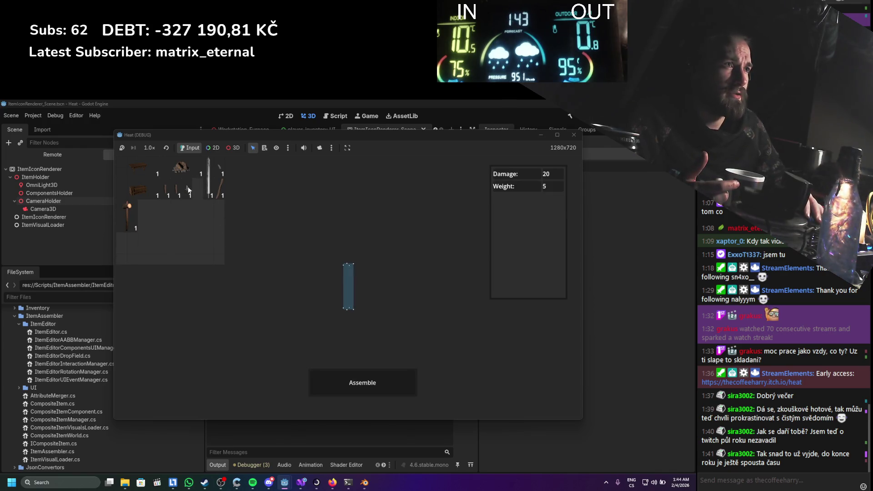
click(222, 212)
click(359, 390)
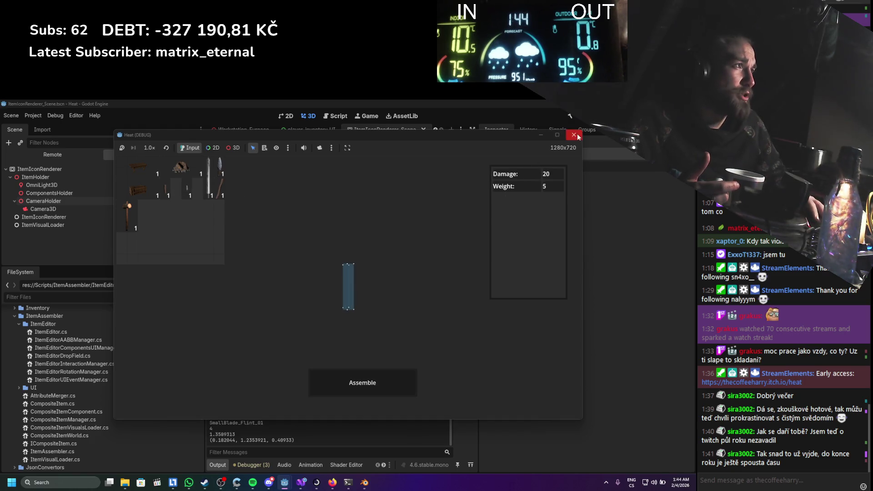
click(573, 135)
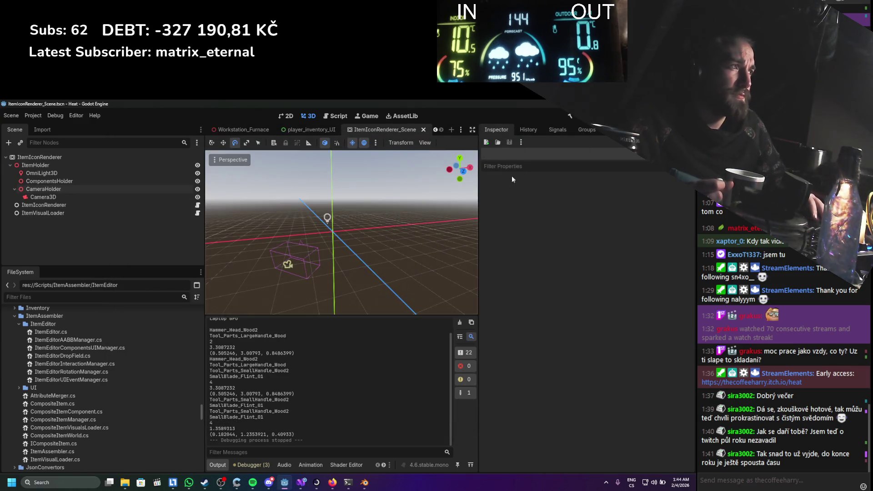
Move the first RenderItem's itemVisualLoader.Clear() to after the icon's UI data registration in RenderItemIcon, and save
click(307, 481)
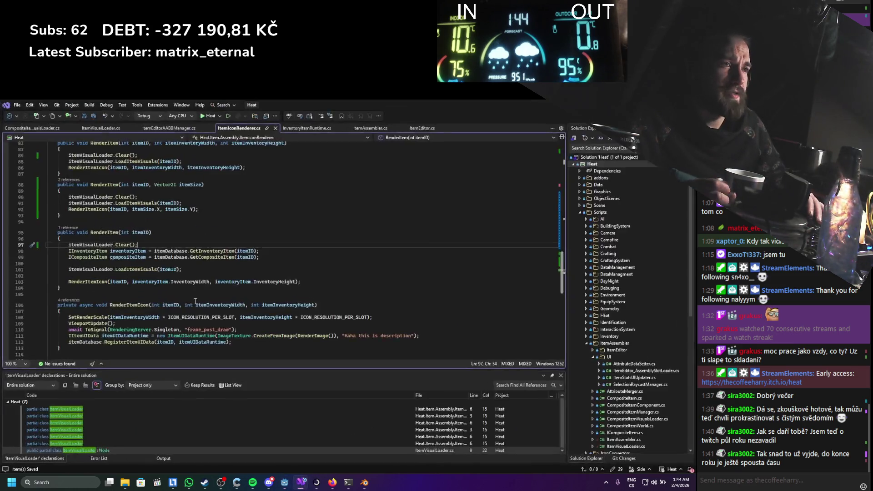
scroll(190, 294, down, 5)
scroll(184, 290, up, 4)
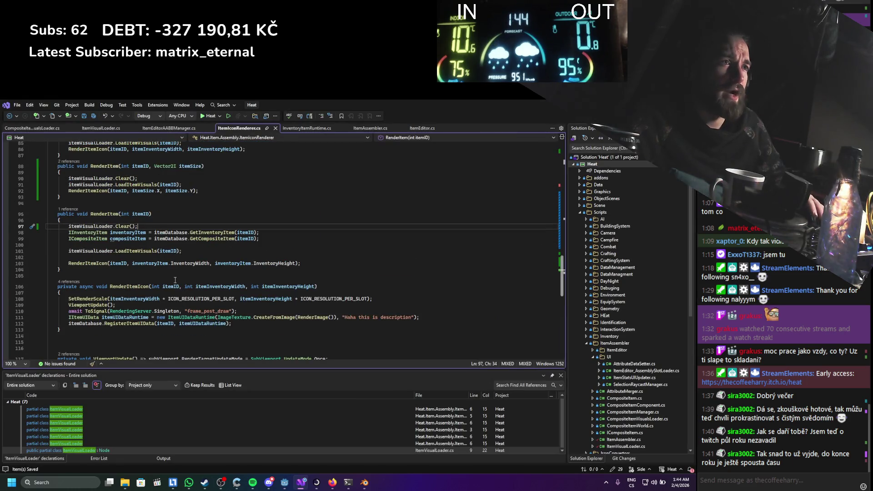
drag(137, 227, 68, 227)
key(BackSpace)
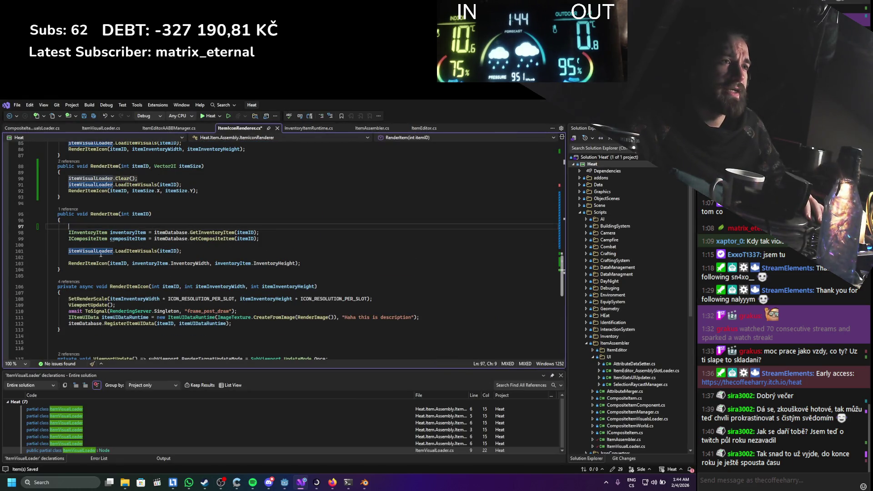
click(231, 324)
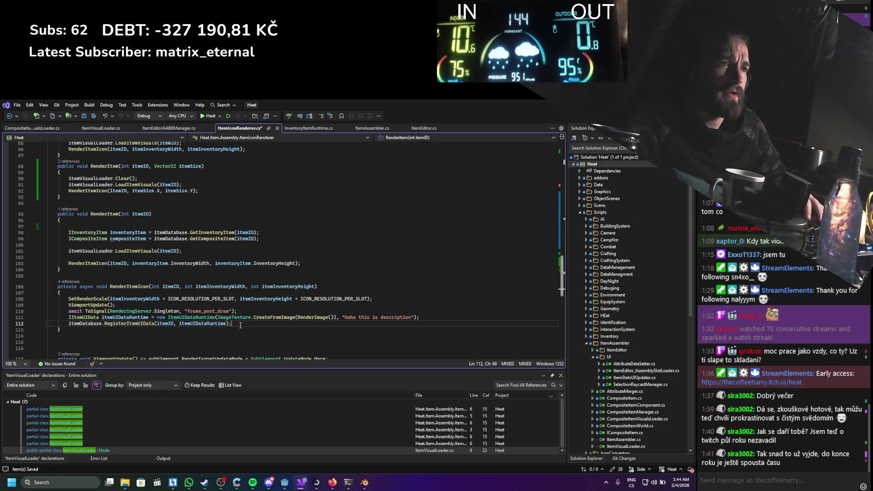
scroll(246, 326, down, 1)
key(Return)
key(ctrl+v)
key(ctrl+s)
Delete the remaining Clear calls in the other RenderItem overloads, save, and run the game
scroll(158, 261, up, 4)
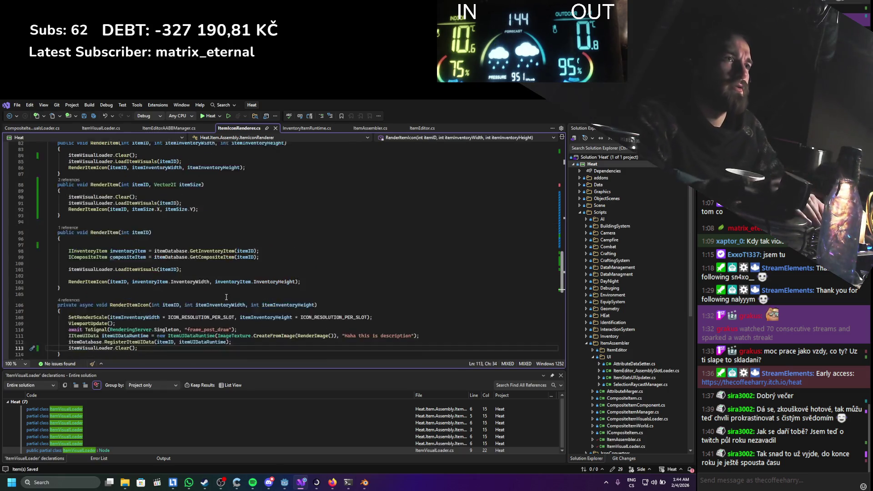
drag(139, 233, 45, 235)
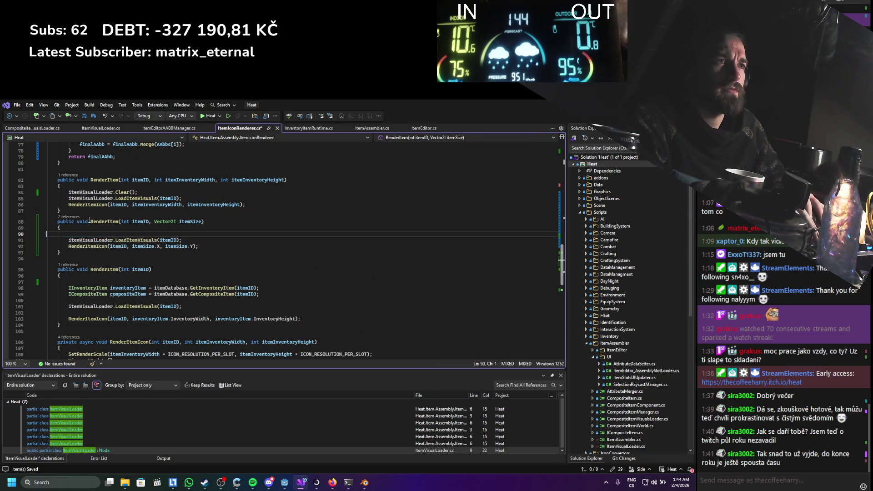
key(BackSpace)
drag(139, 193, 45, 195)
key(BackSpace)
key(BackSpace)
scroll(282, 250, down, 10)
key(ctrl+s)
key(alt+Tab)
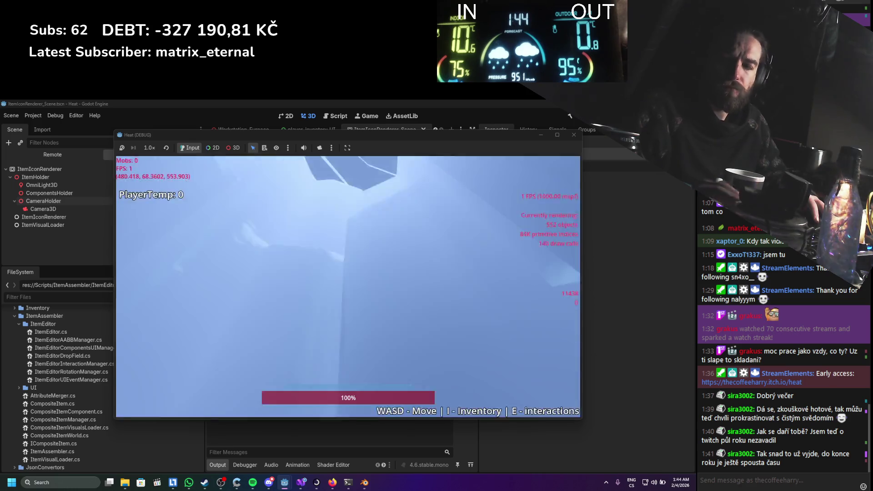
Open the inventory and assemble a hammer and another item from stick and parts
key(i)
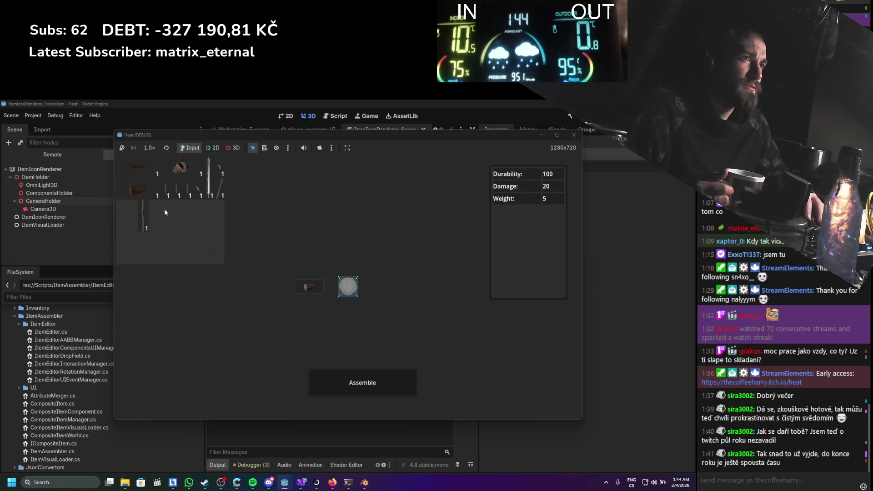
drag(147, 211, 320, 331)
click(354, 379)
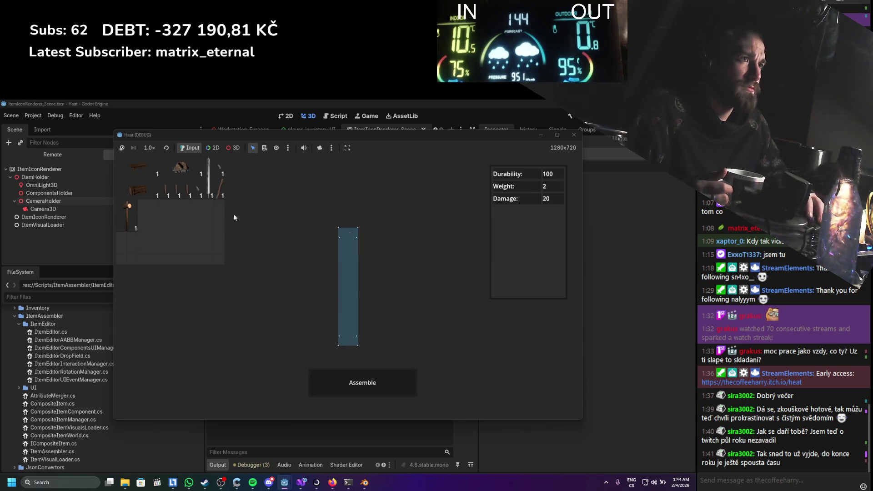
drag(189, 188, 295, 218)
click(350, 372)
Assemble a sword from the long blade and stick handle, then stop the game
mouse_move(329, 133)
mouse_down()
mouse_move(466, 139)
mouse_move(347, 141)
mouse_up()
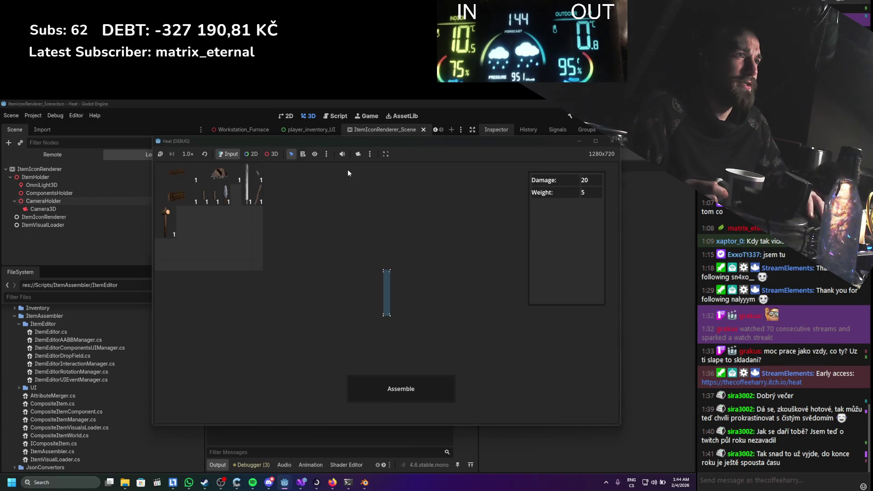
click(283, 214)
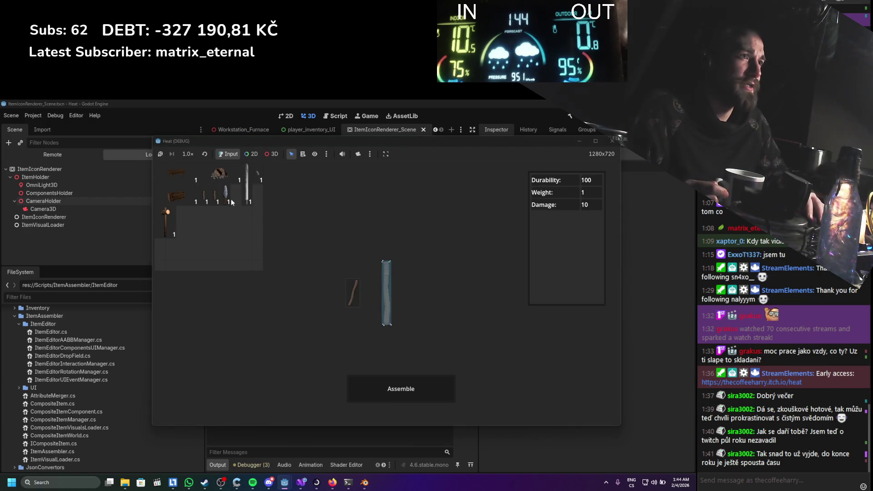
click(354, 287)
click(213, 196)
click(246, 184)
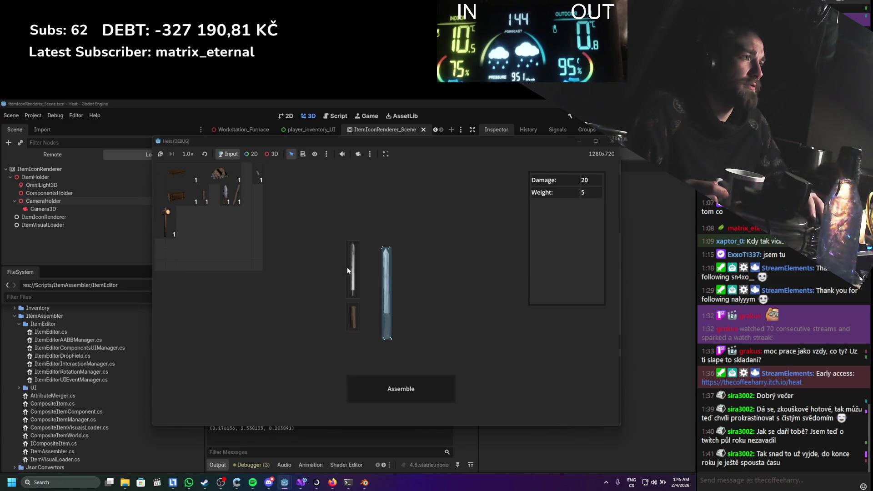
click(374, 383)
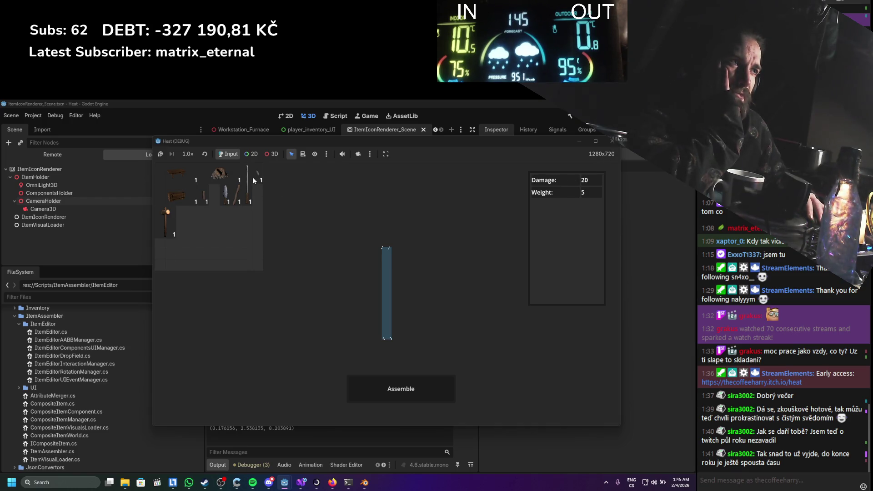
click(611, 141)
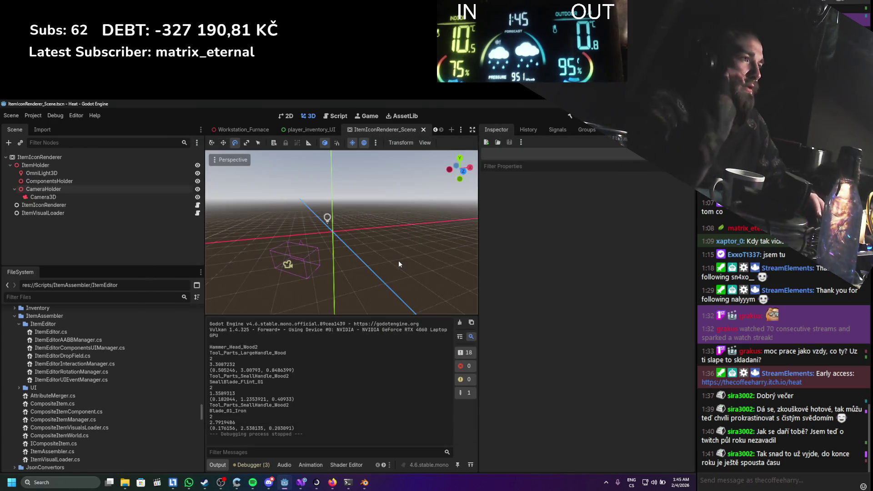
Collapse the ItemAssembler folder and scroll back to the top of the FileSystem dock
click(15, 316)
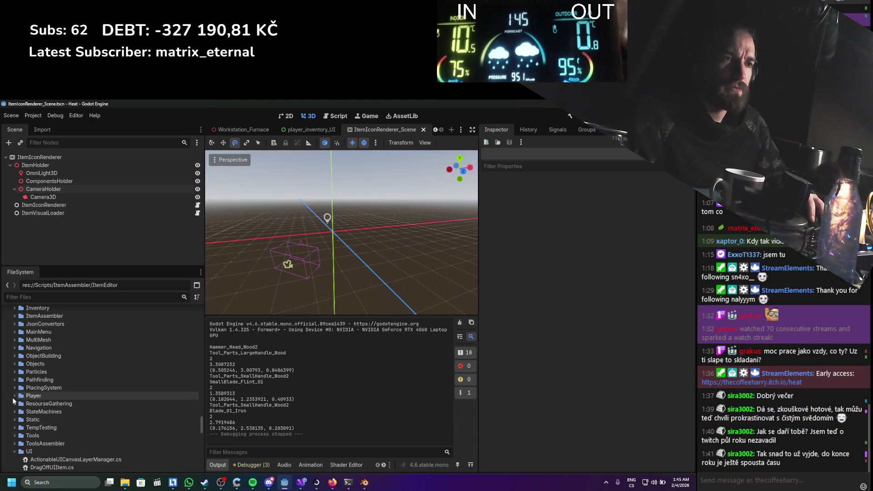
scroll(16, 451, down, 5)
scroll(20, 436, up, 10)
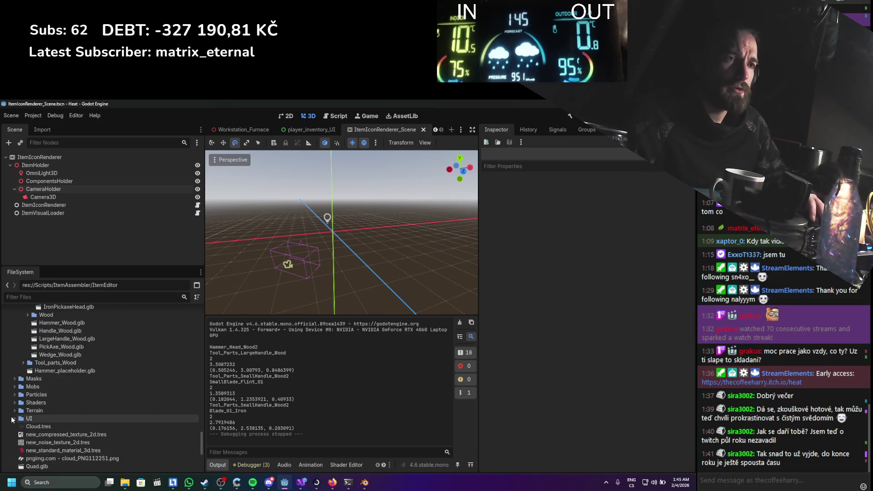
scroll(21, 387, up, 4)
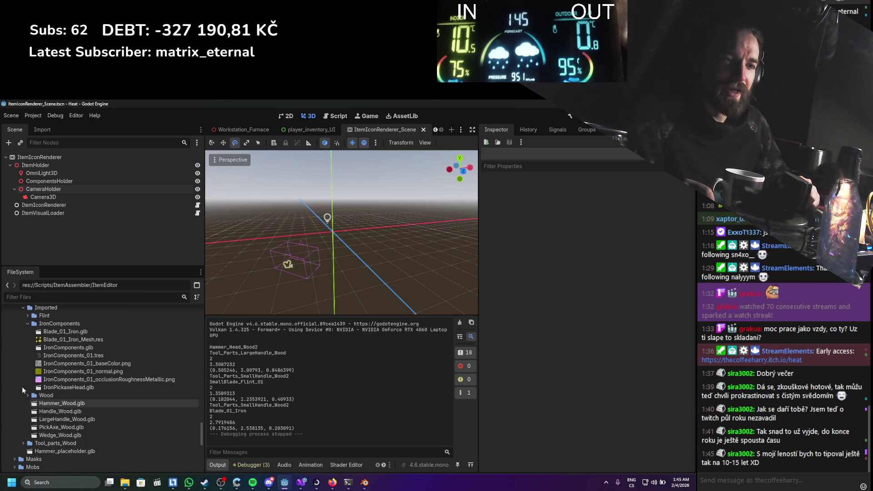
scroll(22, 387, up, 15)
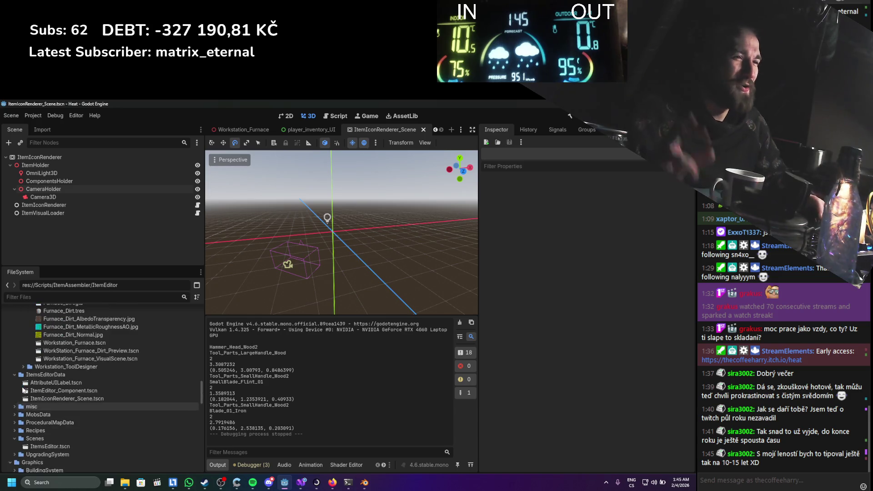
scroll(26, 379, up, 4)
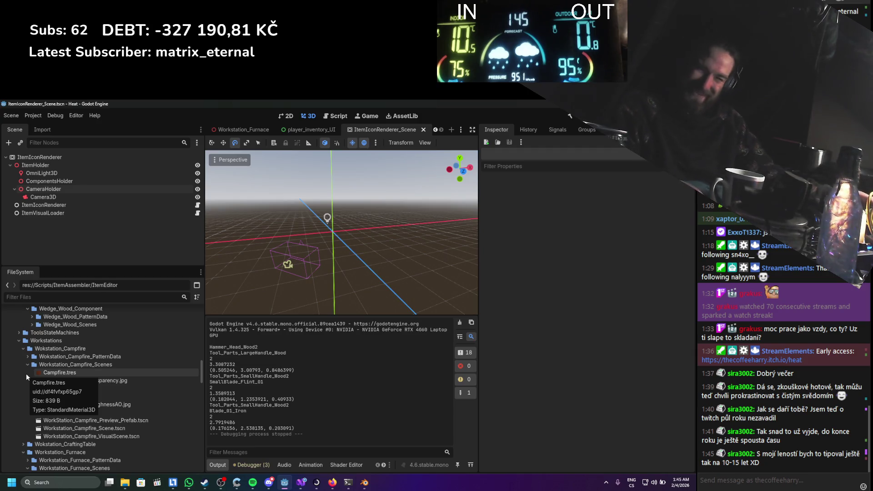
Filter files by 'hammer' and drag Hammer_Head_Assembly.tscn into the renderer scene tree
click(71, 299)
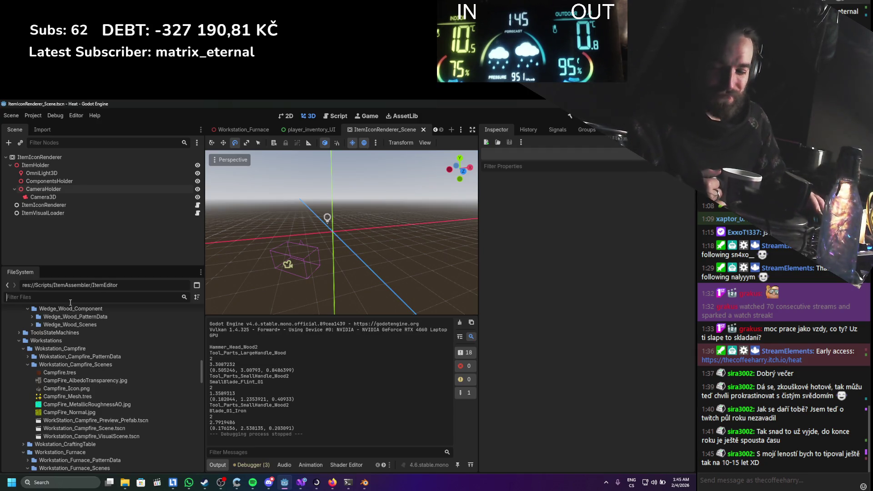
text(hammer)
scroll(105, 359, down, 5)
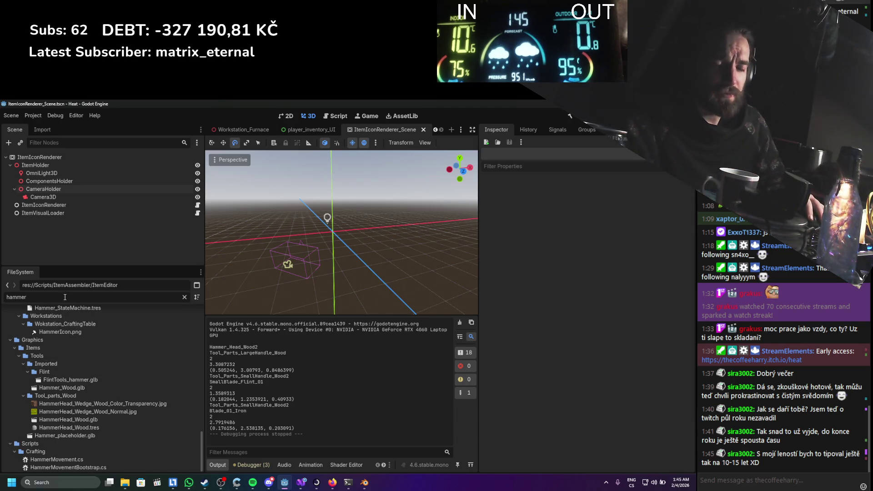
key(BackSpace)
key(BackSpace)
key(BackSpace)
text(hammer)
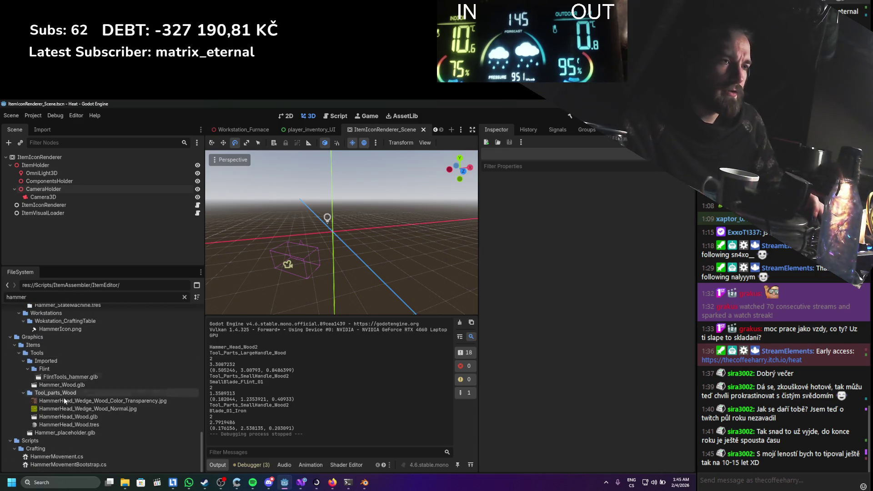
scroll(69, 415, up, 5)
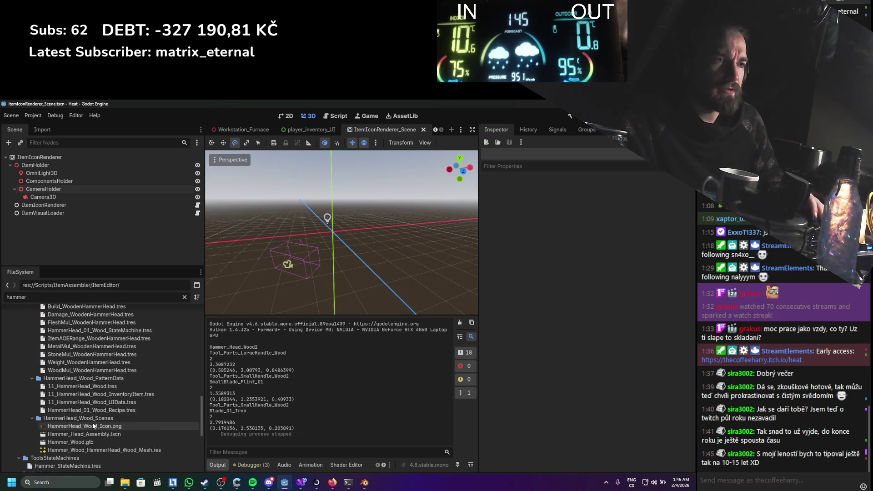
drag(84, 434, 59, 182)
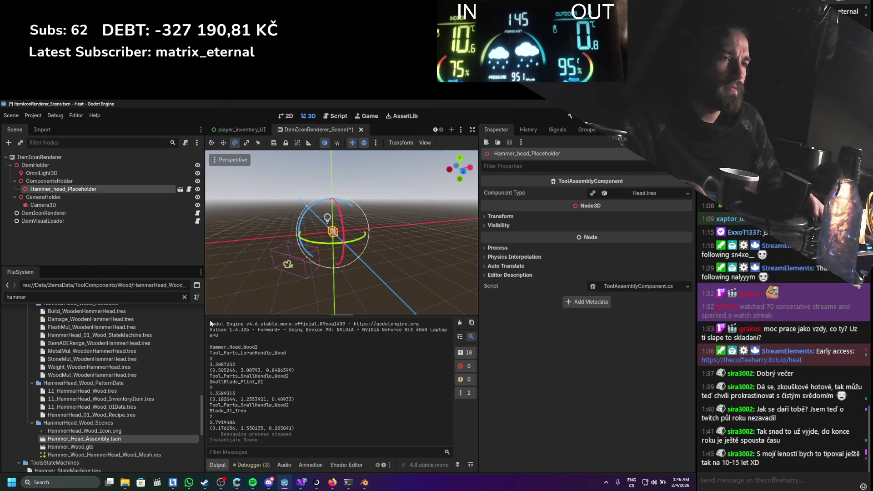
Filter files by 'handle' and drag Tool_Parts_Handle_Wood_Assembly.tscn into ComponentsHolder
double_click(16, 297)
text(hand)
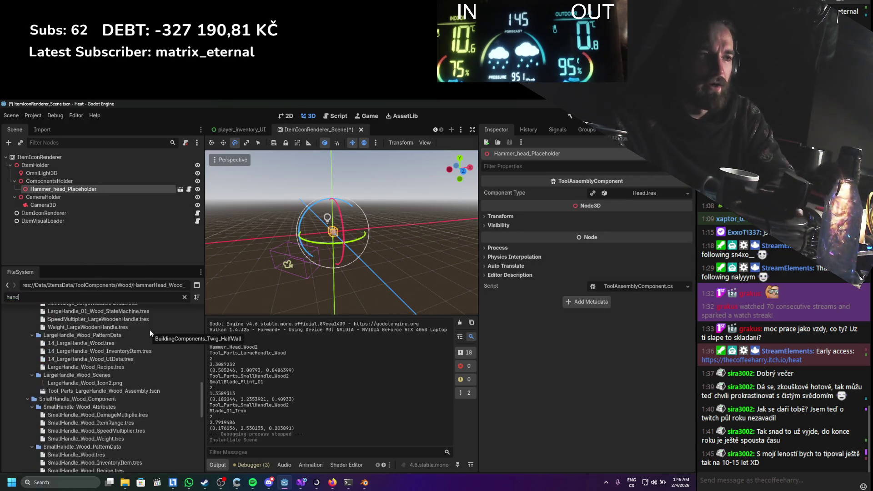
text(le)
scroll(149, 329, down, 5)
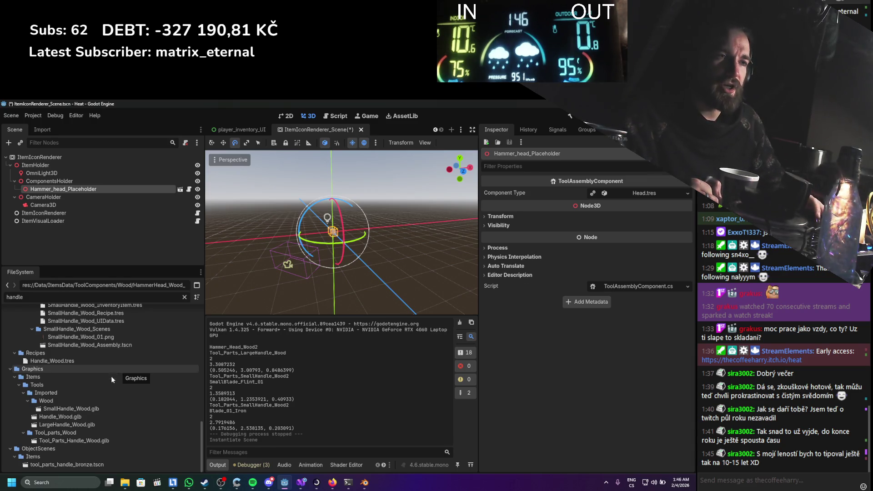
scroll(111, 372, up, 5)
scroll(67, 383, down, 2)
scroll(51, 398, up, 4)
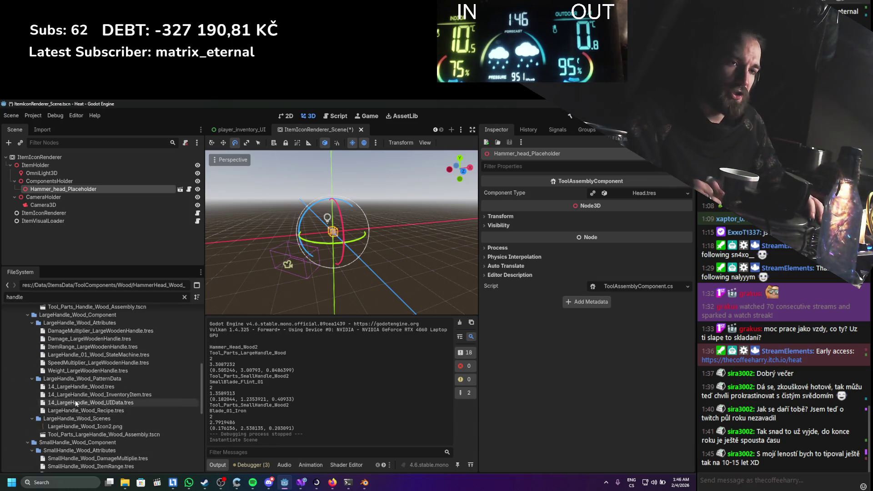
scroll(75, 400, down, 4)
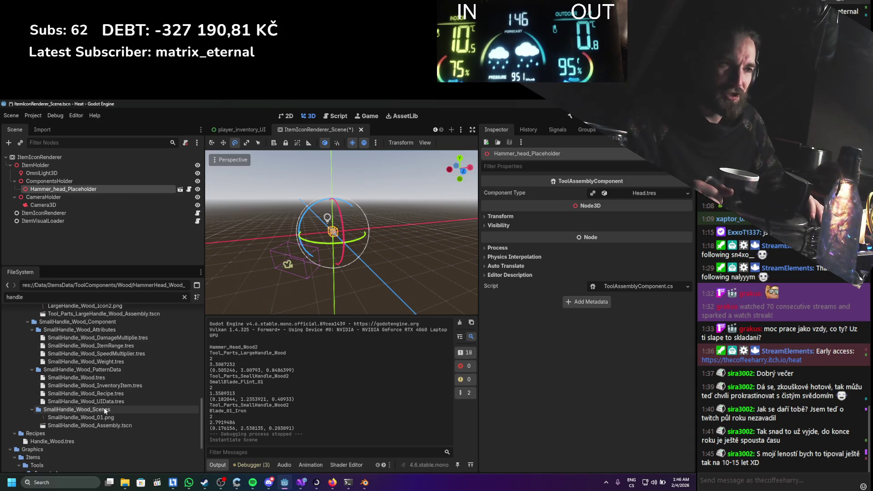
scroll(100, 408, up, 3)
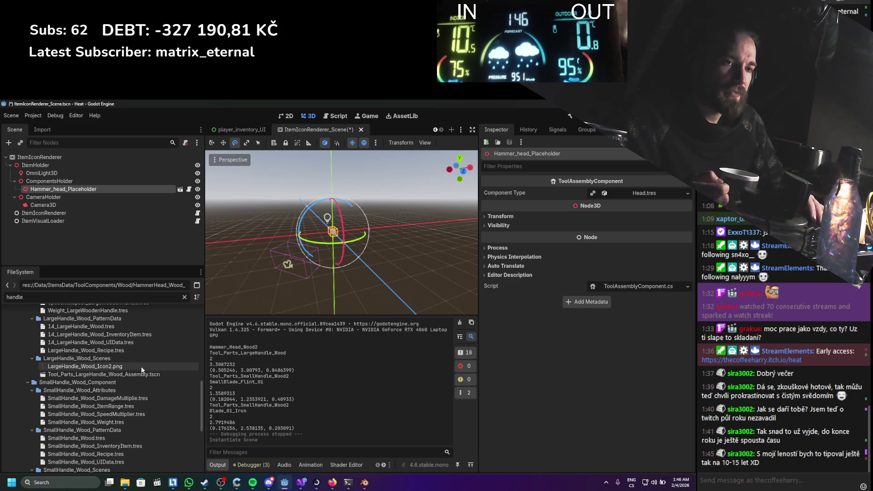
mouse_move(141, 368)
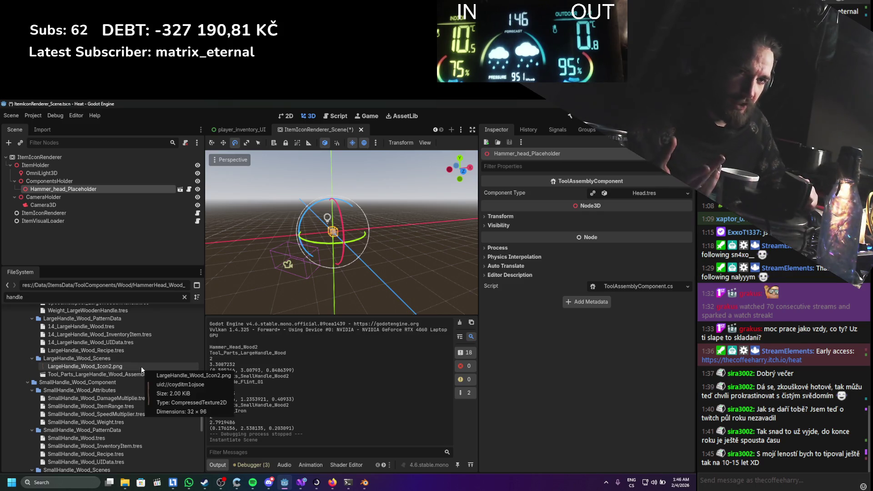
scroll(129, 361, down, 3)
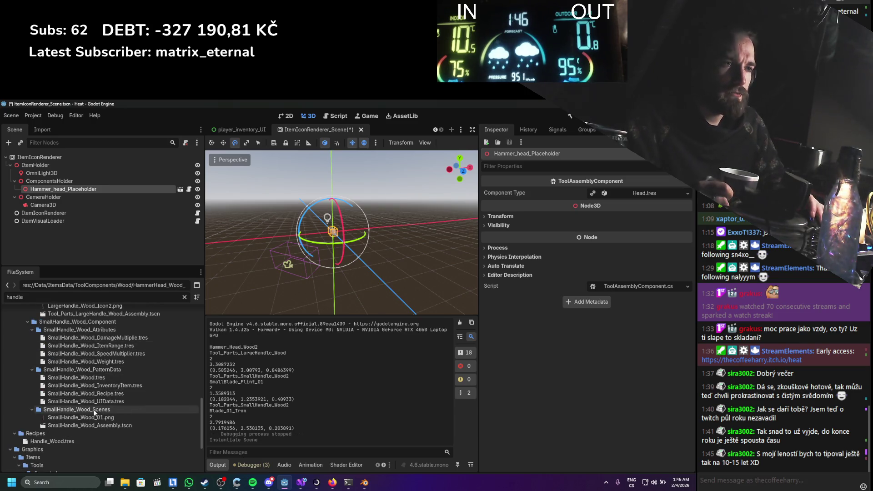
scroll(94, 408, up, 4)
scroll(94, 413, up, 6)
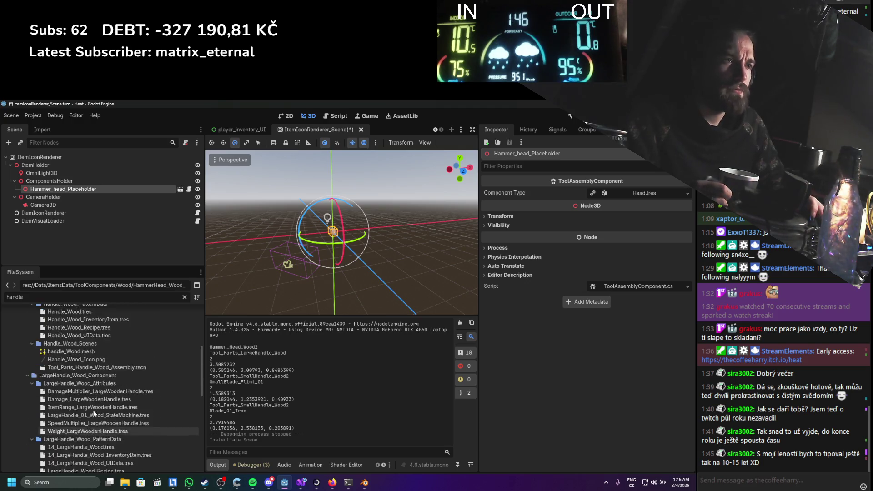
scroll(94, 411, up, 1)
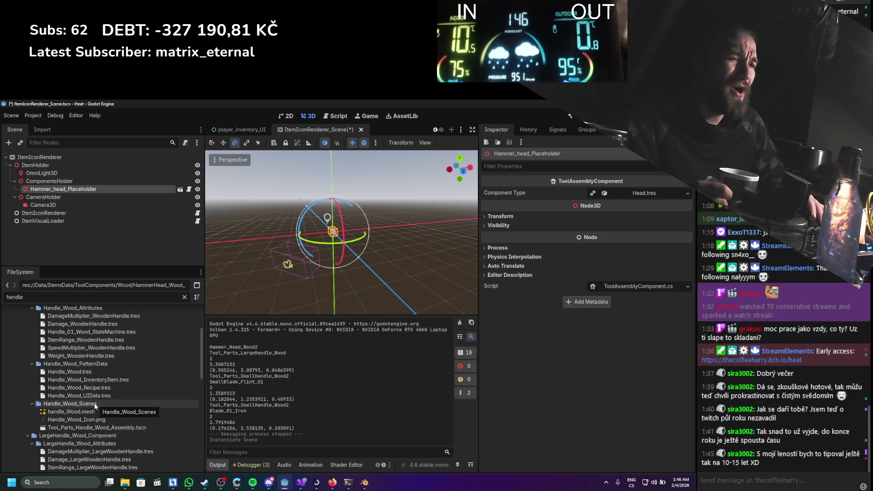
drag(94, 428, 45, 182)
Position the wooden handle under the hammer head placeholder, select both, and save the scene
scroll(331, 201, up, 3)
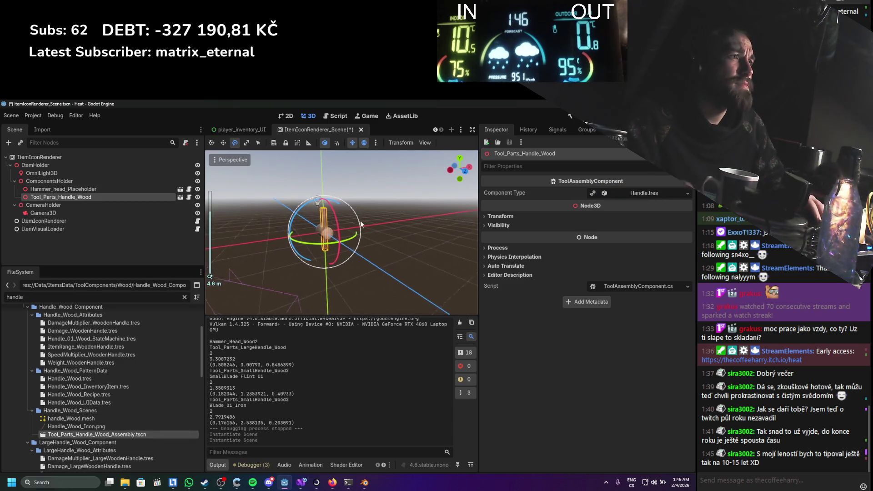
scroll(322, 202, up, 3)
key(w)
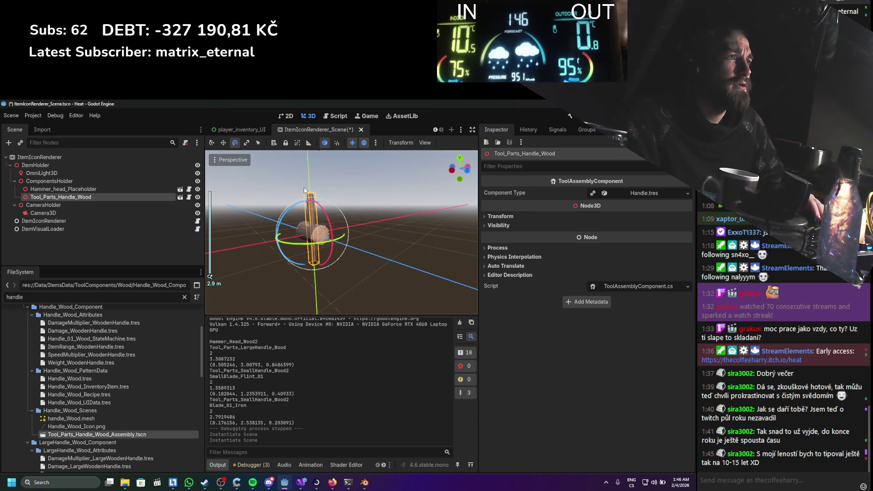
mouse_move(313, 200)
mouse_down()
mouse_move(315, 227)
mouse_move(318, 179)
mouse_up()
shift+click(86, 191)
key(ctrl+s)
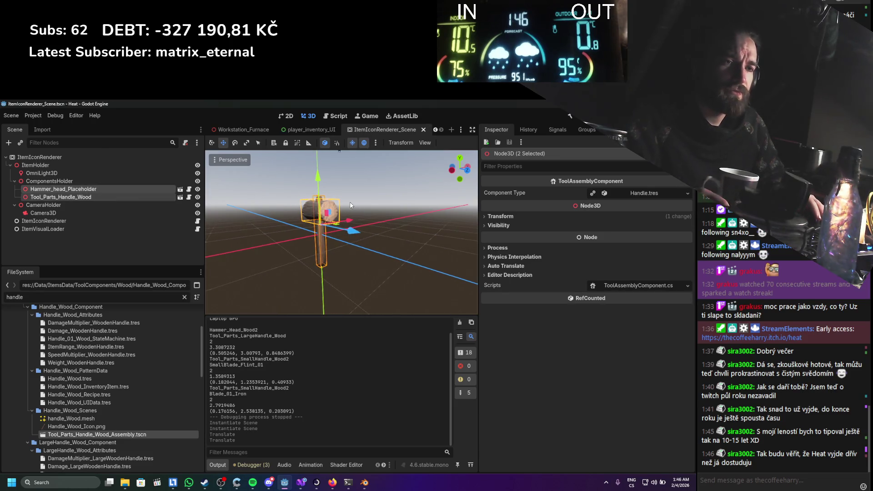
Preview Camera3D in a two-viewport layout and set its orthographic size to 2.515
click(43, 213)
click(215, 173)
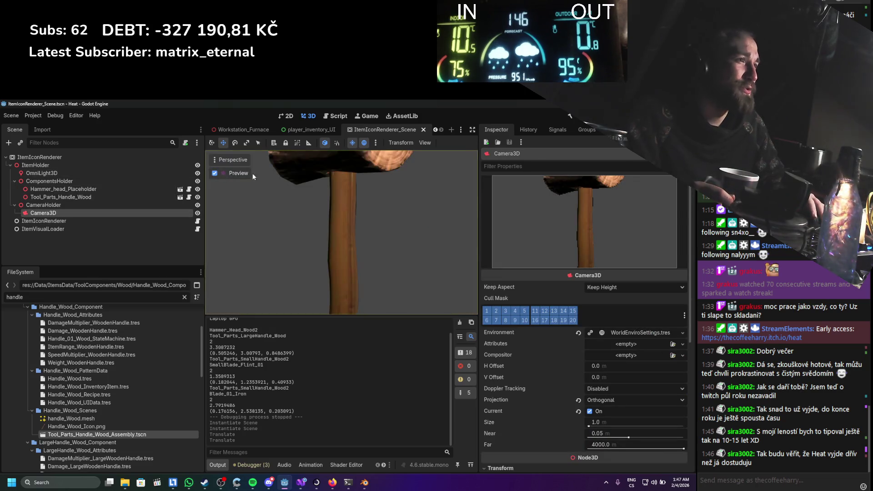
click(424, 142)
click(453, 163)
click(413, 203)
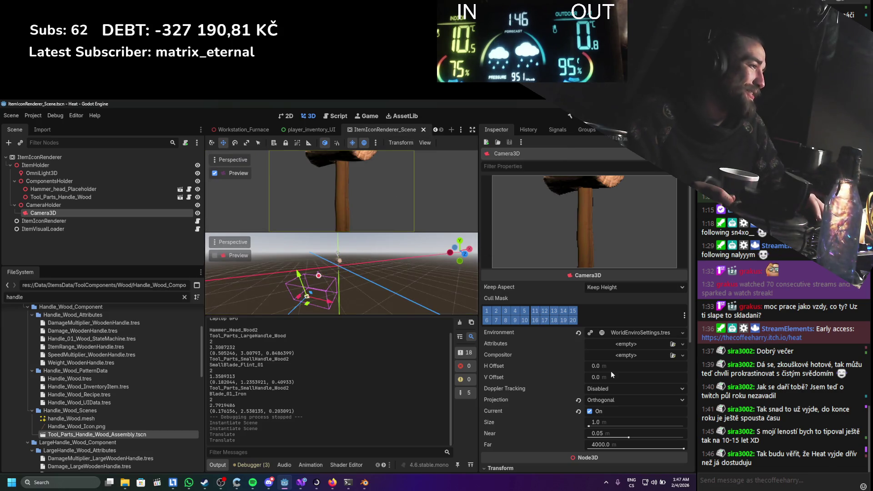
scroll(612, 375, down, 3)
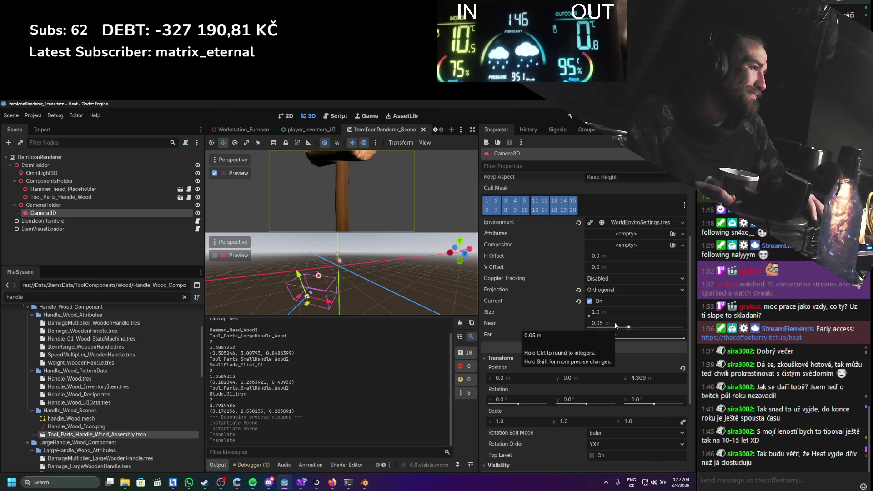
drag(589, 316, 591, 316)
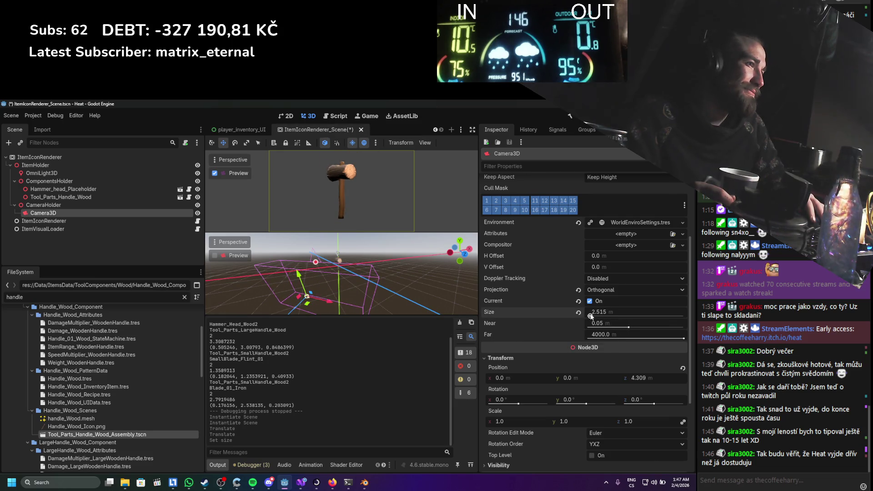
scroll(337, 273, up, 2)
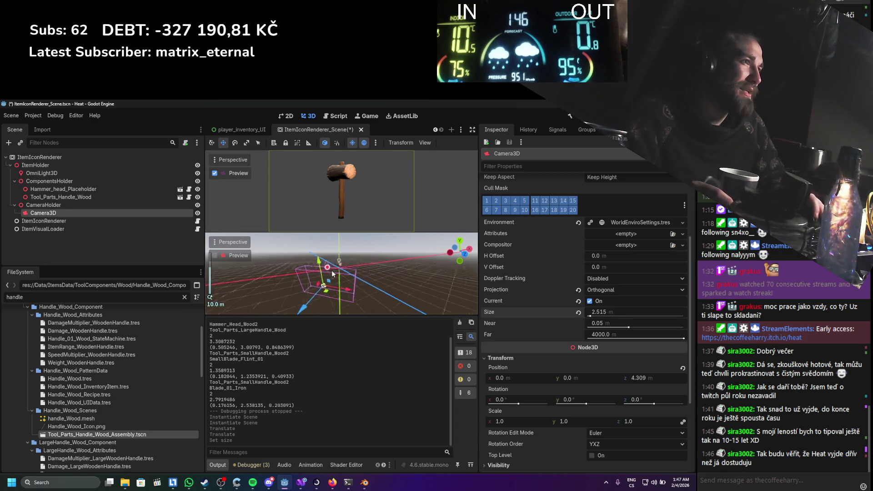
scroll(341, 266, up, 2)
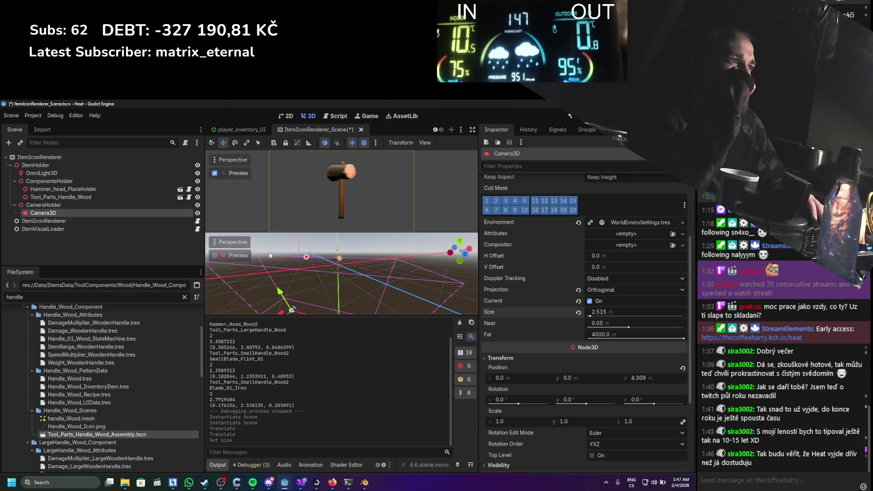
Rotate the CameraHolder to a new viewing angle and save the scene
click(44, 205)
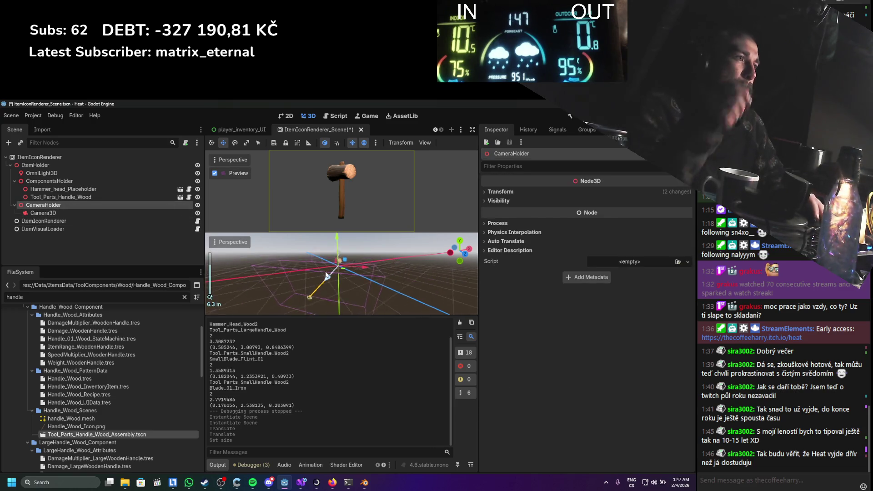
key(e)
mouse_move(342, 276)
mouse_down()
mouse_move(326, 235)
mouse_move(333, 236)
mouse_move(343, 283)
mouse_up()
key(ctrl+s)
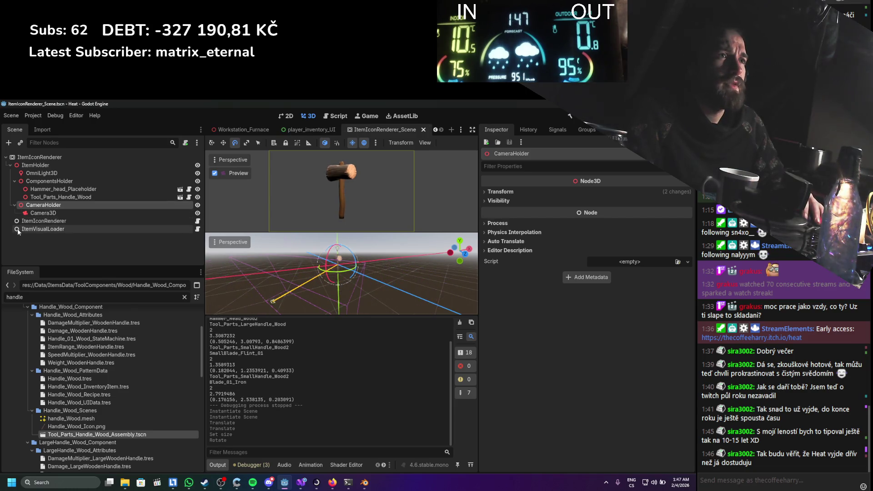
Duplicate the omni light as OmniLight3D2 and move it lower, off to the side
click(26, 175)
scroll(439, 282, down, 2)
key(w)
key(ctrl+d)
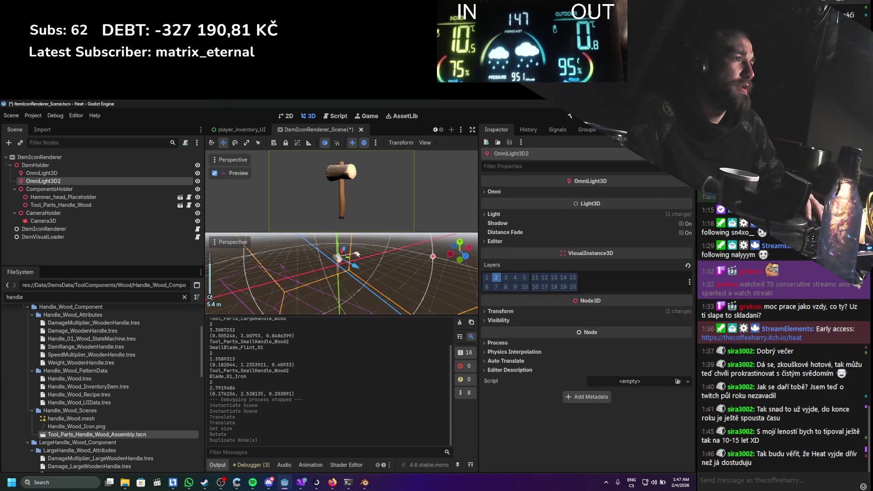
mouse_move(357, 253)
mouse_down()
mouse_move(316, 260)
mouse_move(318, 269)
mouse_up()
mouse_move(309, 236)
mouse_down()
mouse_move(332, 268)
mouse_move(306, 286)
mouse_move(345, 270)
mouse_move(332, 282)
mouse_up()
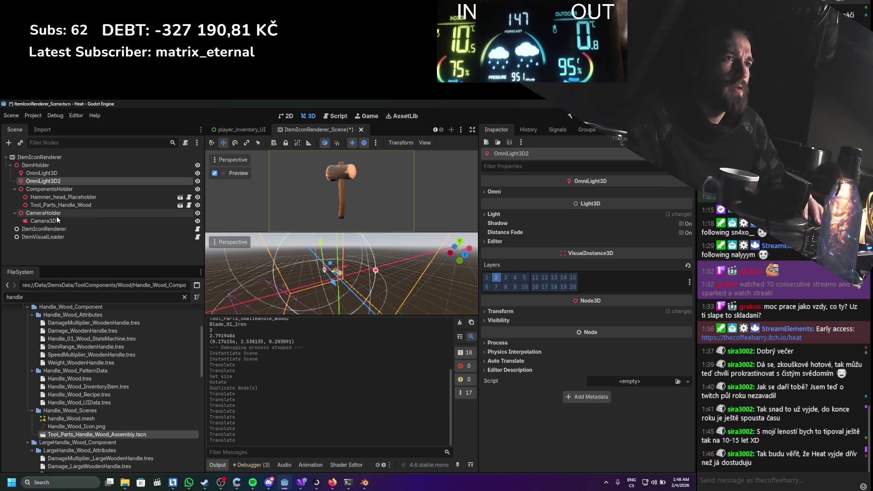
Tilt the CameraHolder a few more degrees to angle the hammer, saving the scene
click(43, 213)
scroll(329, 270, down, 2)
key(e)
drag(354, 268, 352, 261)
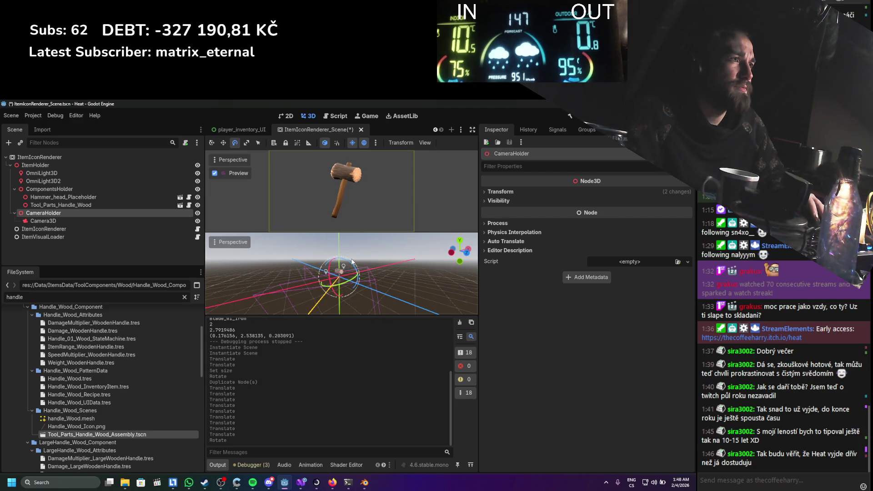
key(ctrl+s)
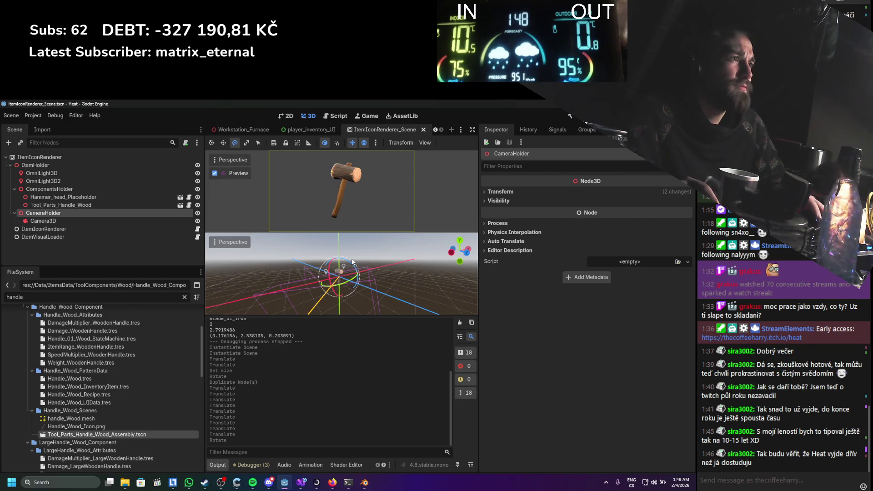
drag(351, 268, 329, 269)
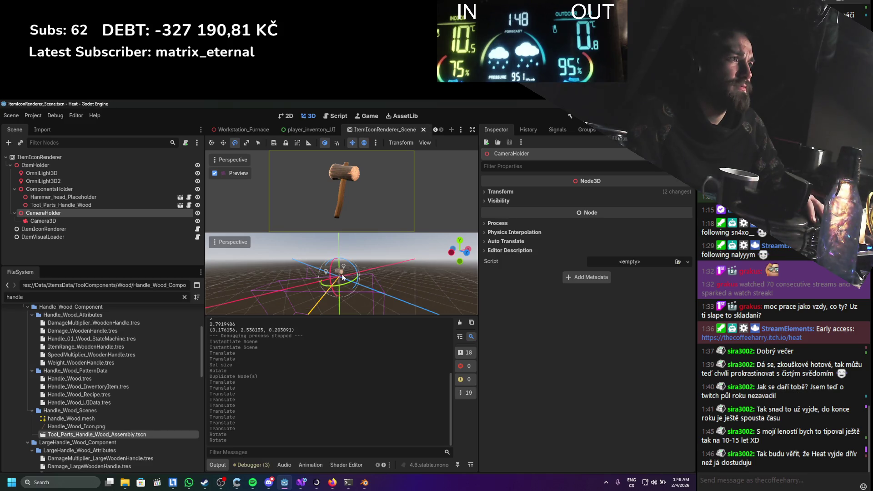
click(345, 280)
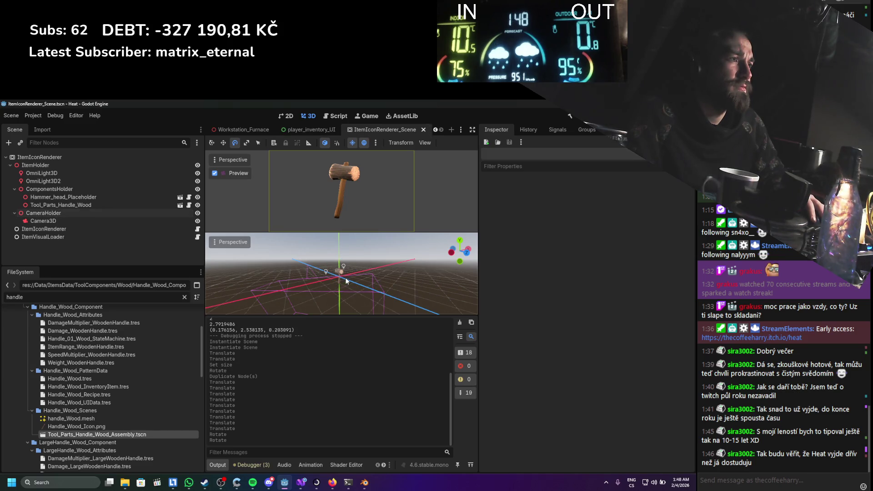
click(84, 213)
mouse_move(332, 279)
mouse_down()
mouse_move(340, 289)
mouse_move(351, 266)
mouse_move(342, 273)
mouse_up()
key(ctrl+s)
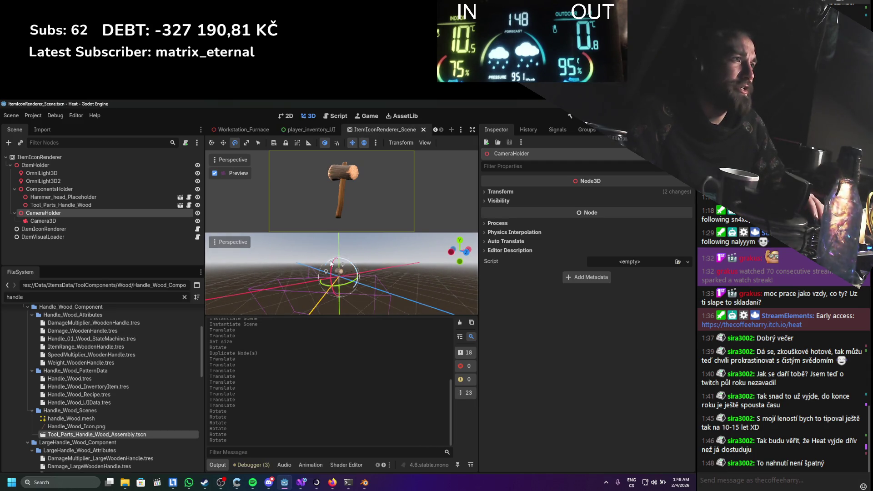
Hide Hammer_head_Placeholder and Tool_Parts_Handle_Wood, save the scene, and run the project
click(107, 203)
shift+click(108, 197)
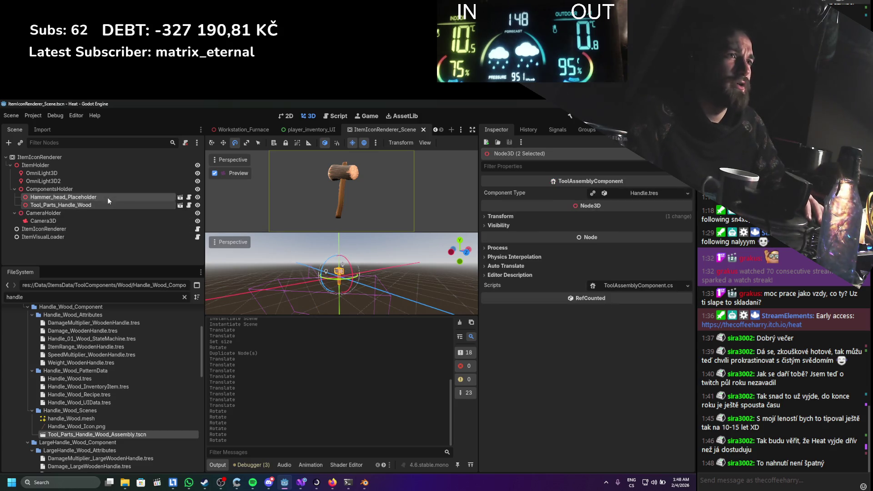
click(197, 205)
click(198, 205)
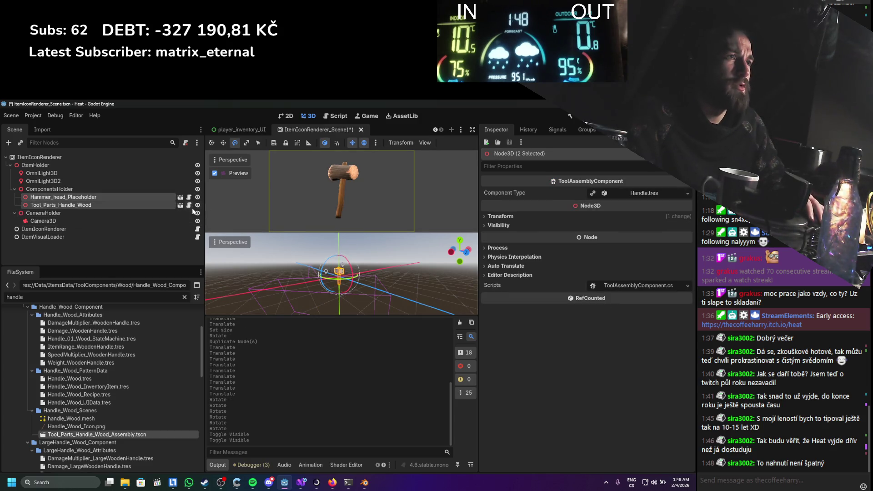
click(198, 205)
key(ctrl+s)
click(569, 116)
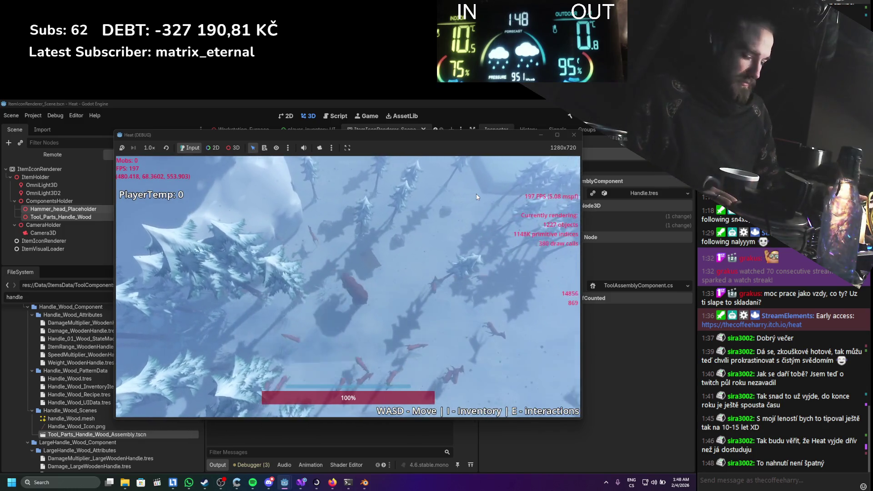
In the running game, assemble a hammer with the wooden stick as its handle
key(i)
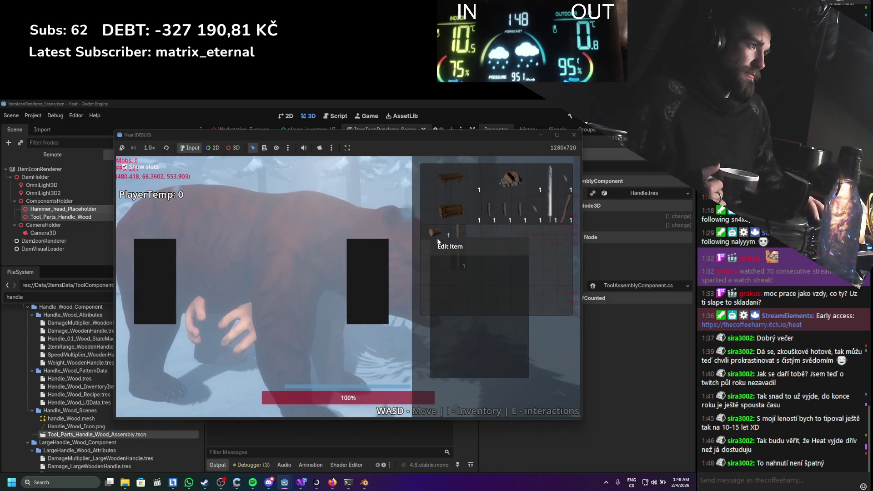
key(e)
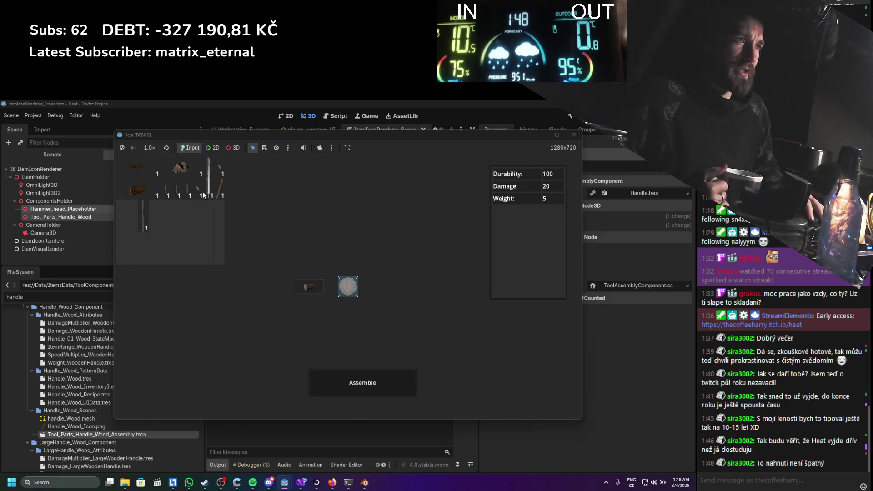
drag(275, 245, 296, 310)
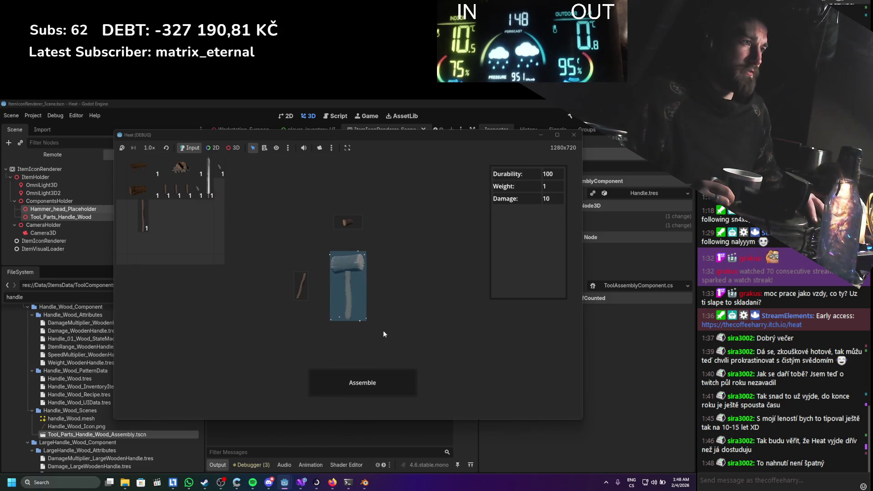
click(361, 381)
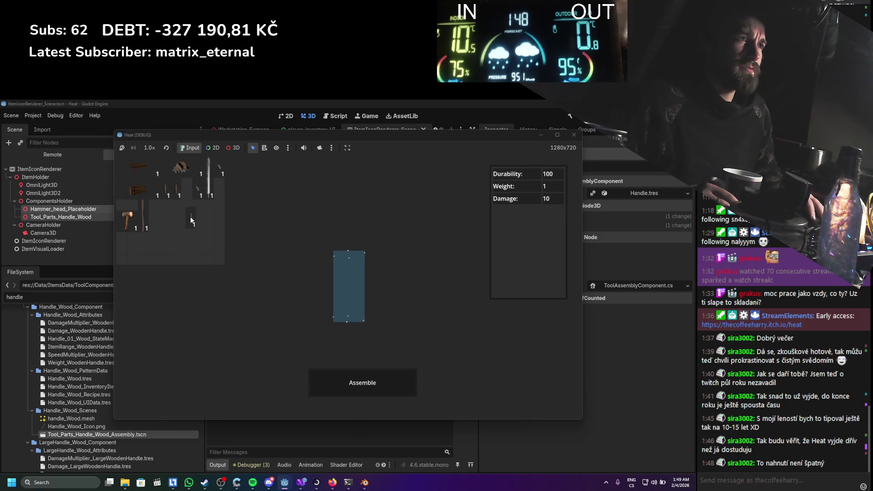
Try assembling the blade with the wooden handle, then close the game window
click(191, 213)
click(198, 190)
click(362, 382)
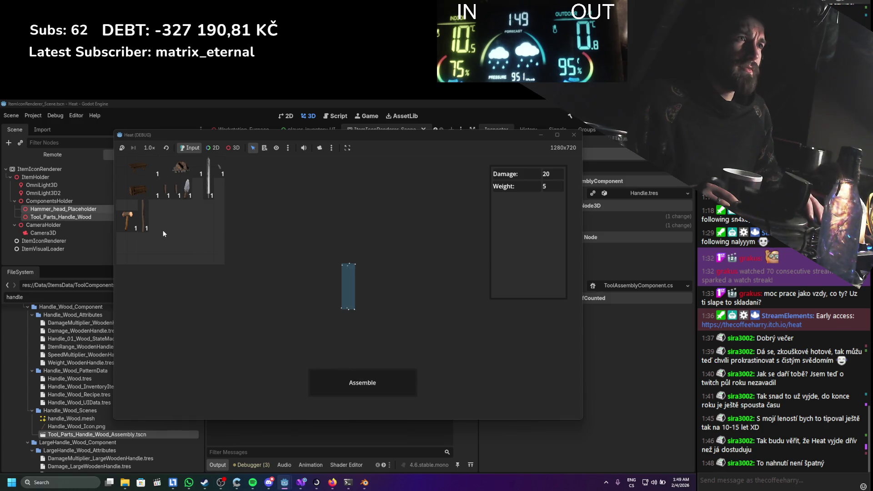
click(178, 192)
click(211, 191)
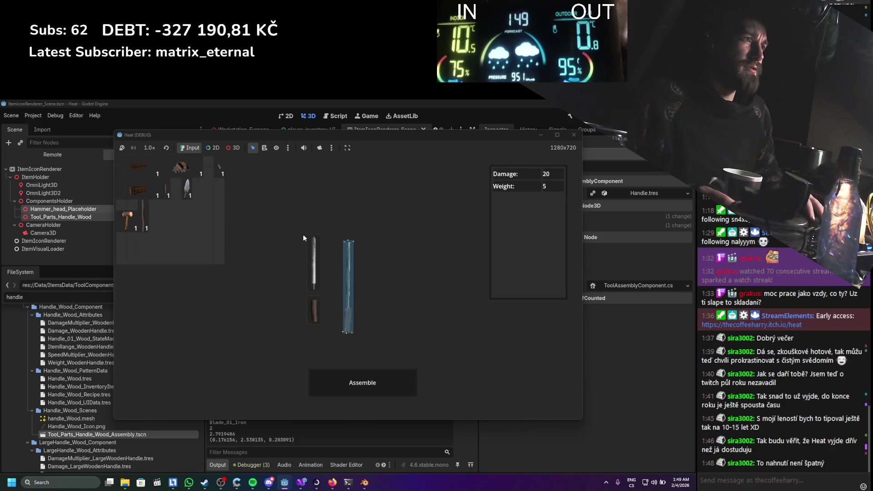
click(339, 391)
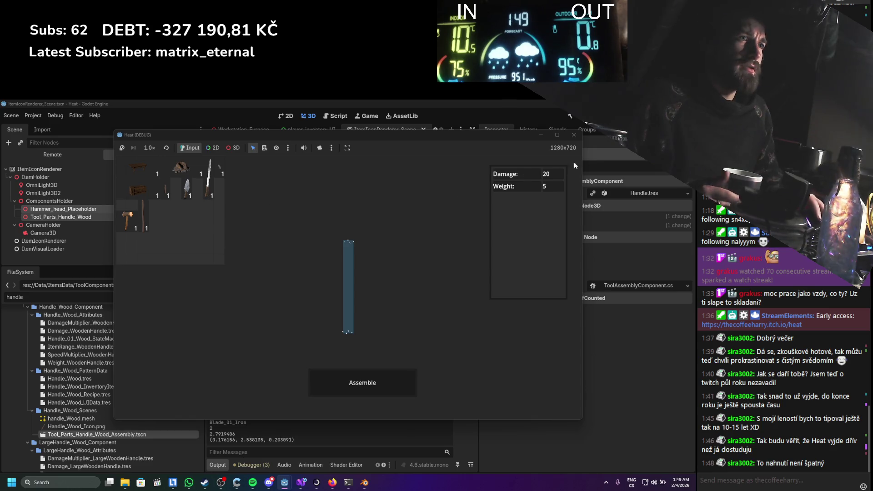
click(562, 134)
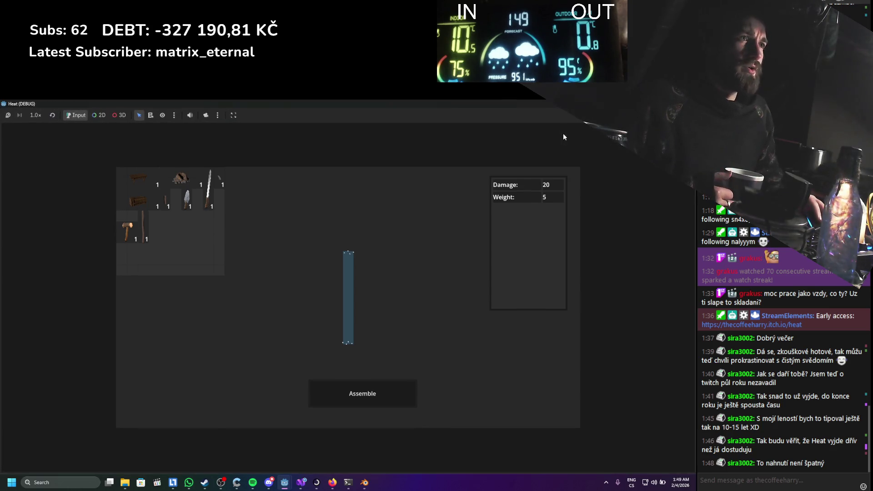
key(super+Down)
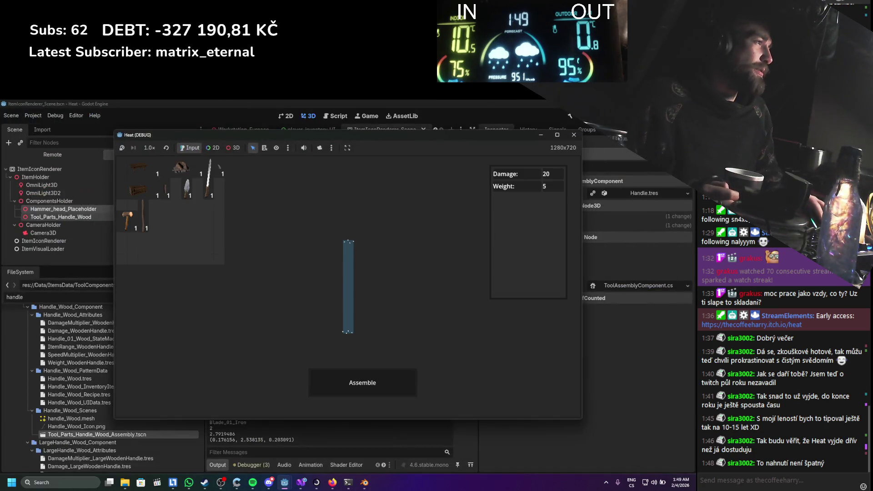
click(573, 135)
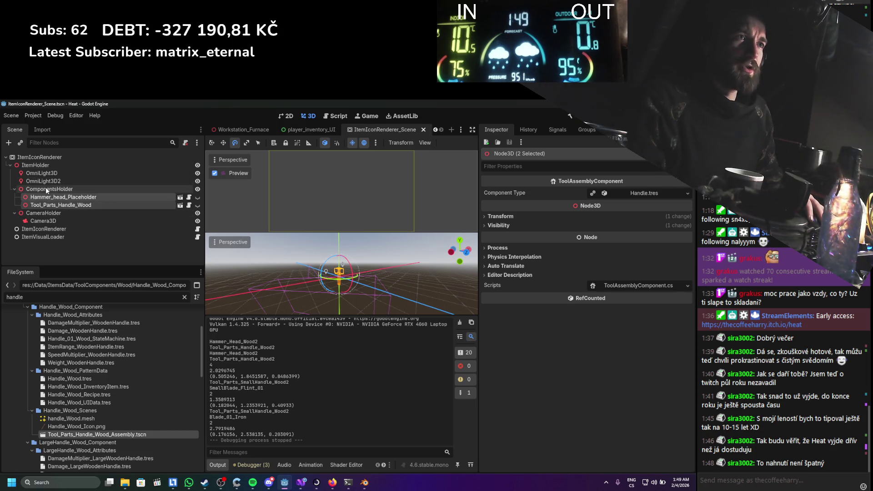
Change ICON_RESOLUTION_PER_SLOT in ItemIconRenderer.cs from 128 to 256 and relaunch the game
click(47, 231)
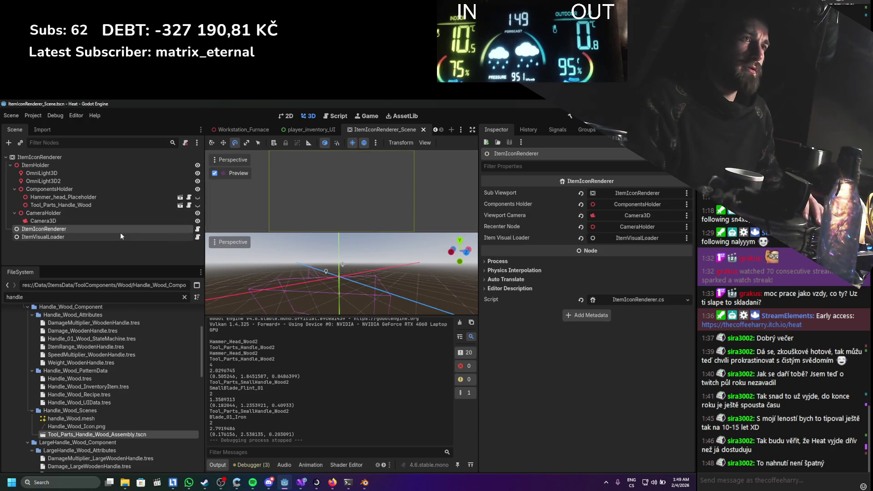
key(alt+Tab)
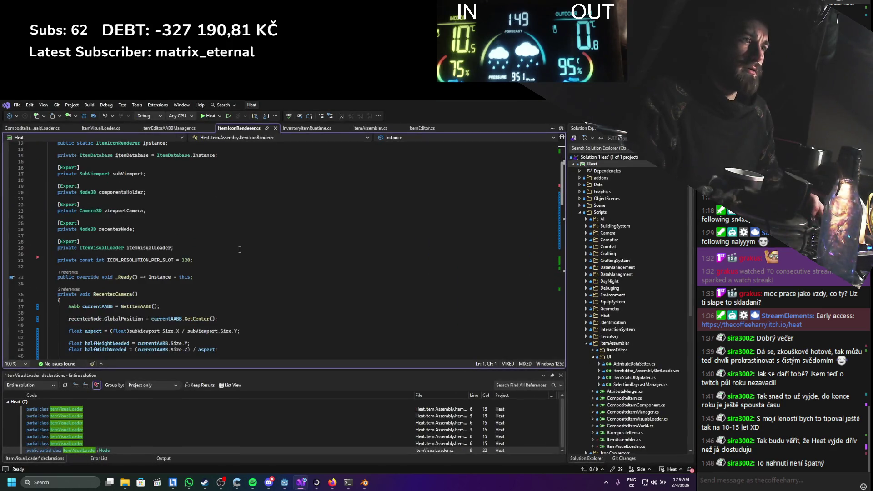
double_click(185, 259)
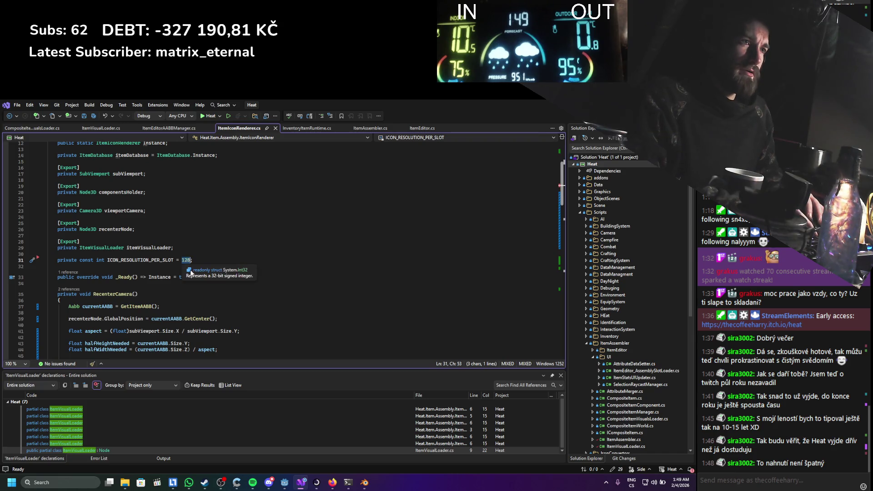
text(25)
key(BackSpace)
text(6)
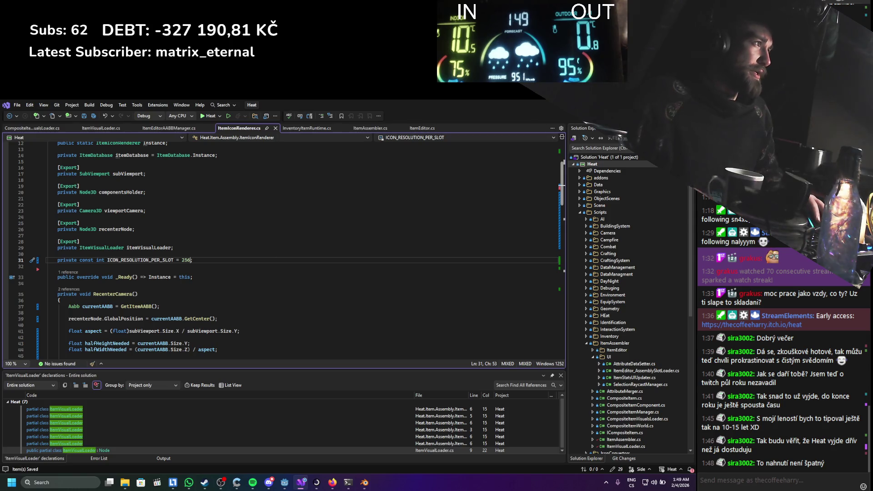
key(alt+Tab)
click(579, 119)
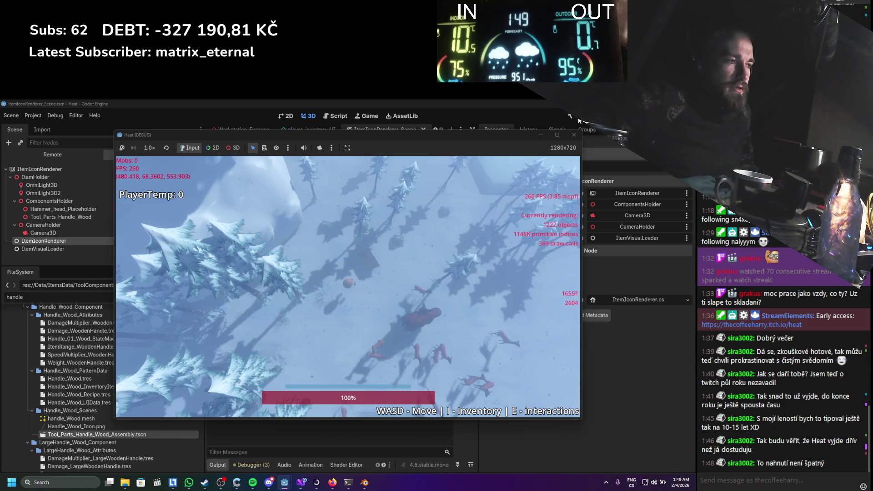
From the inventory, add the handle to the hammer in the assembly screen, assemble, and close the game
key(i)
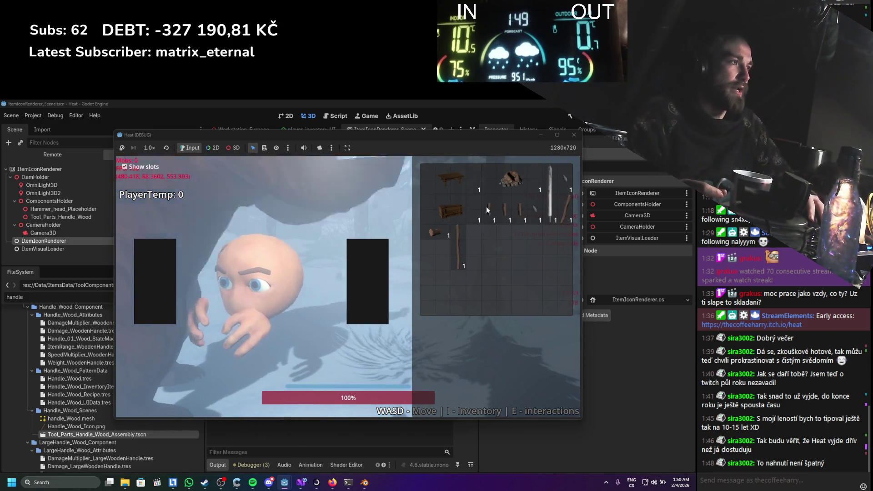
right_click(437, 229)
click(444, 238)
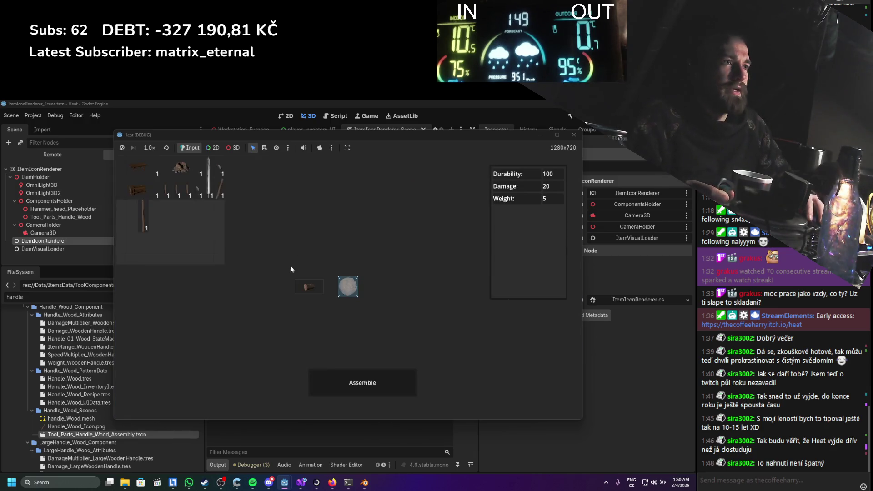
drag(308, 317, 289, 275)
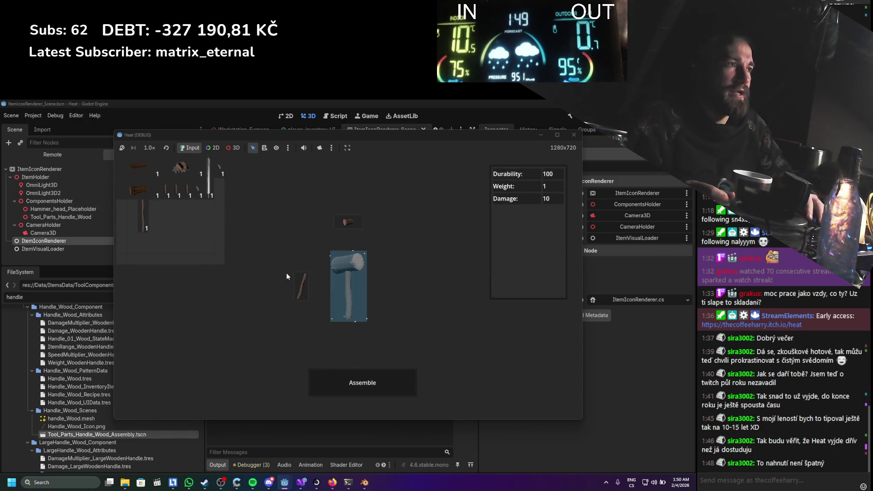
click(363, 383)
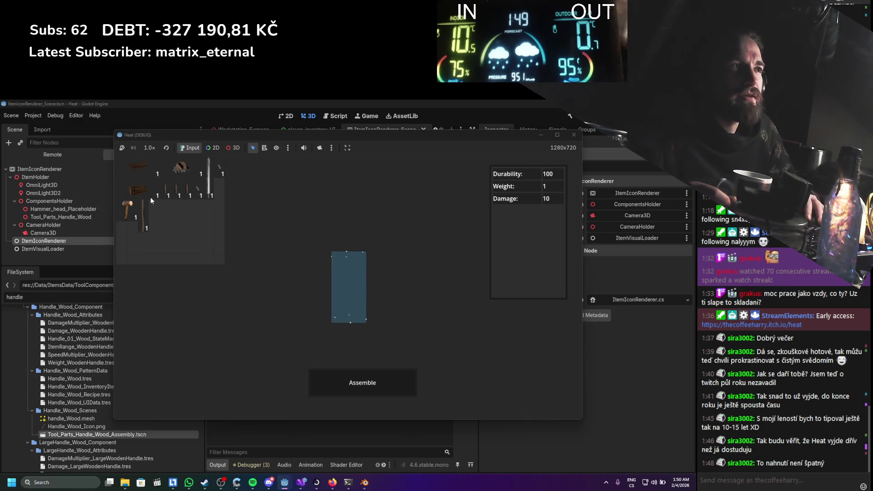
click(574, 135)
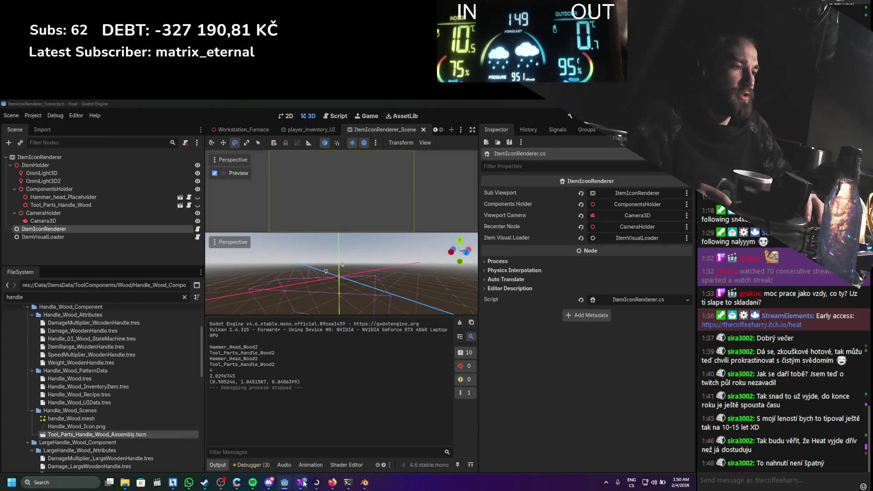
Change the orthoSize margin multiplier from 1.1f to 1.2f and delete its outdated 10% comment
click(302, 482)
scroll(155, 310, down, 3)
scroll(155, 310, down, 5)
scroll(152, 302, up, 11)
click(113, 282)
key(BackSpace)
text(2)
drag(157, 282, 130, 282)
key(BackSpace)
key(BackSpace)
key(BackSpace)
Delete the GD.Print debug lines, keeping the AAbbs.Add line intact
scroll(131, 318, down, 5)
drag(148, 210, 46, 195)
key(BackSpace)
drag(177, 294, 47, 286)
key(BackSpace)
drag(100, 299, 65, 293)
key(BackSpace)
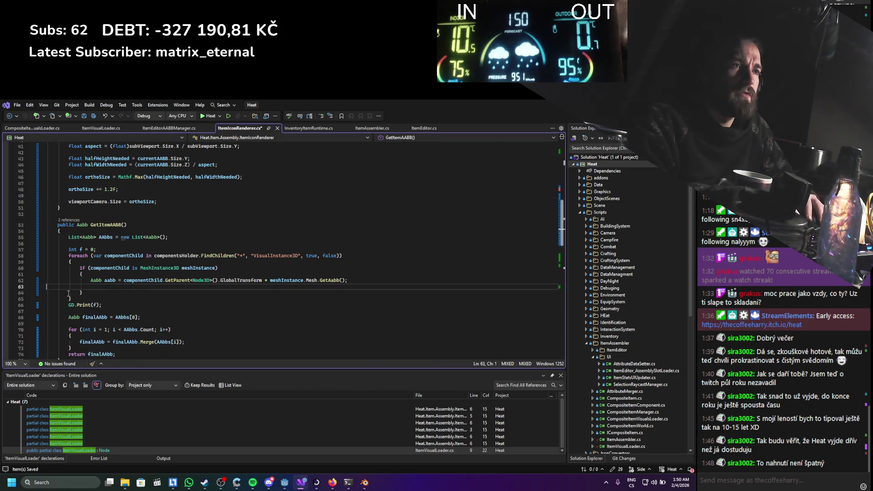
key(ctrl+z)
key(ctrl+z)
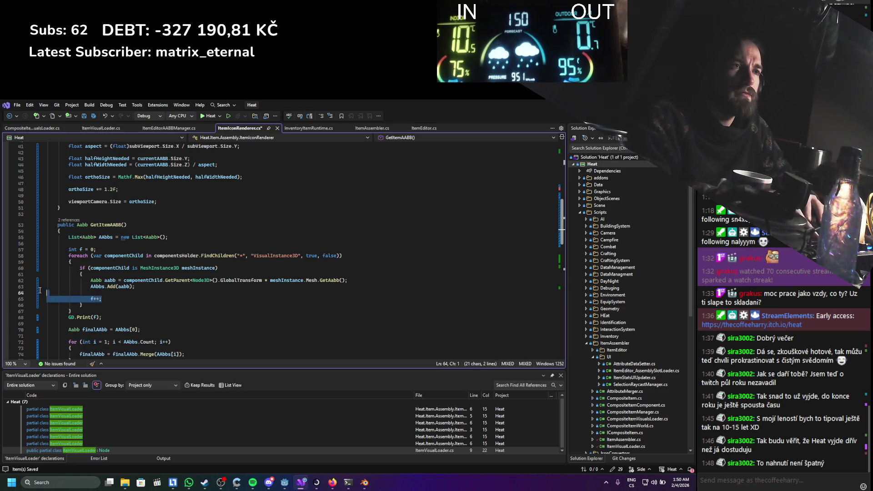
click(106, 301)
Remove the f counter (f++, GD.Print(f), int f = 0), save, and rebuild the game
drag(106, 299, 47, 291)
key(BackSpace)
drag(102, 304, 43, 307)
key(BackSpace)
key(BackSpace)
drag(97, 249, 47, 243)
key(BackSpace)
scroll(190, 292, down, 5)
scroll(190, 293, down, 9)
scroll(190, 287, up, 20)
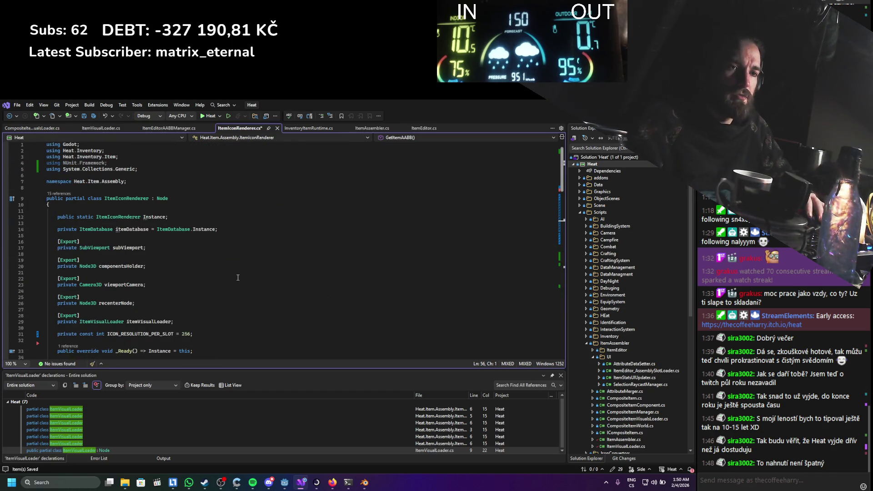
key(alt+Tab)
key(alt+b)
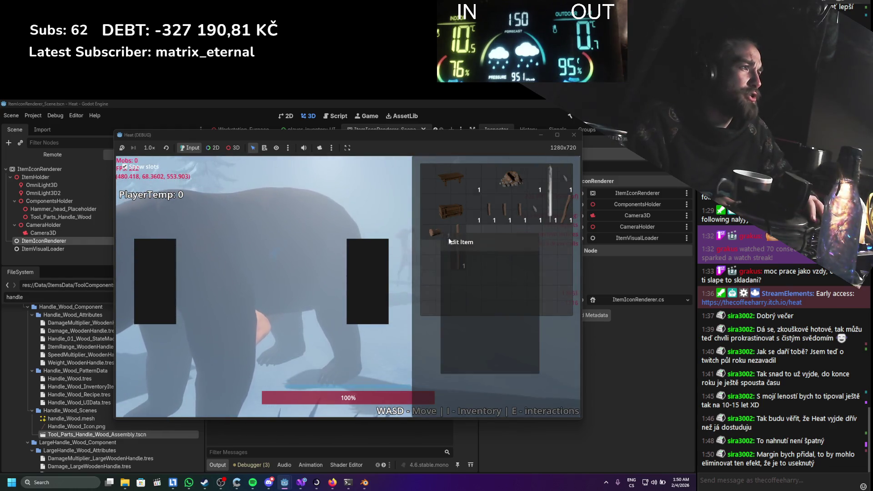
Assemble a new hammer from the stick in the assembly screen
key(e)
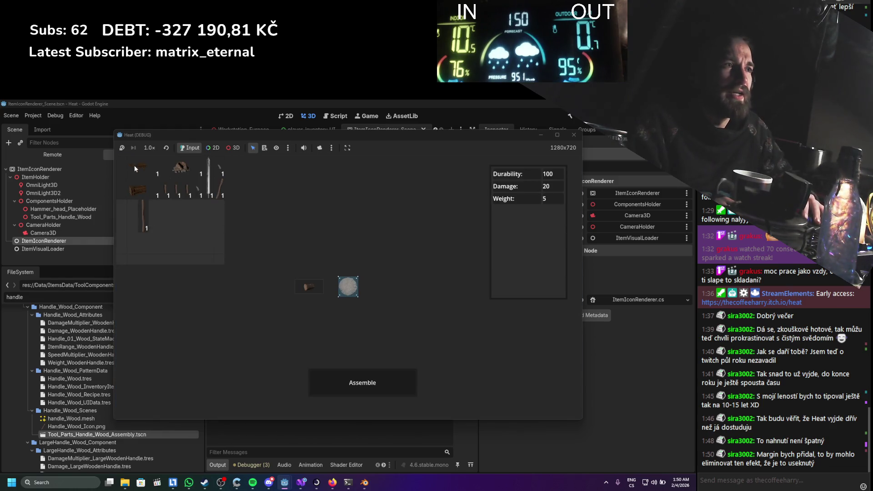
click(217, 195)
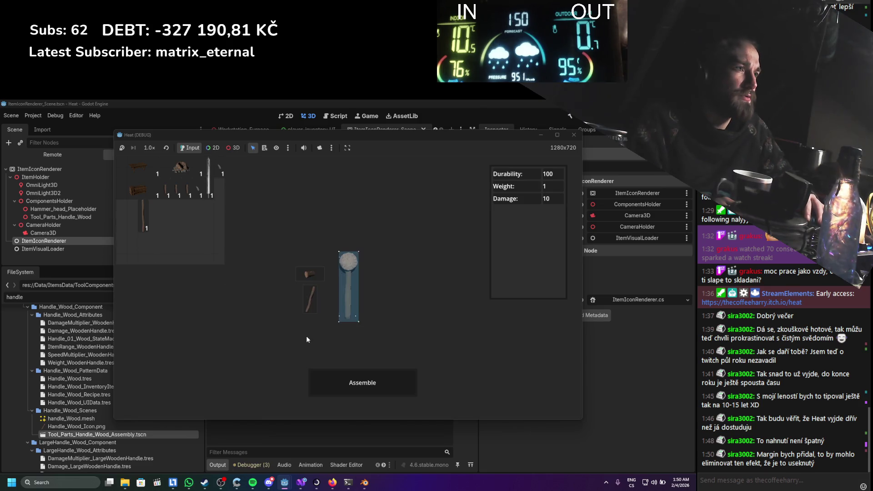
click(357, 381)
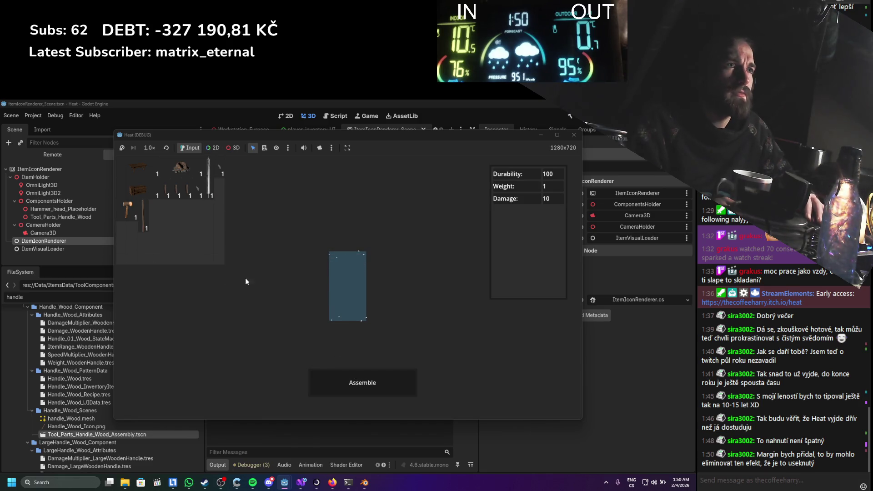
Assemble the blade and handle into a new tool
right_click(131, 215)
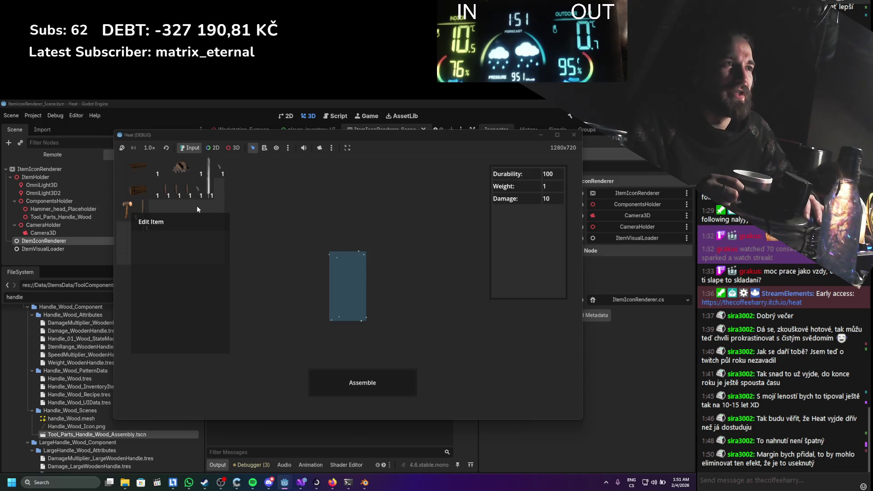
drag(176, 191, 348, 284)
click(364, 380)
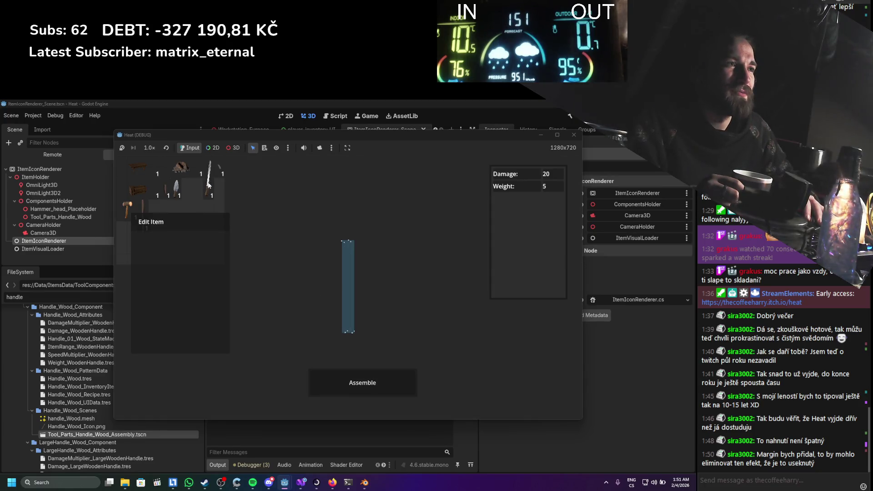
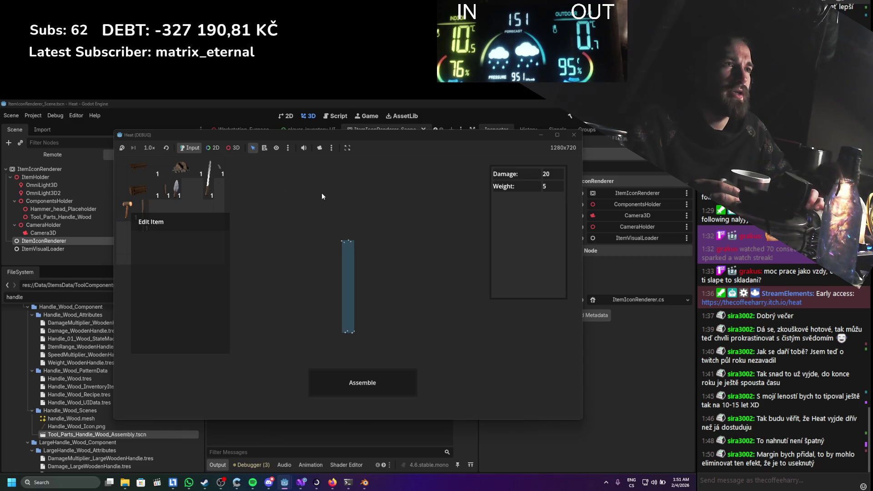
Assemble, equip the long knife in the hand slot, stop the game, and select Camera3D
click(328, 379)
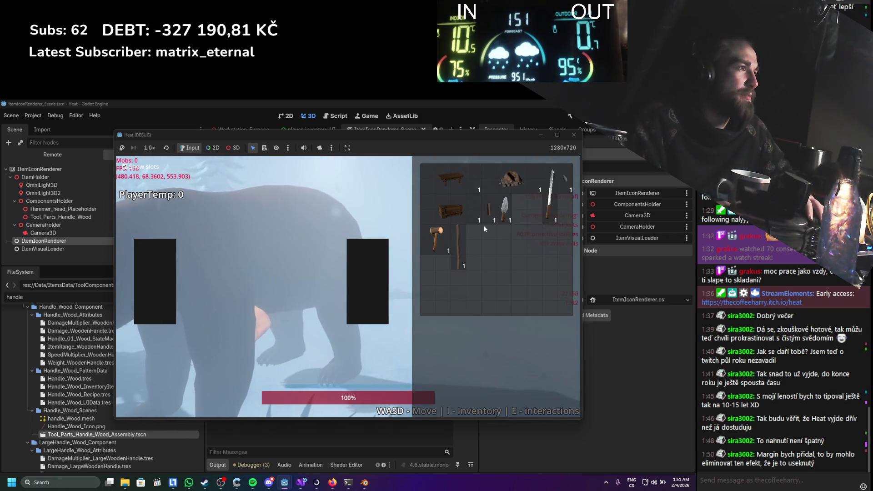
drag(546, 200, 510, 273)
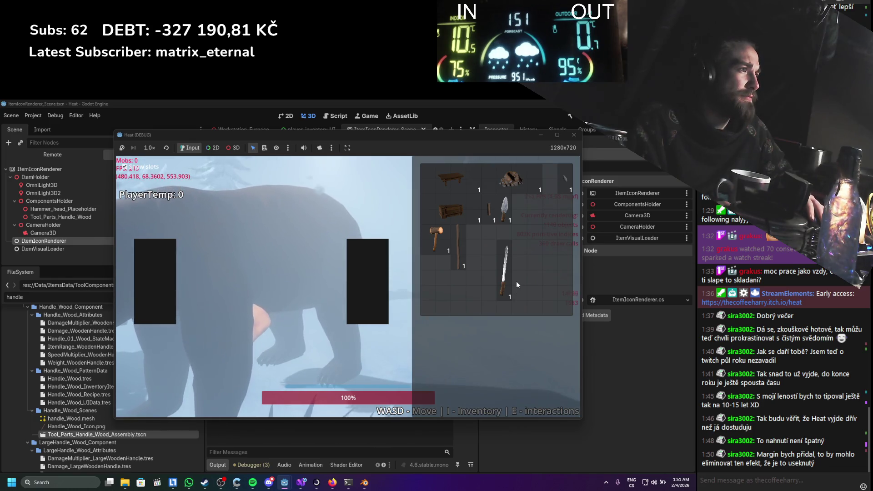
drag(510, 273, 381, 286)
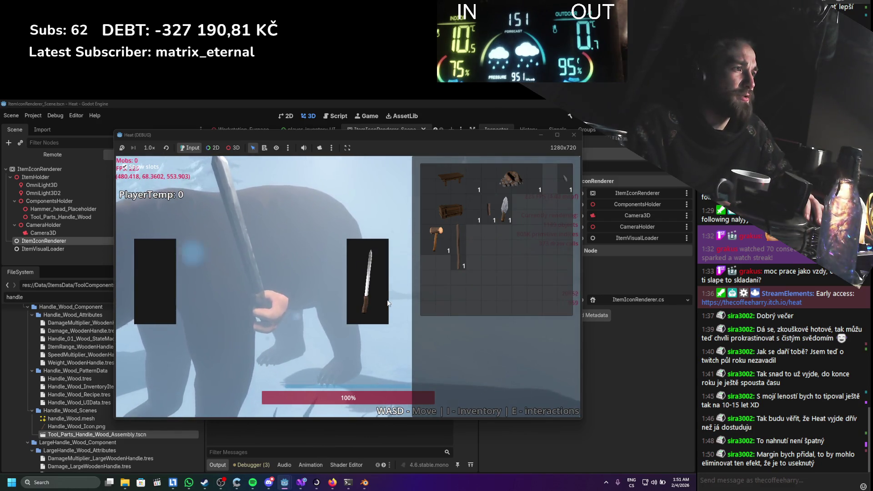
click(572, 135)
click(43, 221)
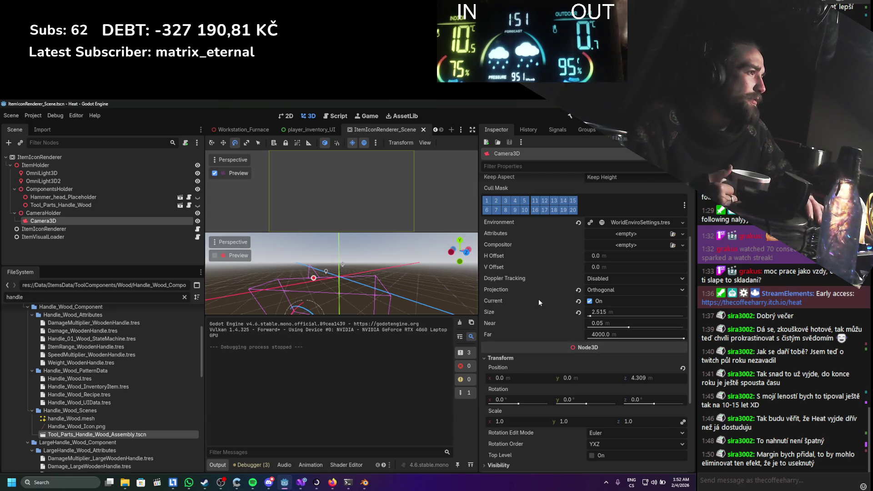
Select ItemIconRenderer and review its clear mode and 3D scaling options, keeping FSR 1.0
click(94, 158)
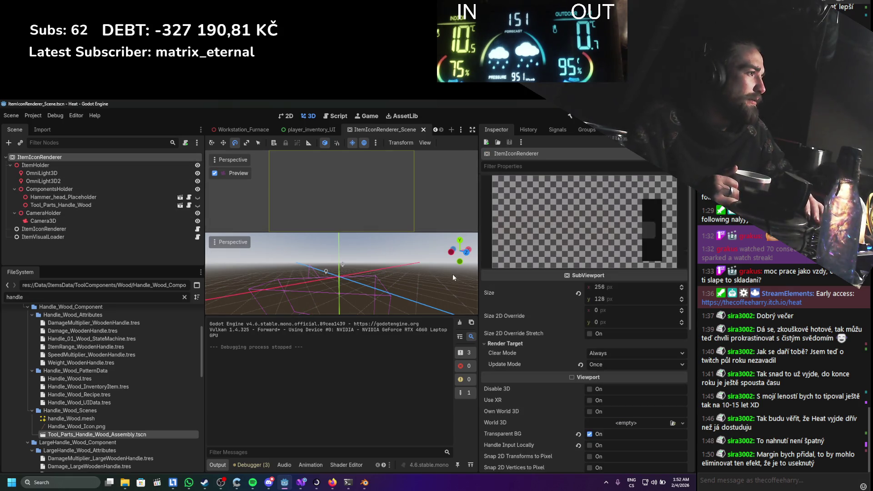
scroll(528, 289, down, 3)
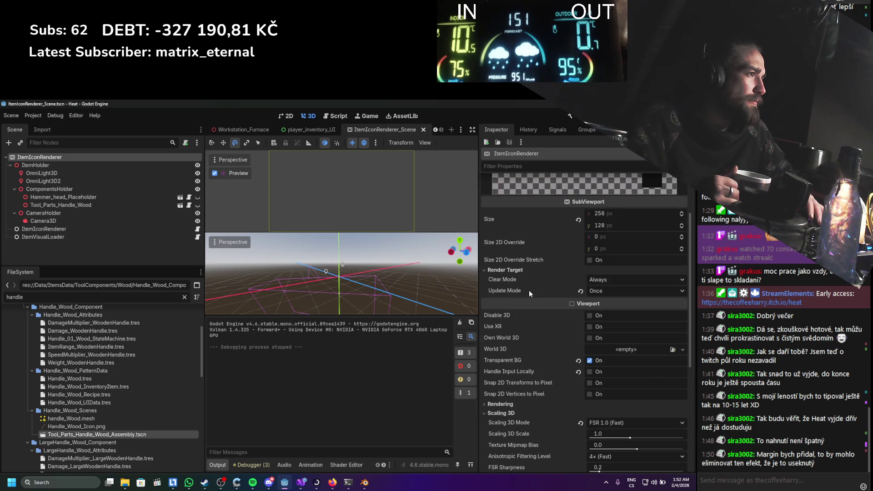
scroll(528, 290, down, 1)
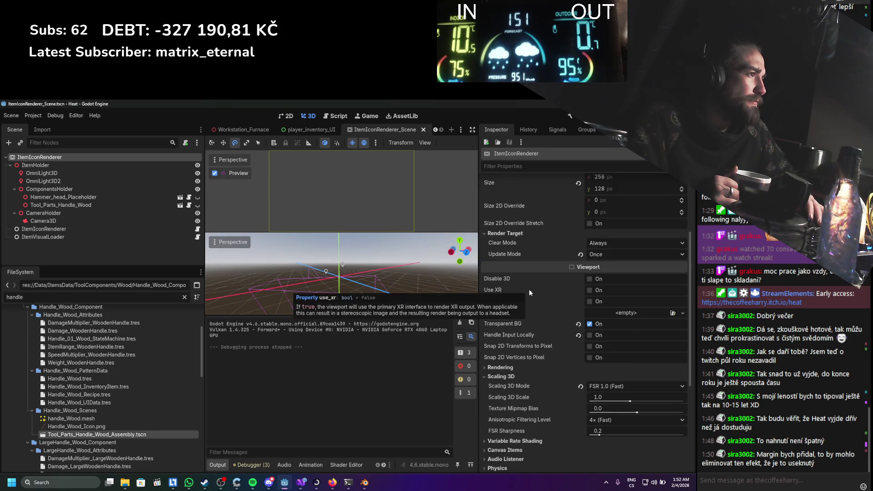
click(610, 242)
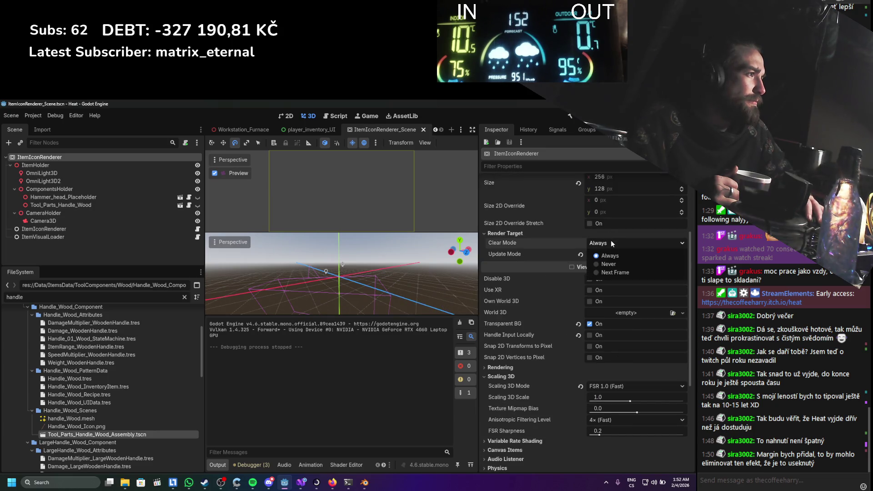
click(542, 236)
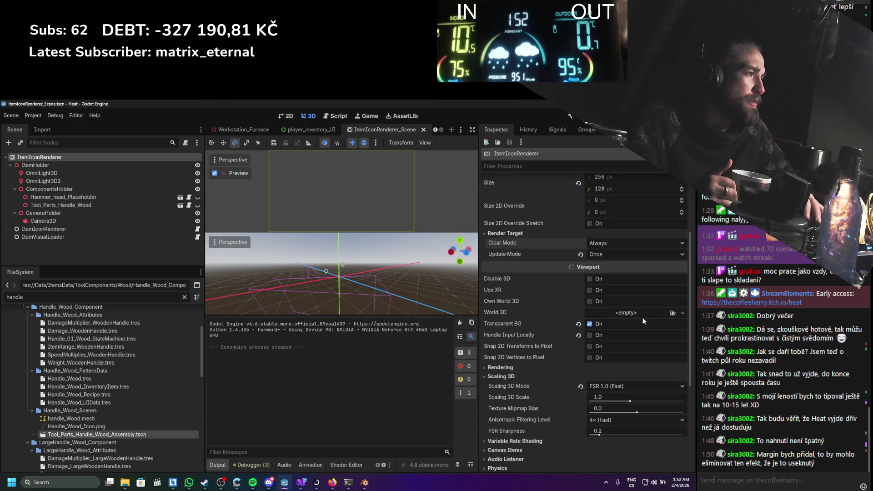
scroll(553, 333, down, 2)
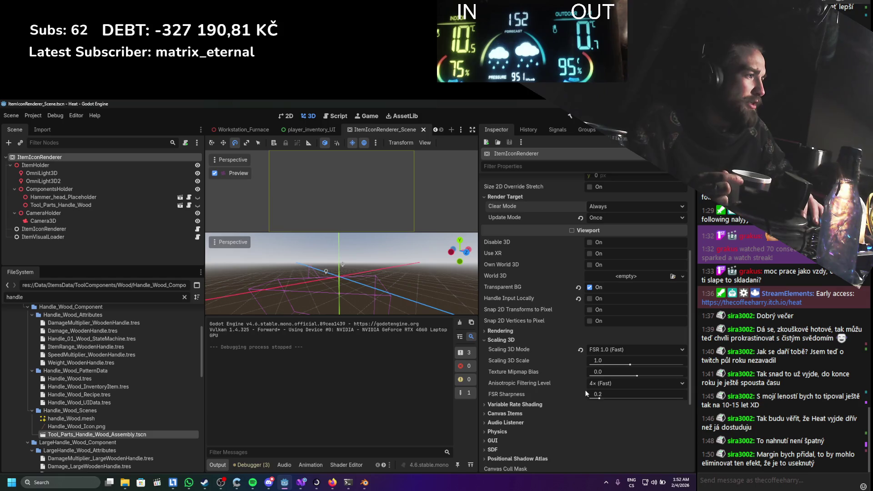
click(603, 349)
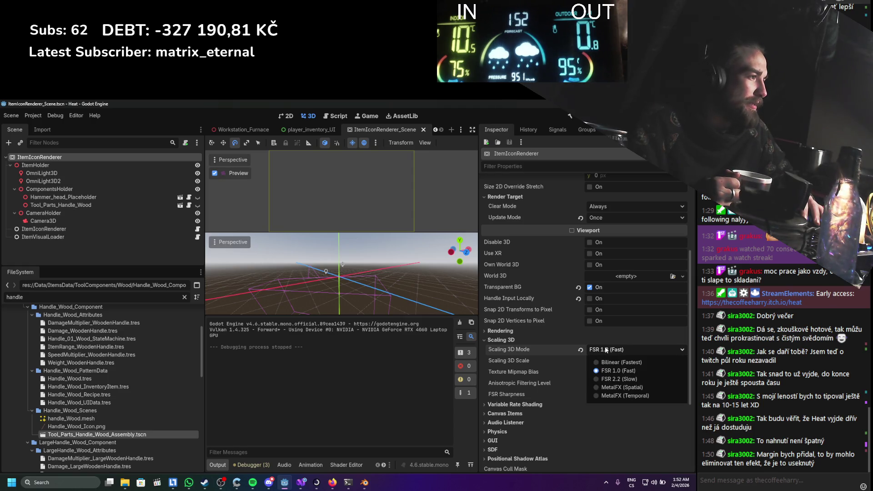
click(605, 349)
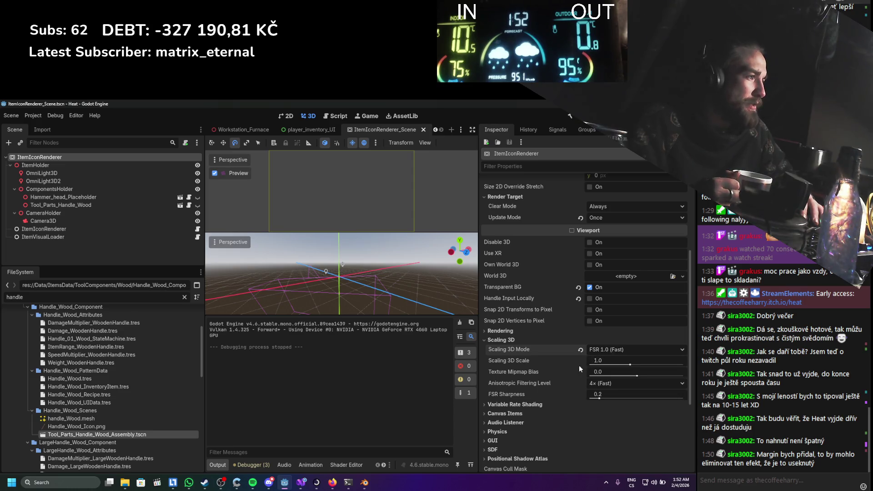
Review the Variable Rate Shading and Canvas Items texture filter settings without changing them
scroll(566, 377, down, 1)
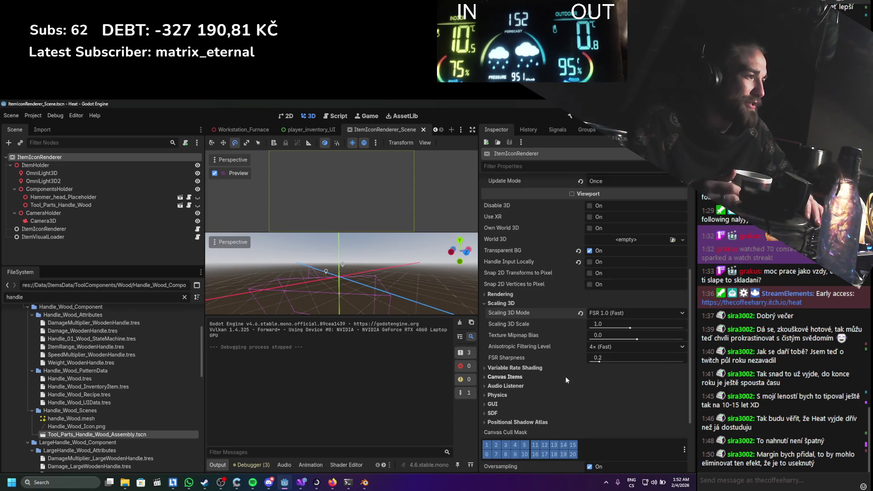
click(533, 369)
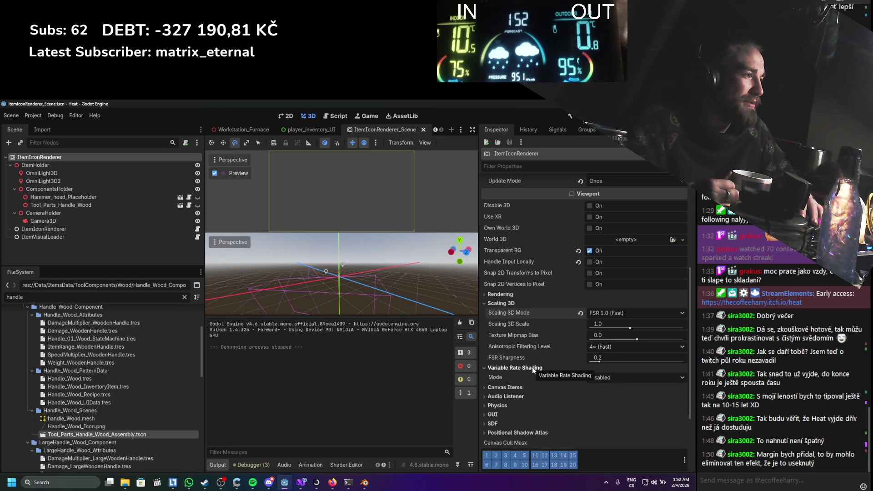
click(532, 367)
click(530, 375)
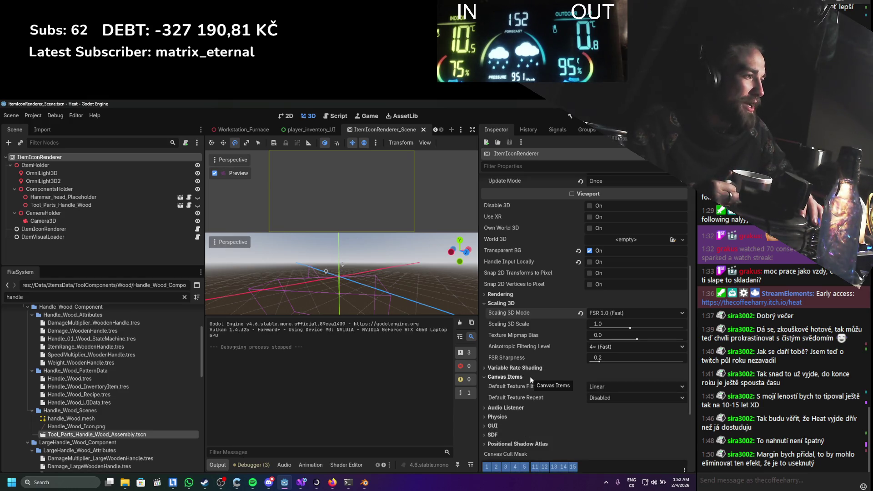
click(597, 387)
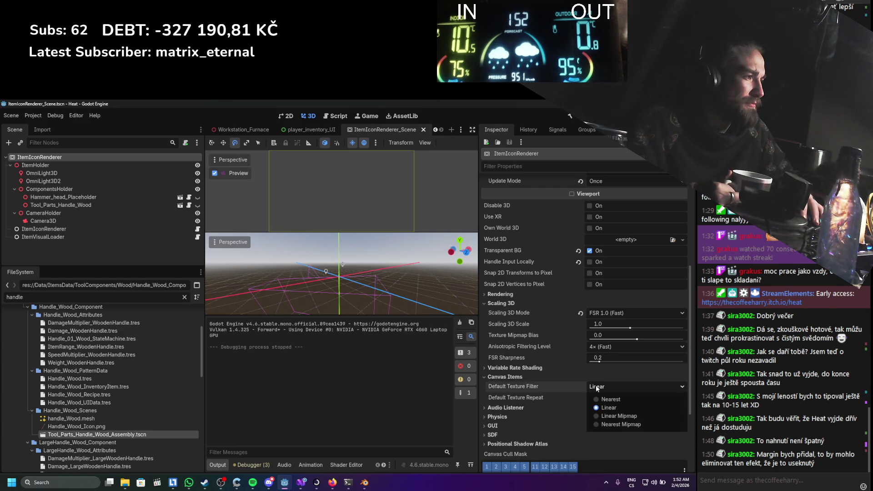
click(523, 377)
click(522, 376)
scroll(515, 389, down, 5)
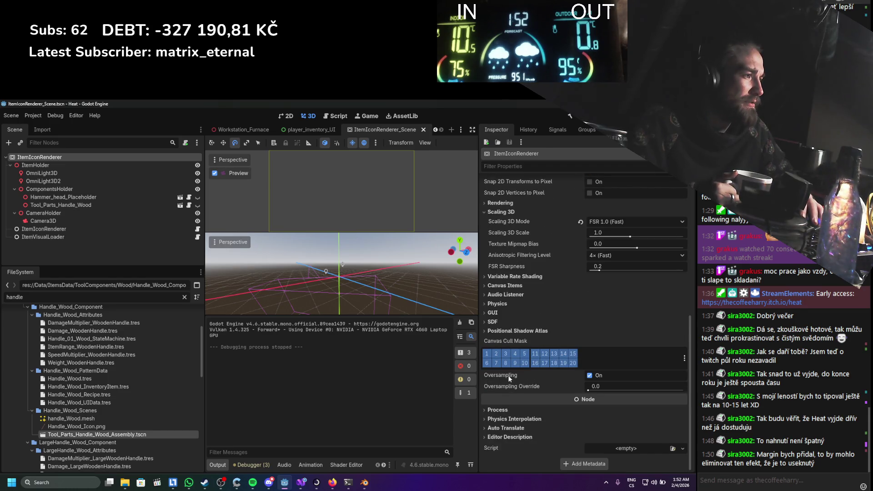
mouse_move(509, 377)
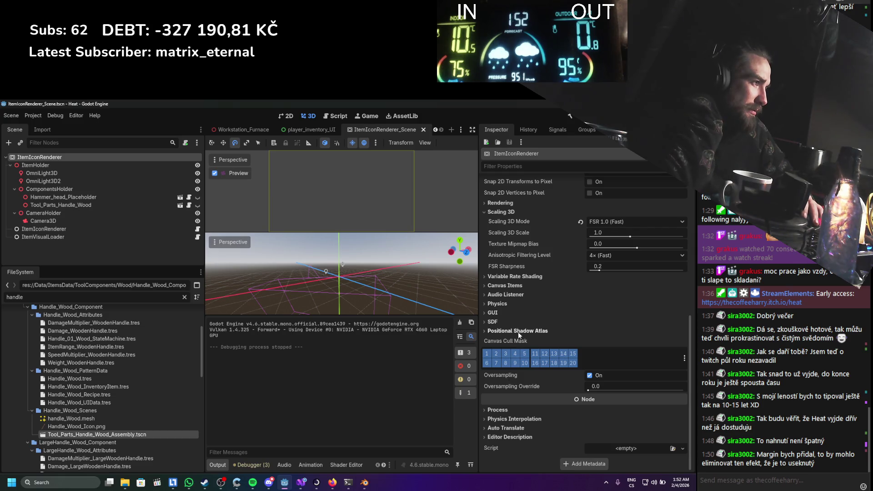
scroll(518, 330, up, 2)
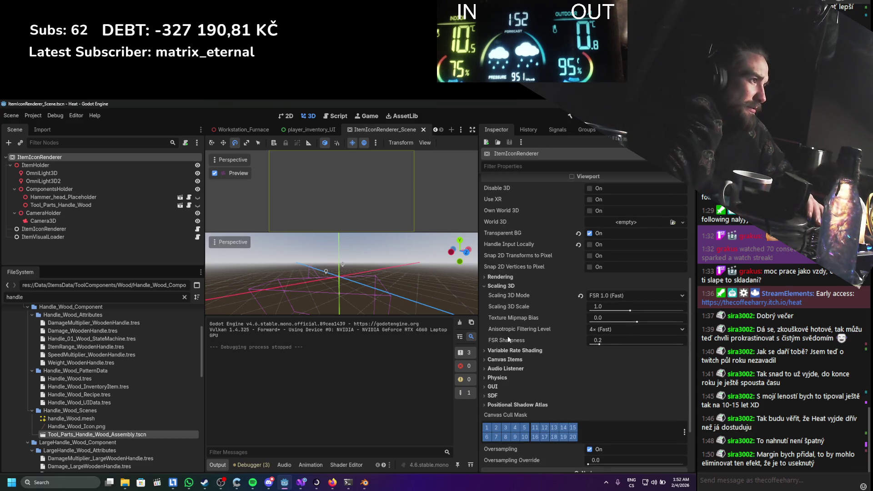
scroll(508, 335, up, 1)
Set MSAA 2D to 2× (Average), Screen Space AA to FXAA, enable TAA, and save
click(509, 313)
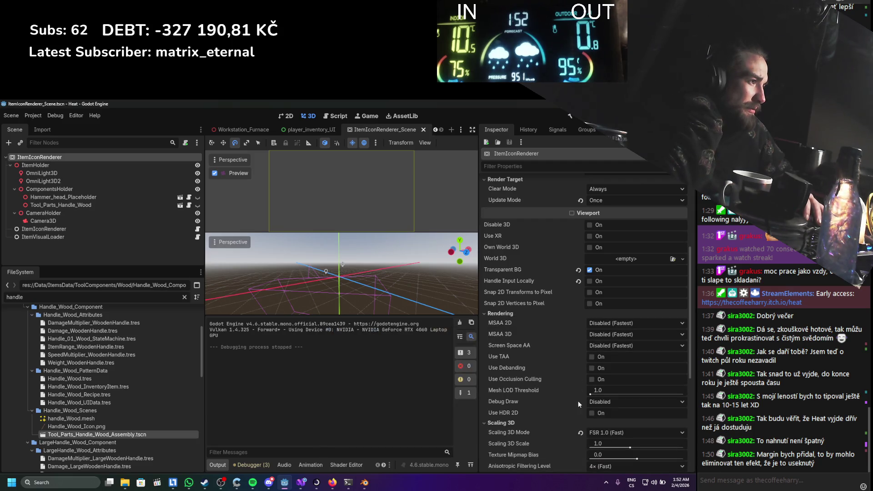
click(616, 325)
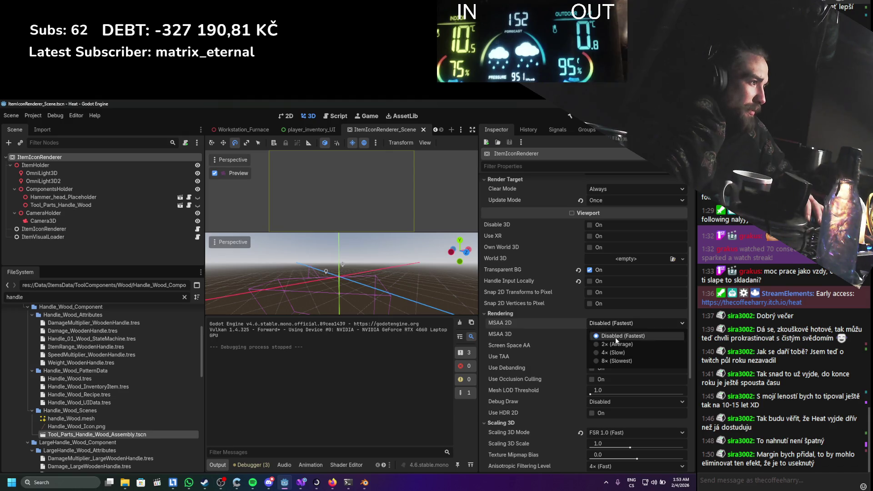
click(616, 344)
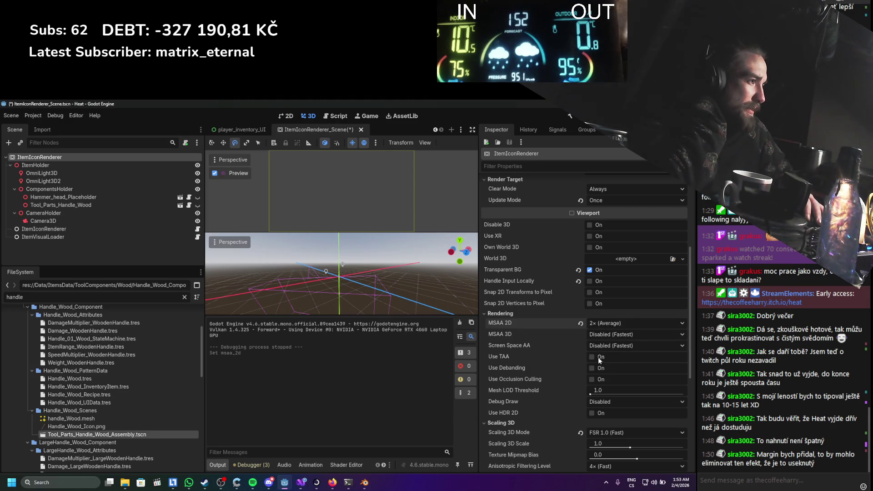
click(599, 345)
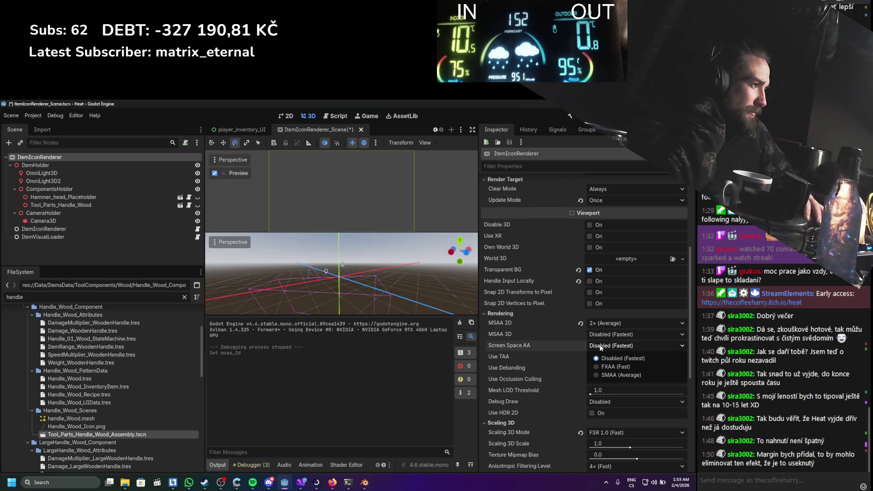
click(608, 366)
click(592, 357)
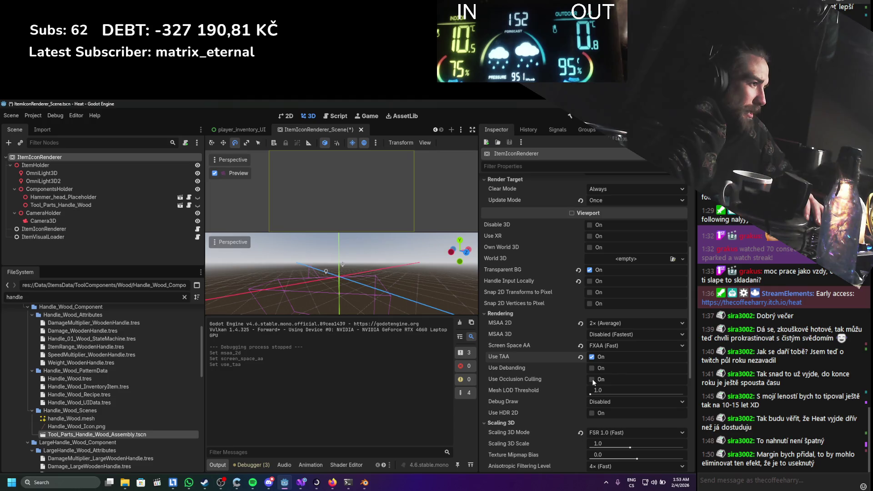
key(ctrl+s)
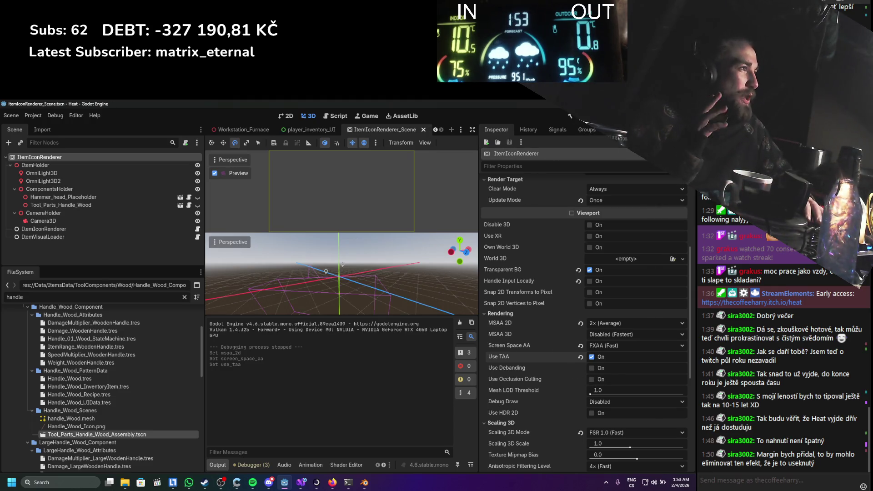
Test-run the game, assemble a hammer from the wooden stick and head part, then stop it
key(F5)
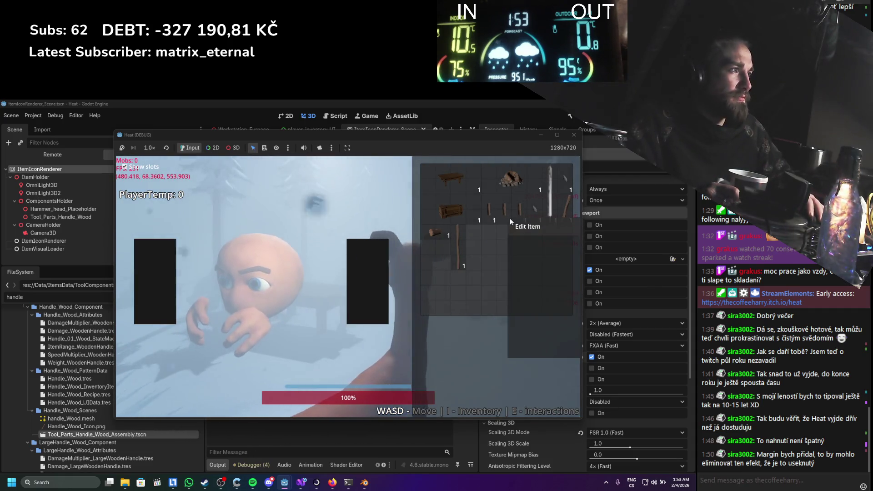
key(e)
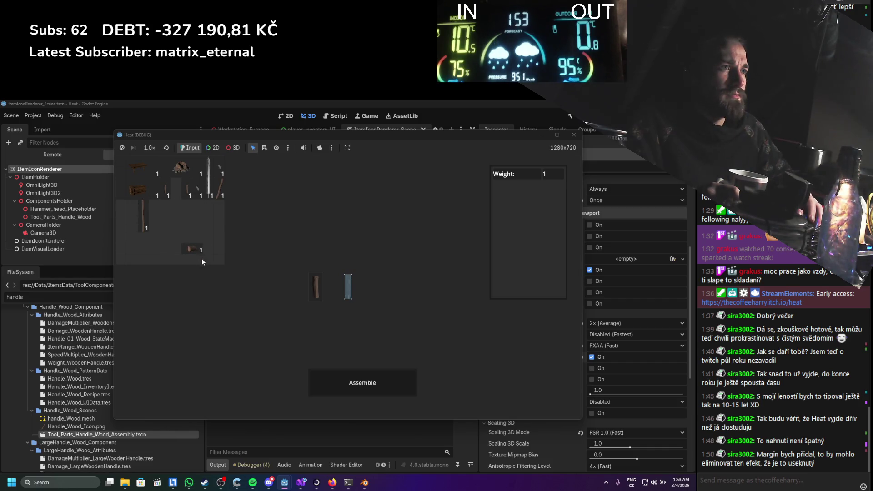
click(190, 195)
click(342, 372)
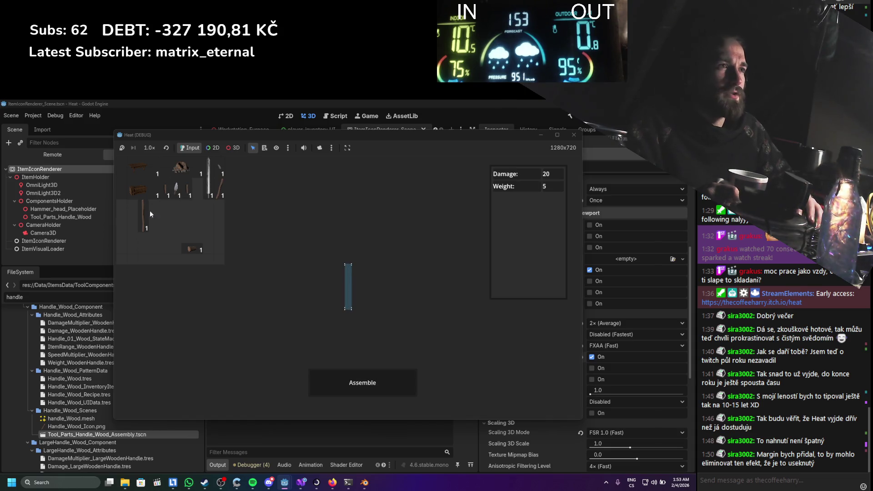
click(221, 194)
click(290, 257)
click(366, 384)
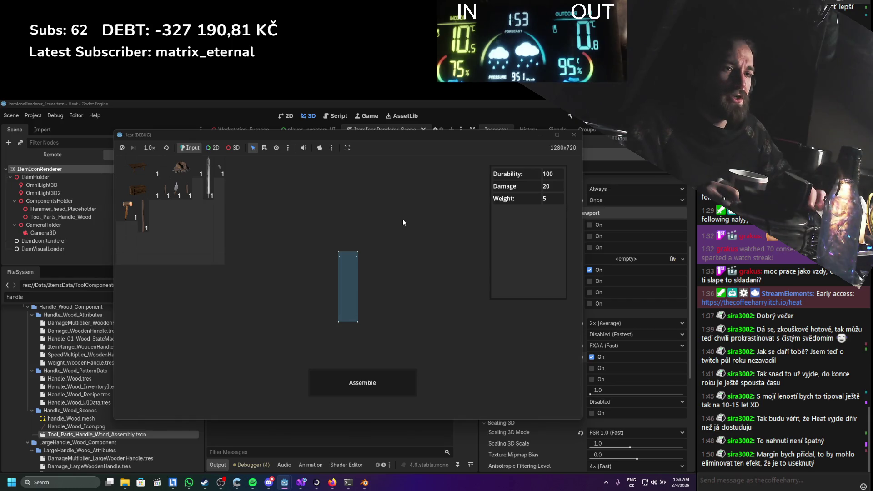
click(574, 135)
click(641, 323)
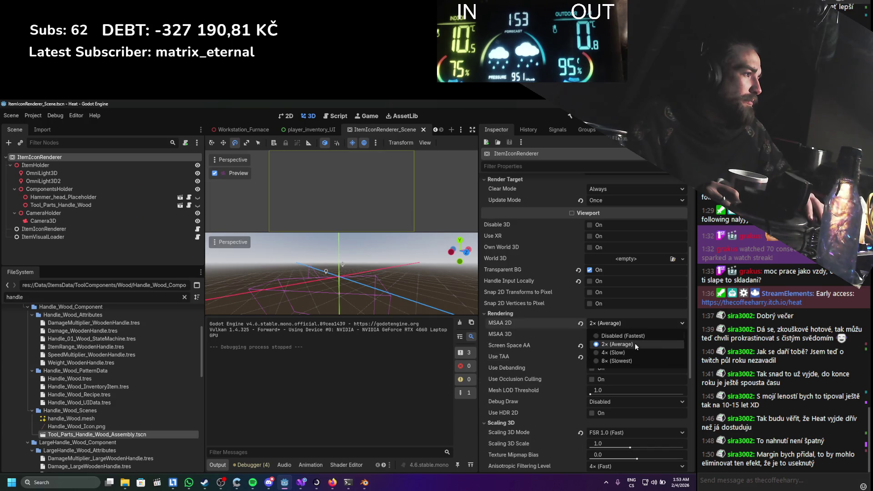
Pick a 2D MSAA level, switch to the ItemsEditor scene, and delete IDropOnComponent
click(621, 360)
click(615, 348)
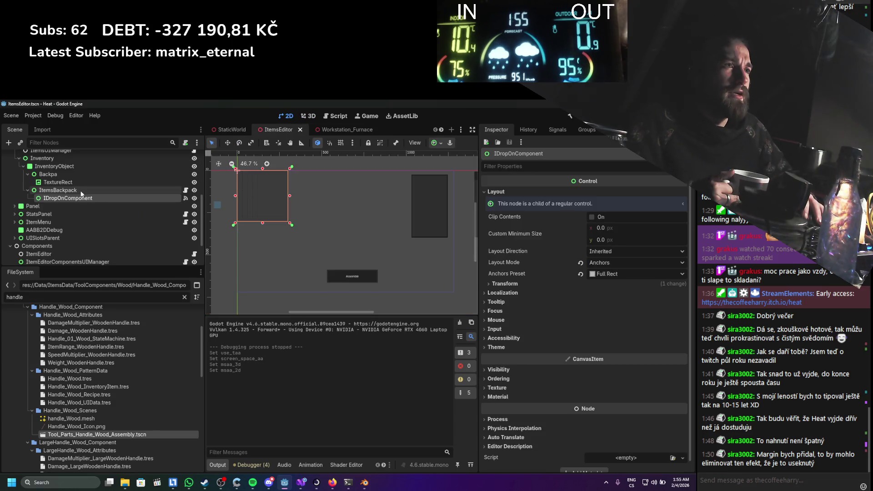
click(557, 130)
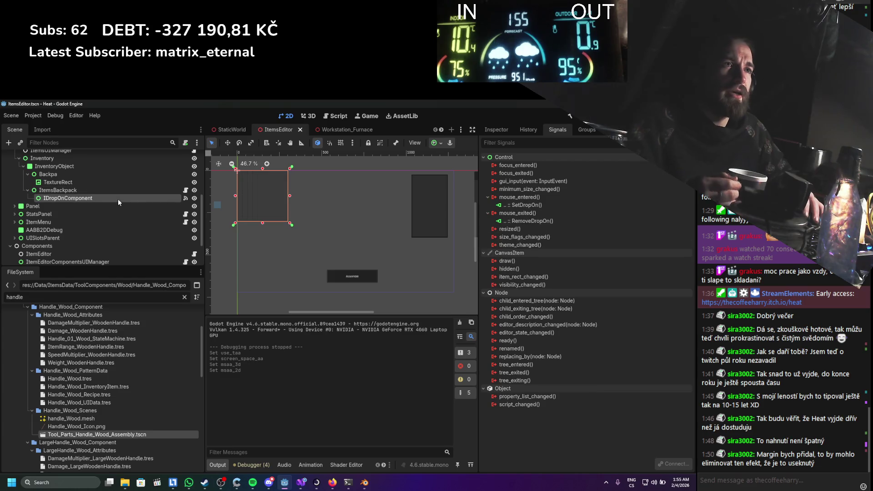
key(Delete)
key(Return)
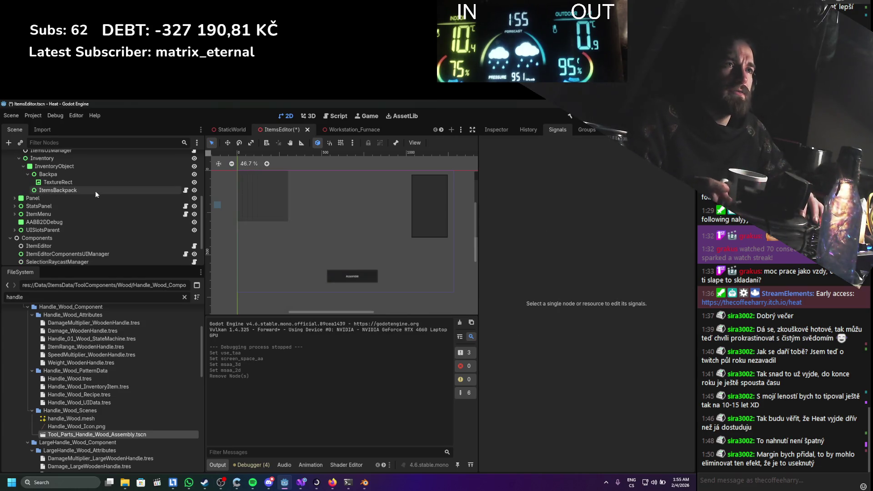
Connect ItemsBackpack's mouse_entered signal to the SetDropOn method
click(94, 190)
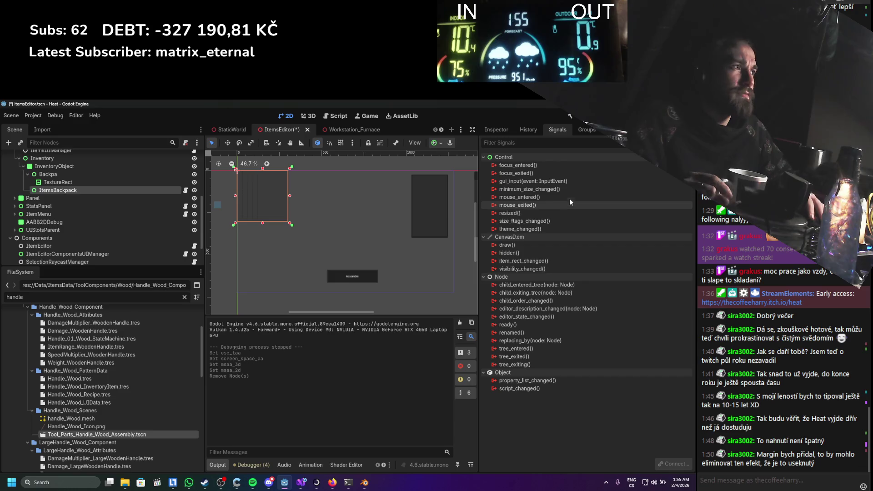
double_click(518, 197)
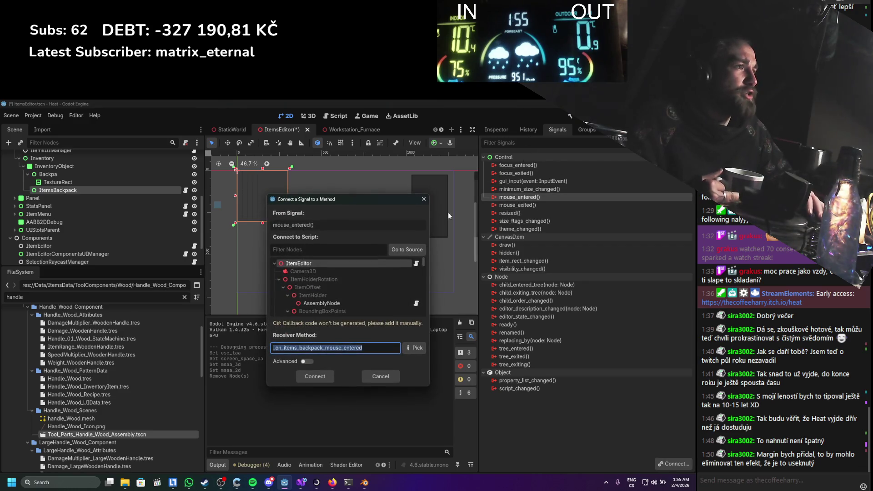
click(416, 345)
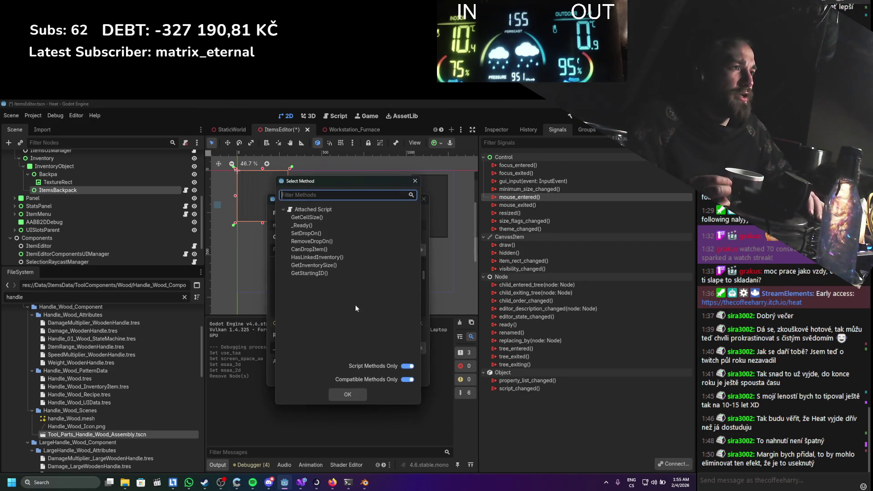
double_click(320, 230)
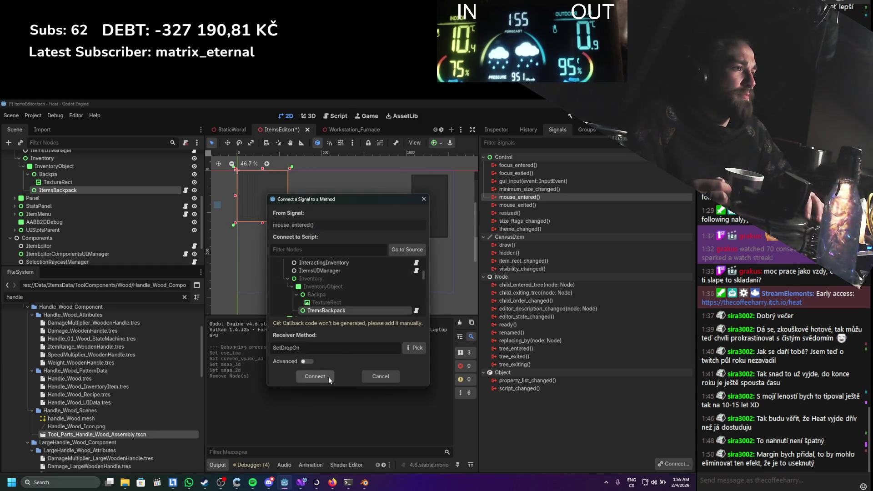
click(328, 377)
Connect ItemsBackpack's mouse_exited signal to the RemoveDropOn method
double_click(517, 213)
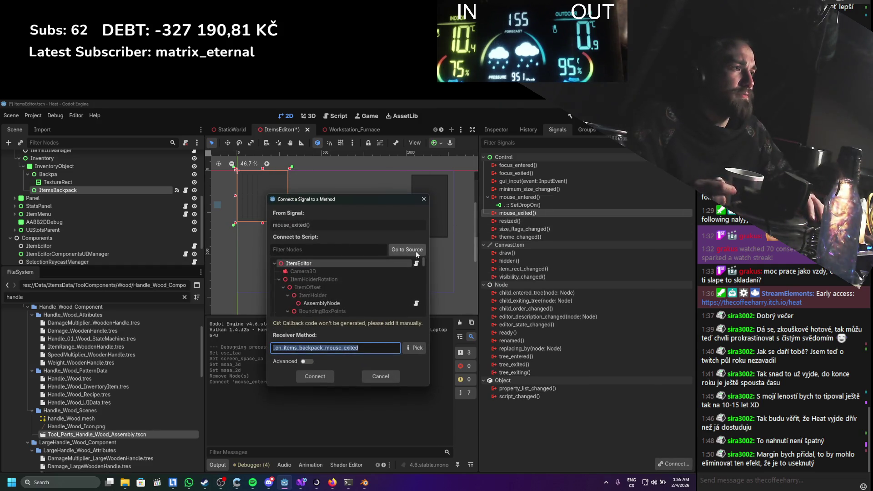
click(415, 251)
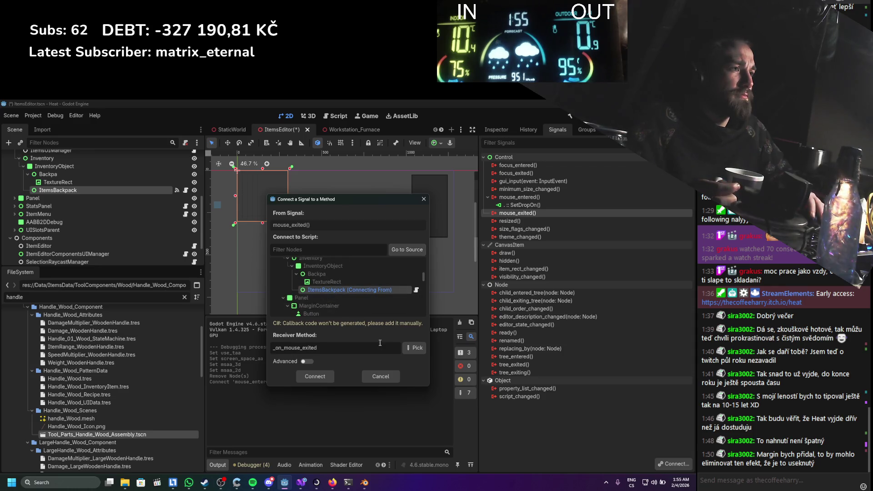
click(414, 347)
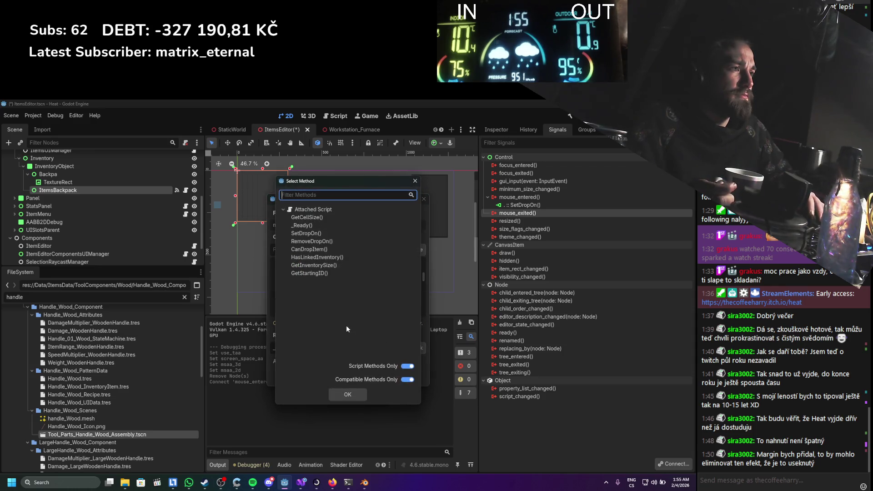
double_click(311, 242)
click(336, 377)
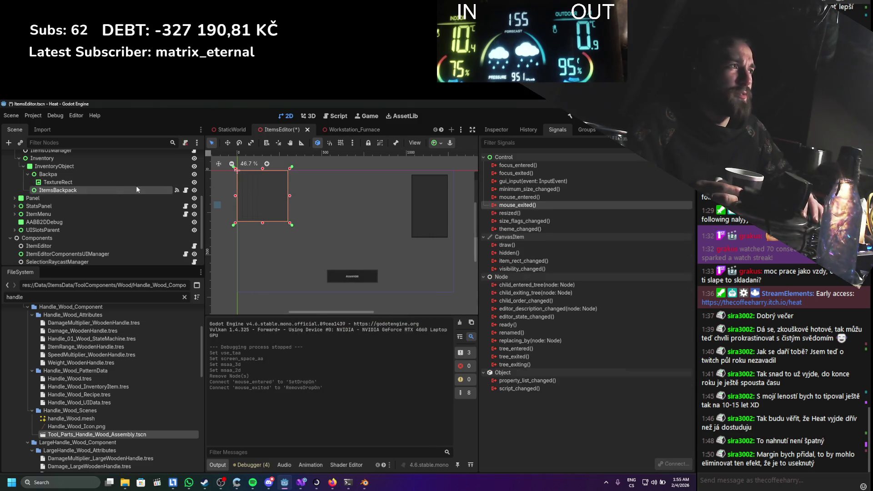
click(495, 129)
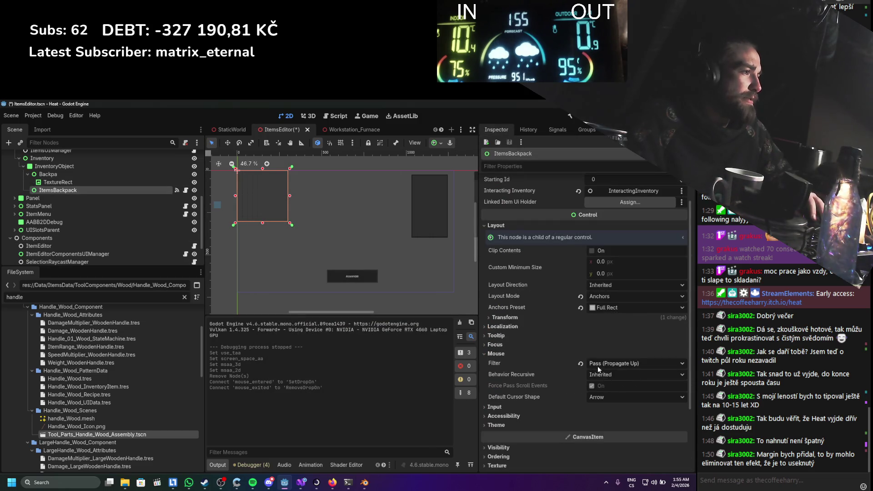
Set ItemsBackpack's mouse filter to Stop and save the ItemsEditor scene
click(625, 363)
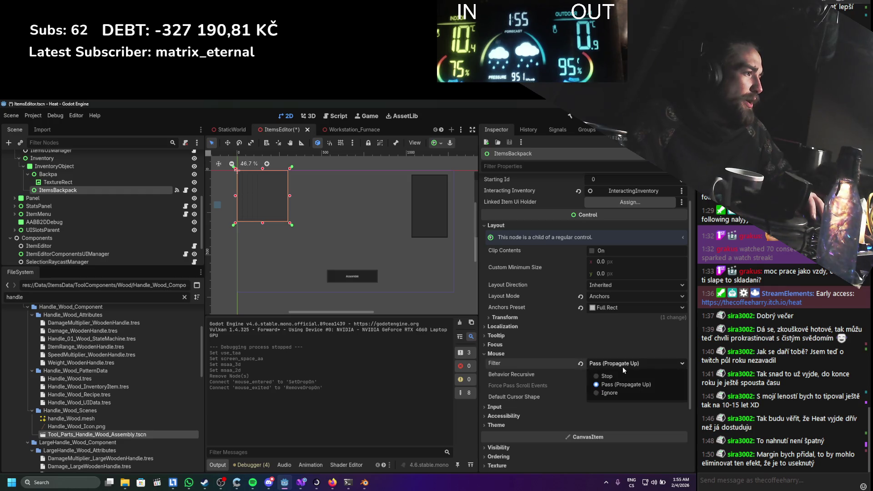
click(607, 376)
key(ctrl+s)
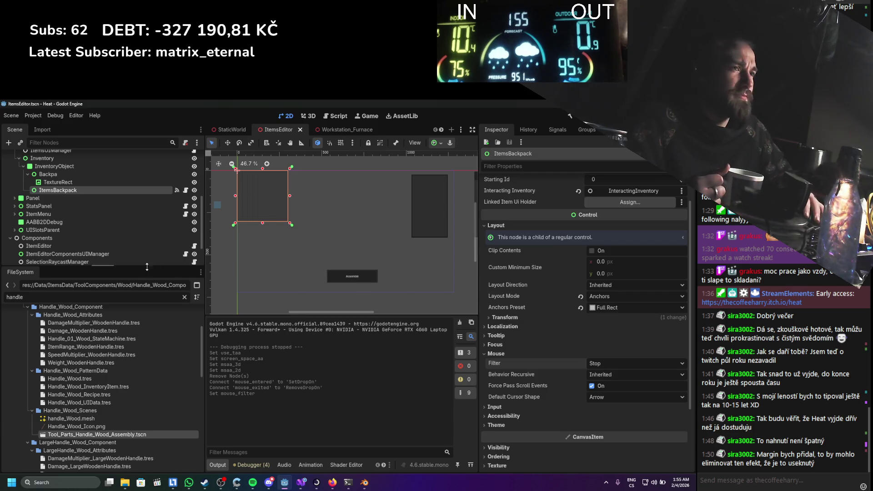
scroll(68, 191, up, 1)
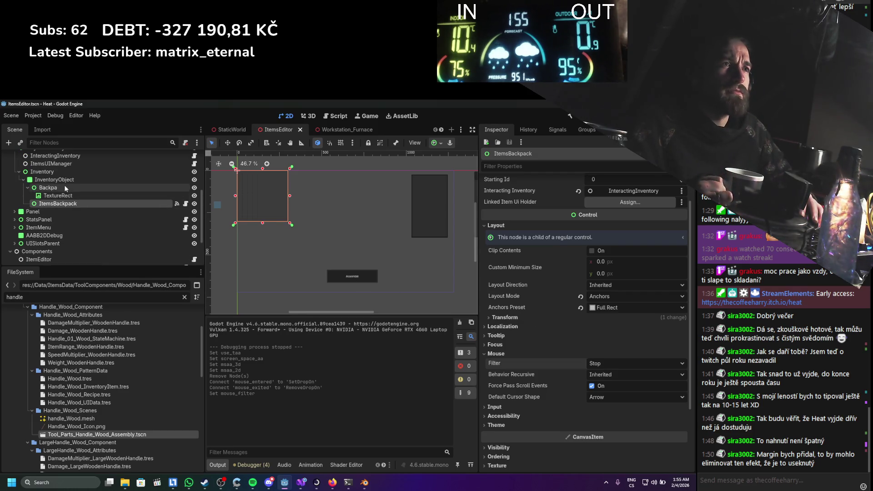
scroll(60, 181, up, 1)
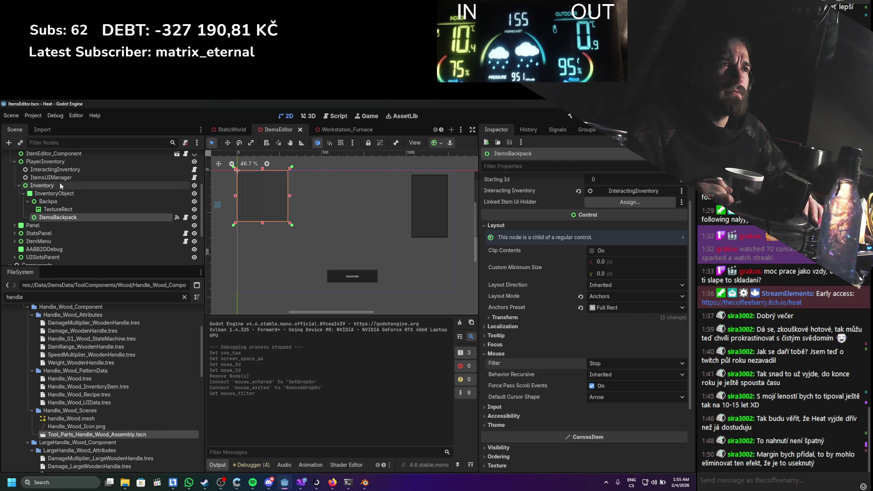
click(61, 185)
click(65, 172)
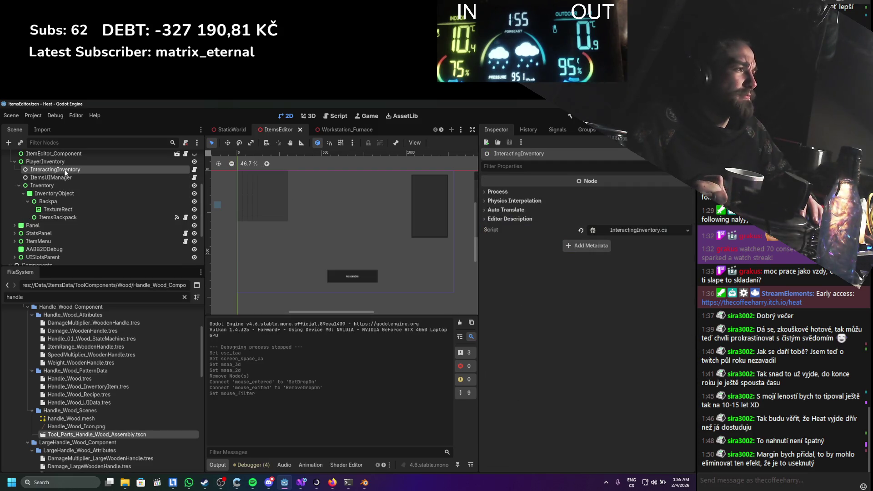
Inspect ItemsUIManager and hide the AABB2DDebug and BoundingBoxPoints debug nodes
click(72, 178)
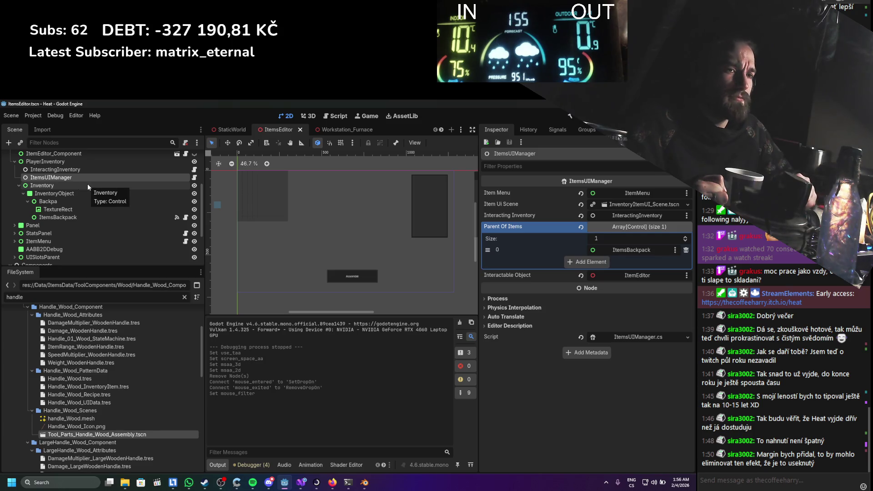
scroll(88, 183, down, 3)
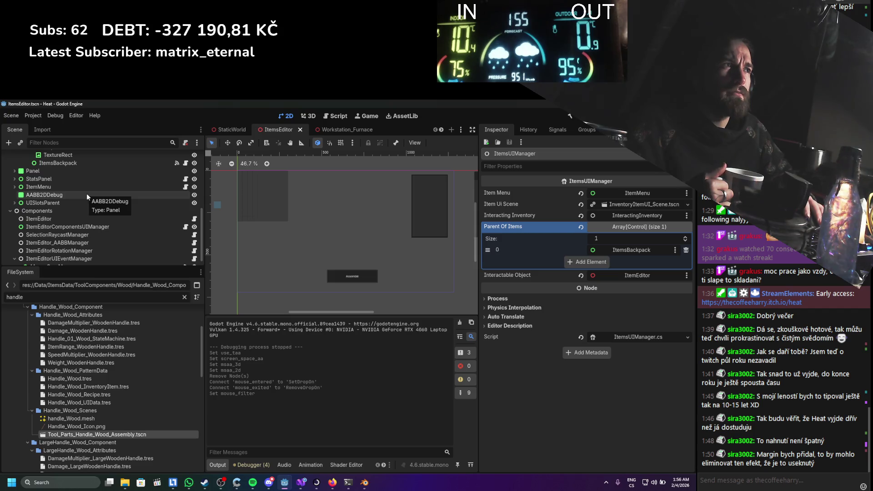
click(84, 195)
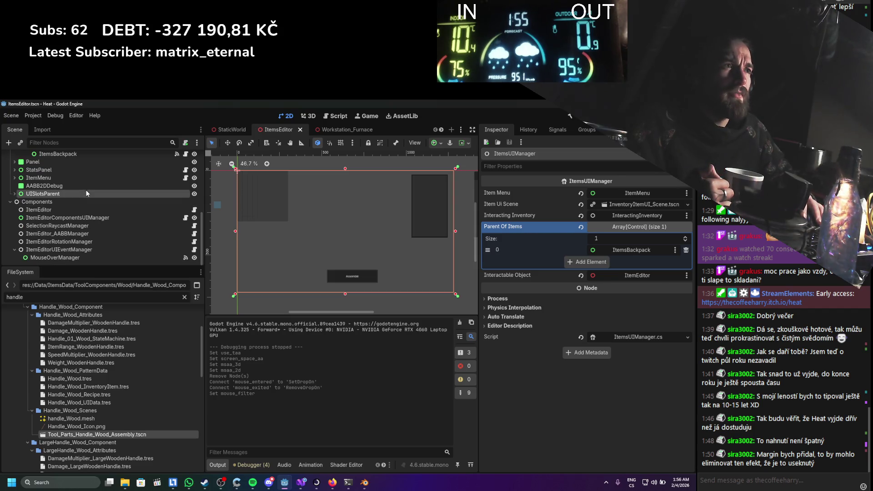
scroll(87, 188, down, 1)
click(194, 186)
scroll(136, 204, up, 3)
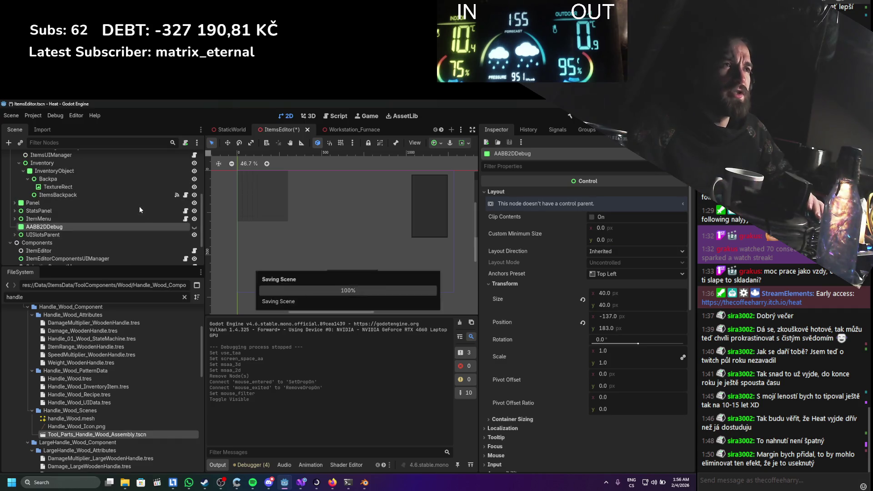
scroll(77, 256, down, 3)
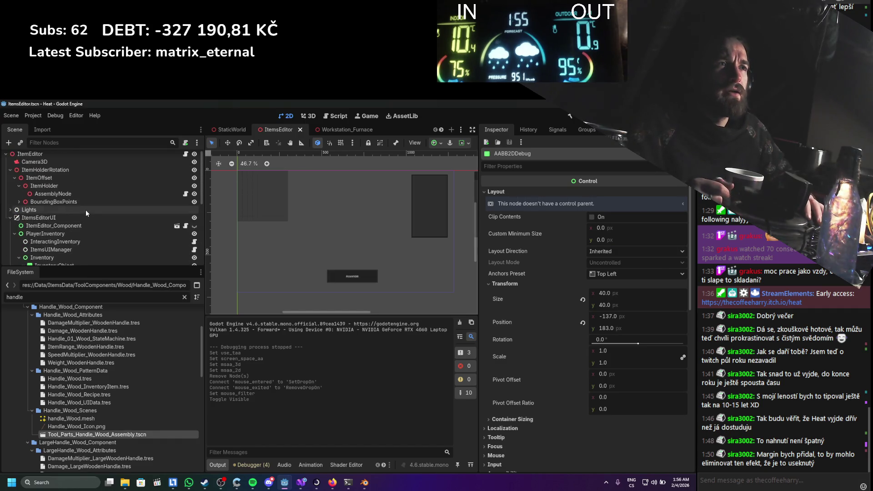
scroll(59, 201, down, 1)
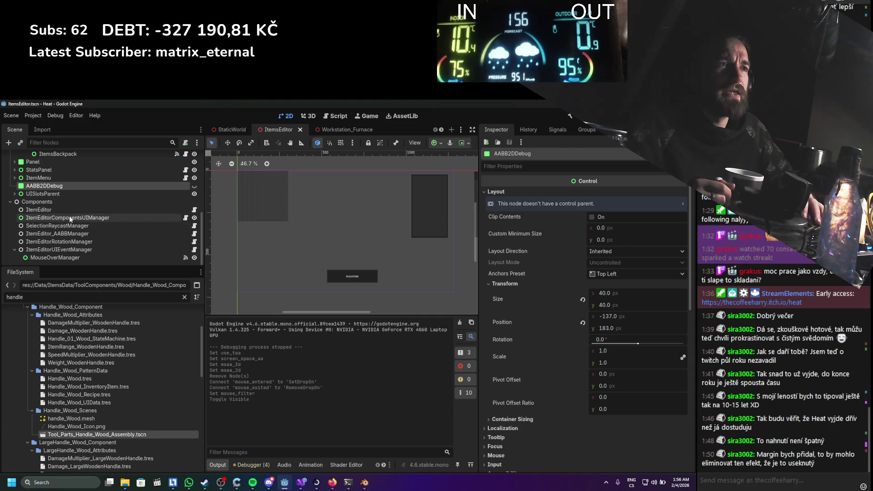
click(121, 218)
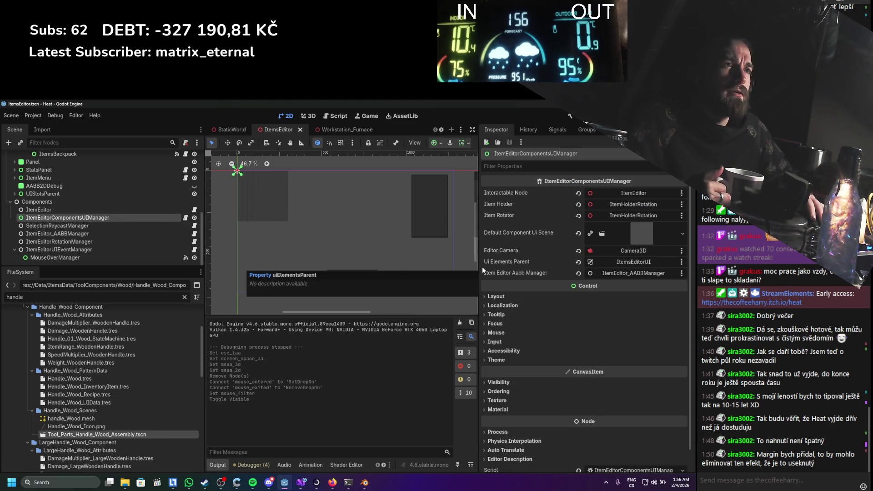
scroll(72, 233, up, 5)
scroll(73, 234, up, 5)
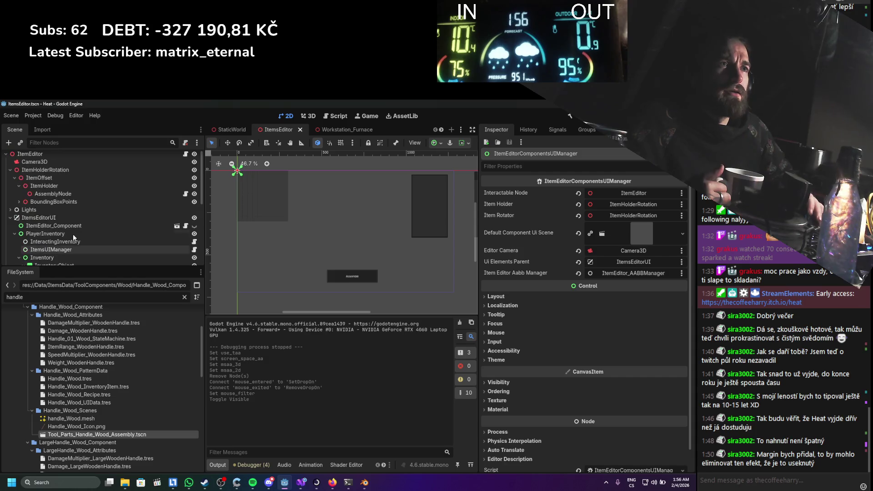
click(195, 204)
scroll(136, 215, down, 4)
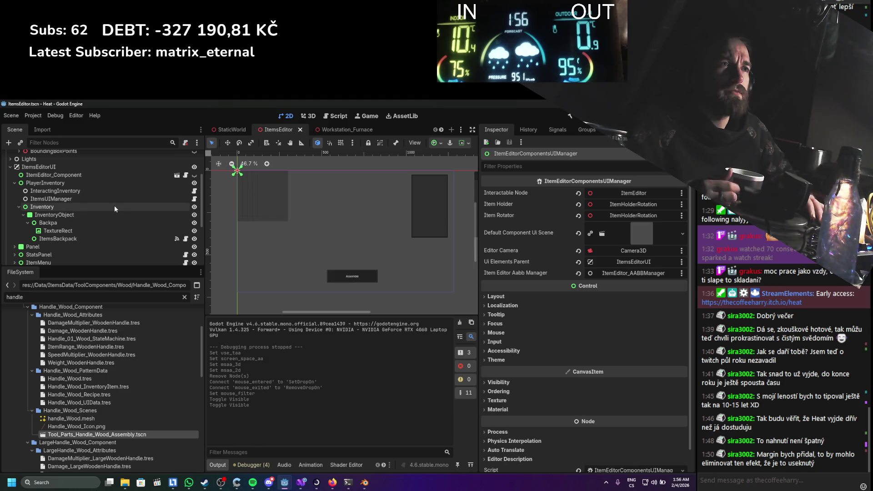
scroll(113, 205, down, 1)
scroll(113, 209, down, 2)
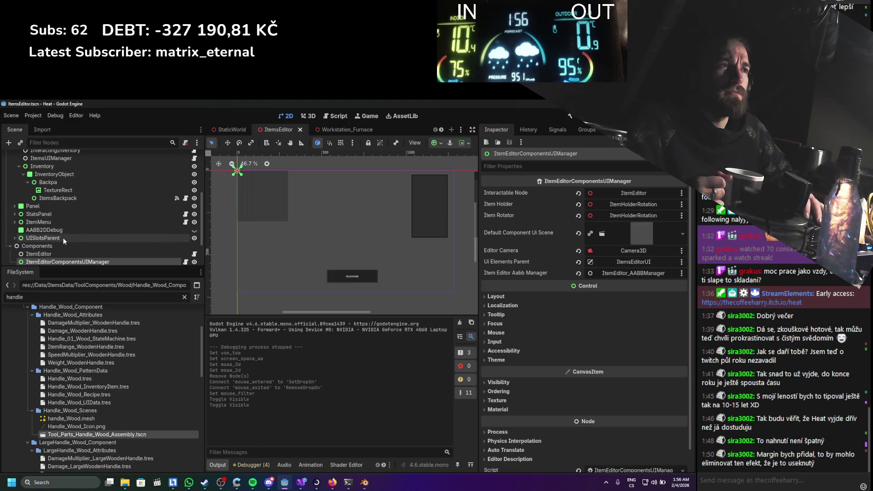
Inspect ItemMenu's signals and the StatsPanel and ItemEditor_Component properties
click(64, 222)
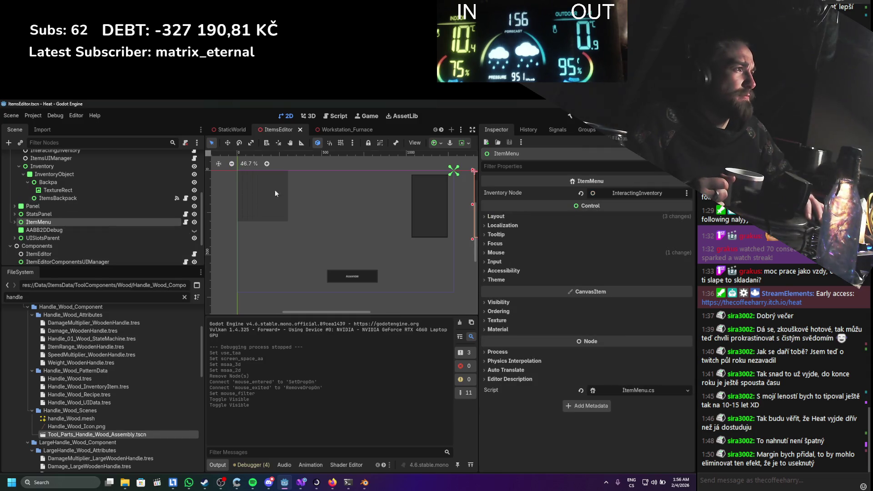
click(554, 130)
click(495, 129)
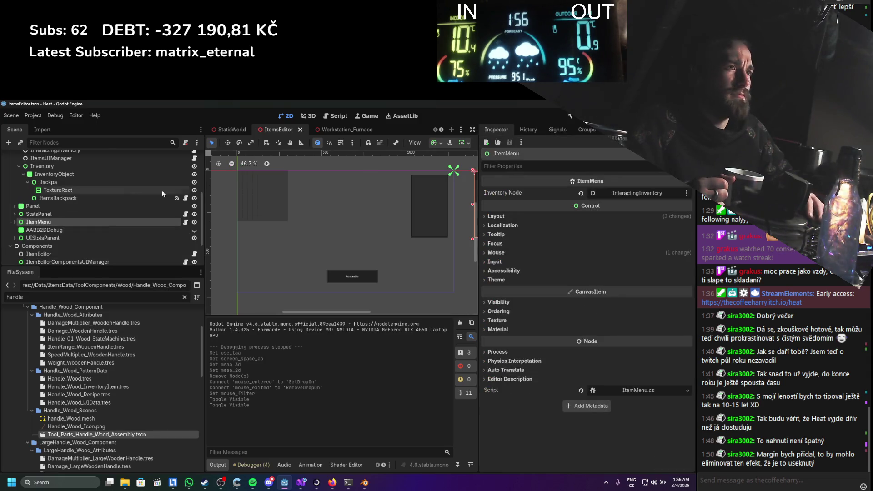
click(48, 214)
scroll(40, 223, down, 3)
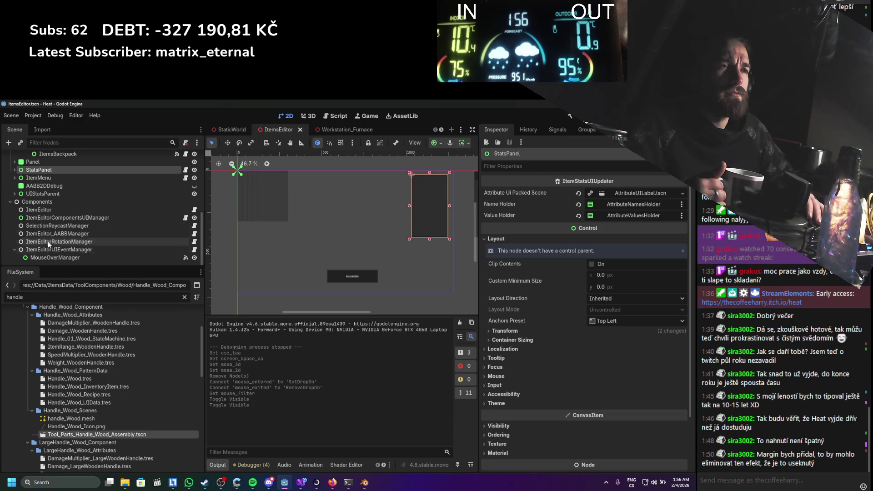
scroll(67, 246, up, 4)
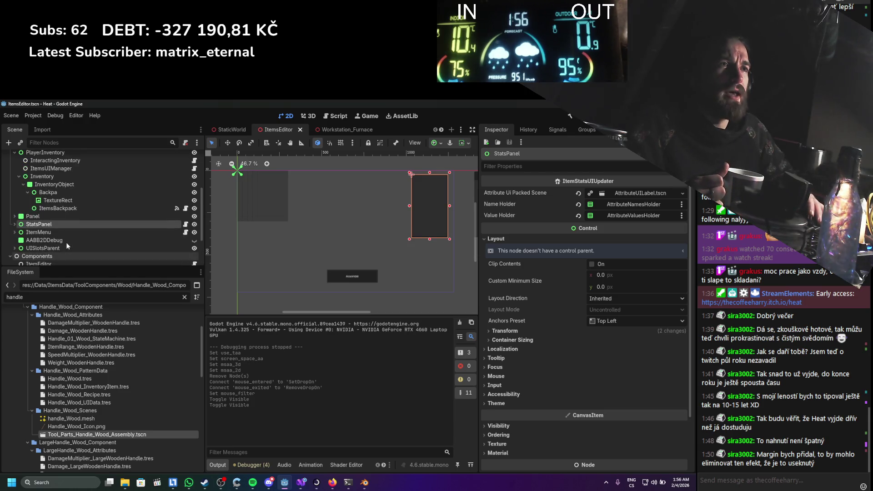
scroll(67, 246, up, 3)
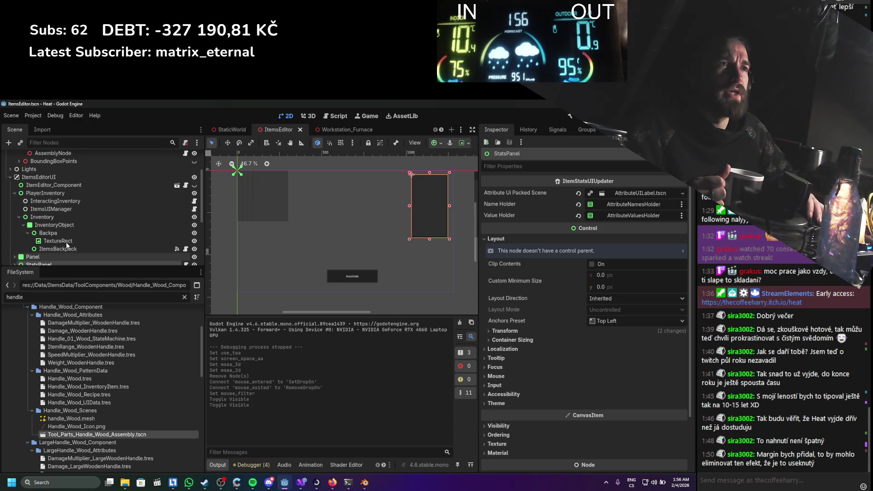
click(62, 186)
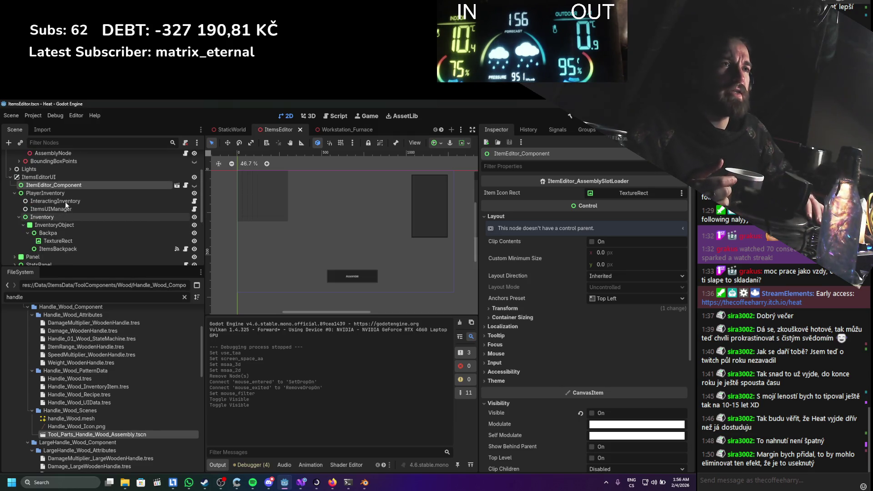
scroll(555, 328, down, 5)
scroll(553, 324, up, 4)
scroll(550, 320, up, 2)
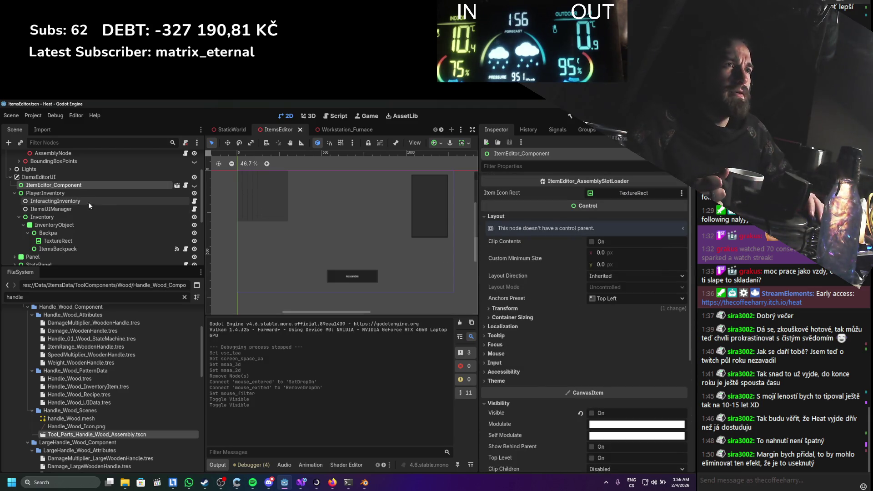
Open ItemsUIManager.cs in Visual Studio from the ItemsUIManager node's Script field
click(76, 248)
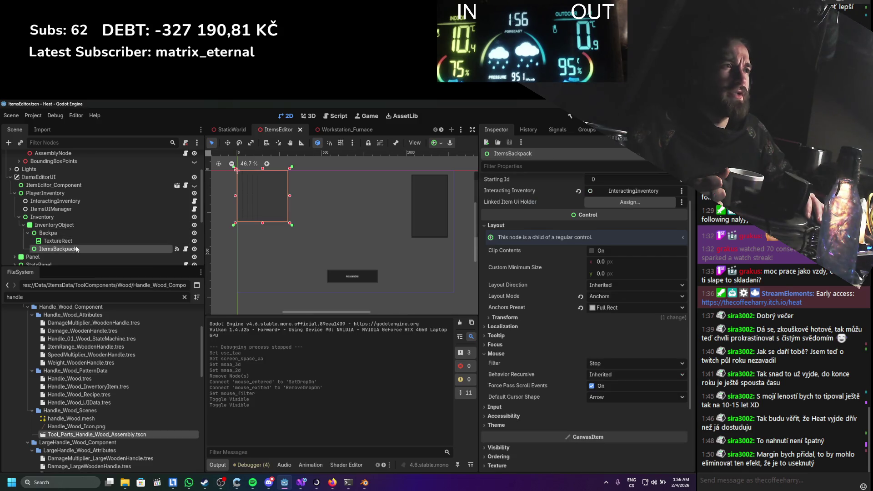
scroll(539, 257, up, 3)
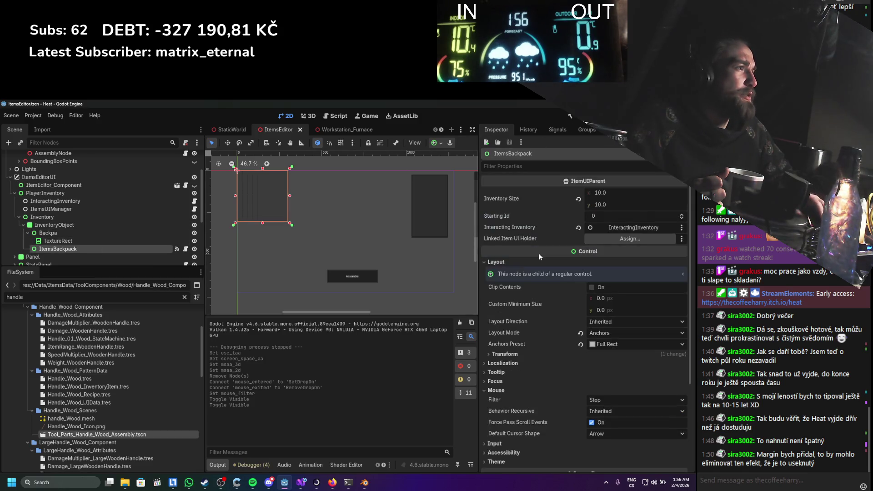
click(48, 212)
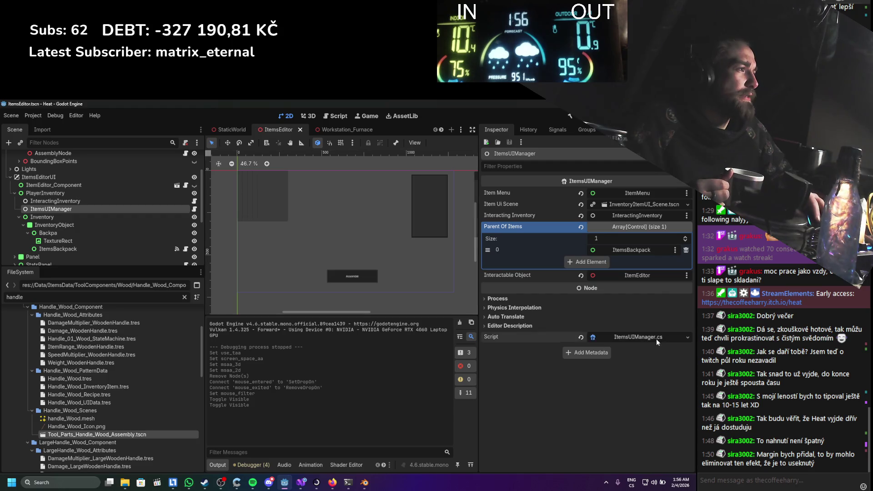
click(656, 339)
click(260, 317)
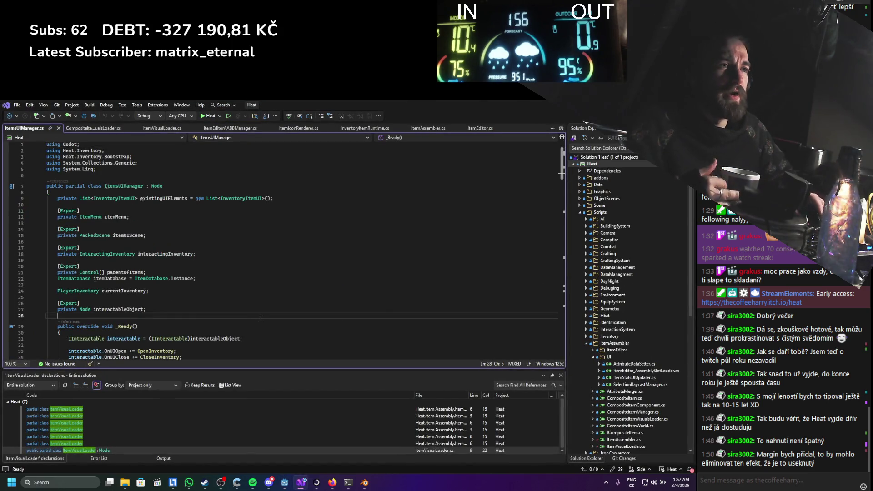
Add '[Export] private bool hasItemMenu = false;' below the itemMenu field
key(Up)
key(Up)
key(Up)
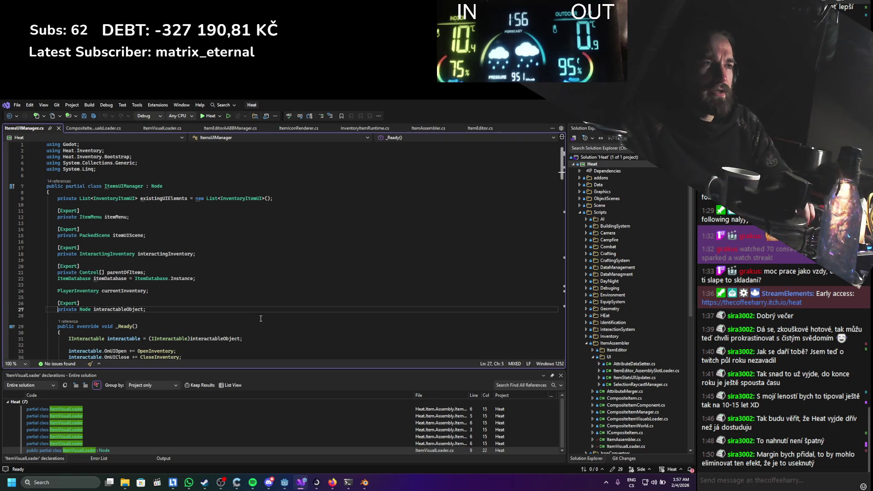
key(Return)
key(Return)
key(Up)
text([)
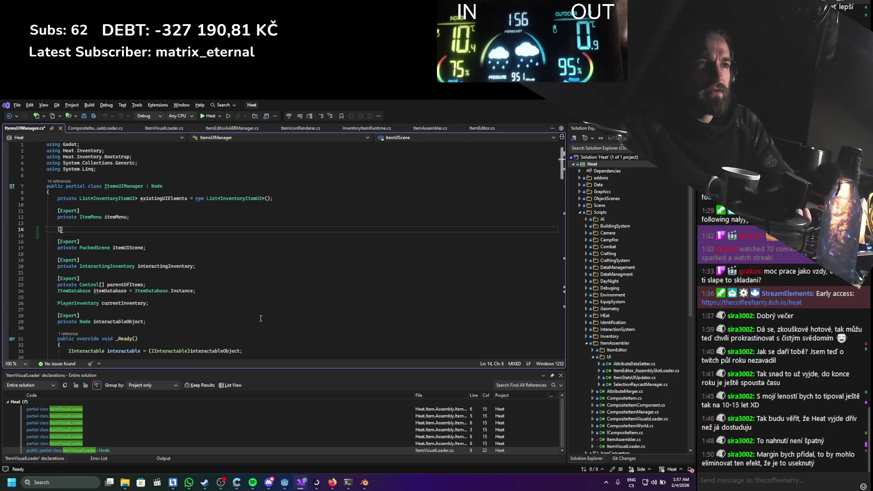
text(Export])
key(Return)
text(private bool hasItemMenu)
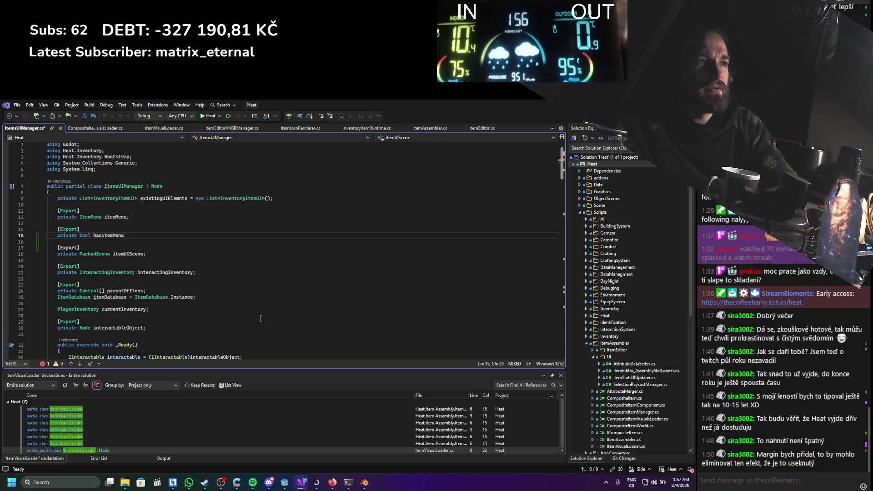
text( = ;)
key(ctrl+s)
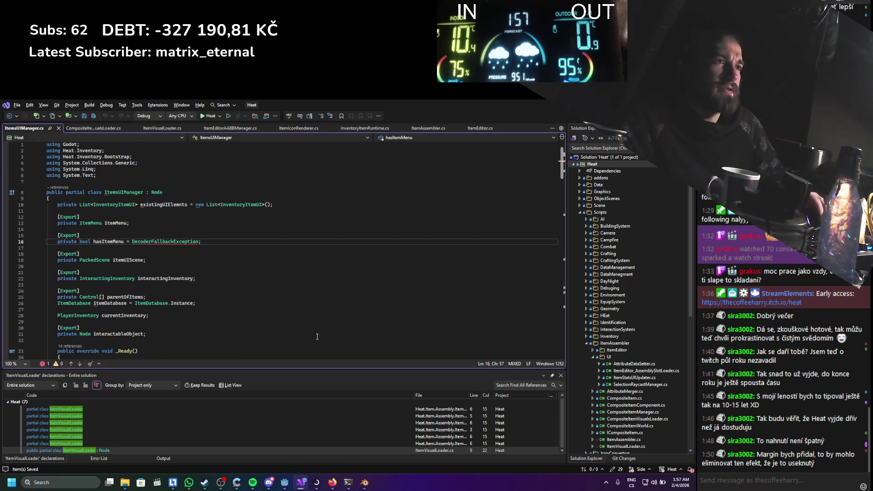
key(Left)
key(ctrl+shift+Left)
text(false)
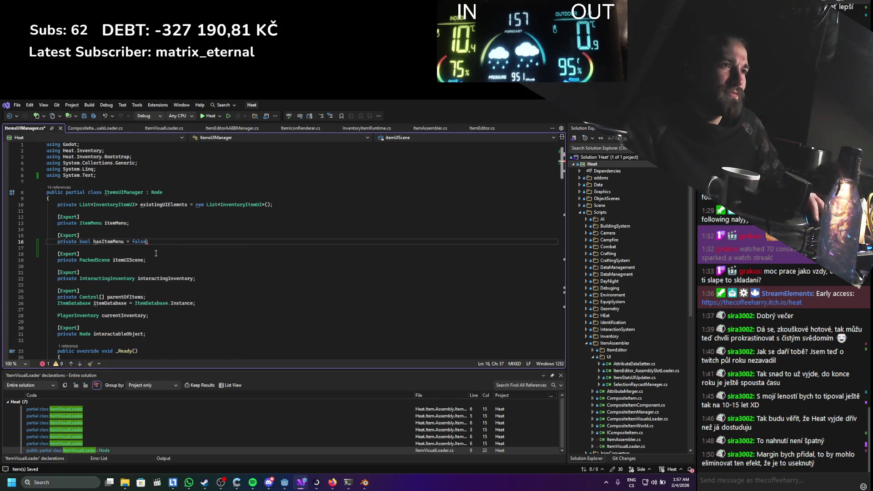
double_click(116, 242)
Start _Input with 'if (!hasItemMenu) return;' and switch back to Godot
scroll(123, 239, down, 13)
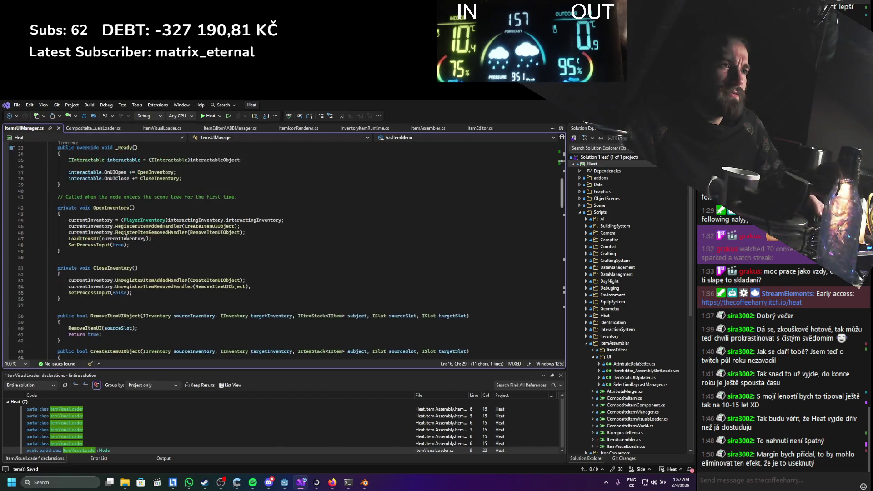
scroll(126, 237, down, 4)
scroll(145, 239, up, 3)
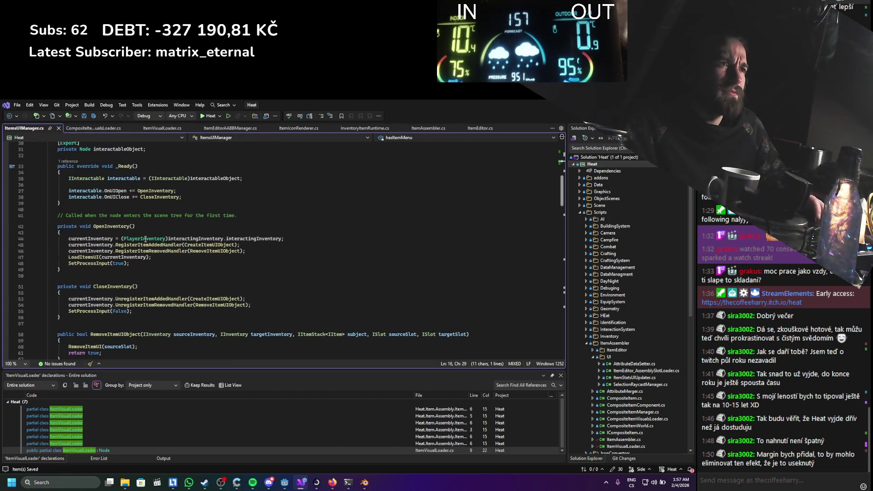
scroll(145, 239, down, 7)
scroll(145, 239, down, 5)
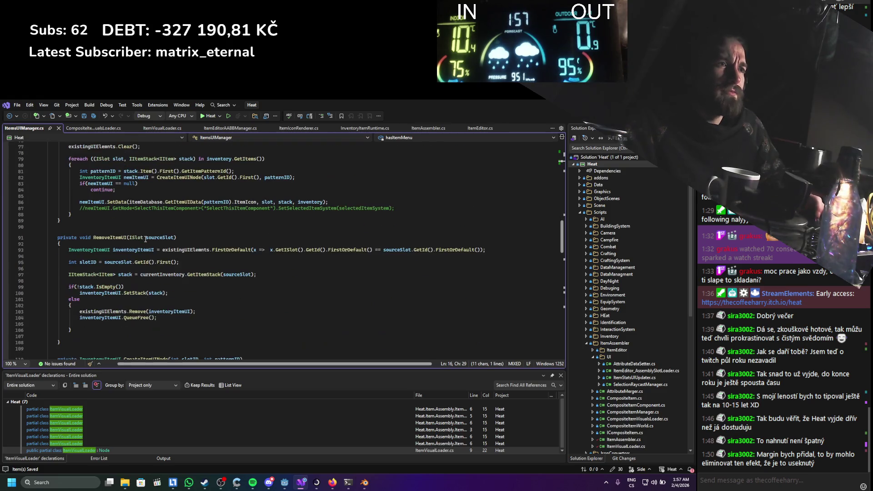
scroll(146, 239, down, 9)
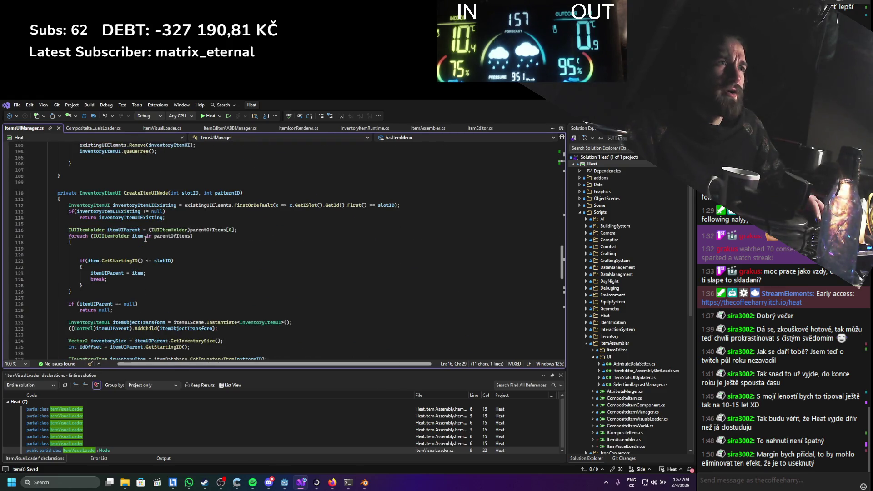
scroll(146, 240, down, 13)
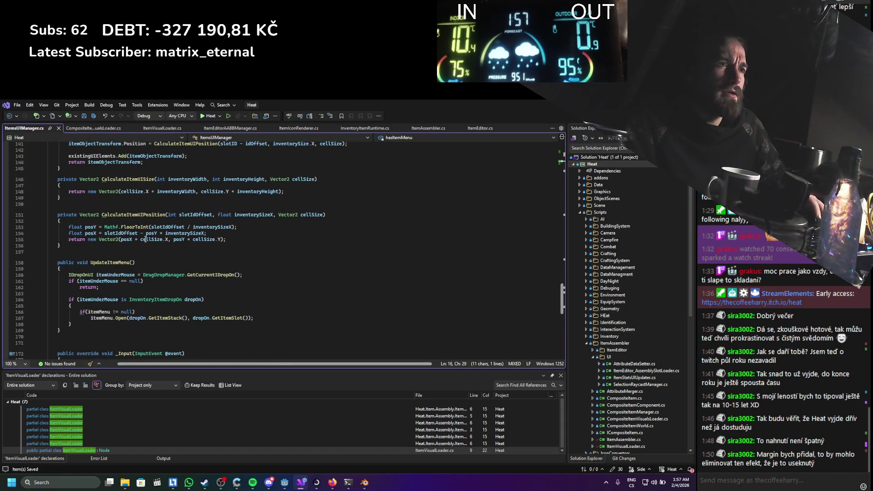
scroll(145, 239, down, 2)
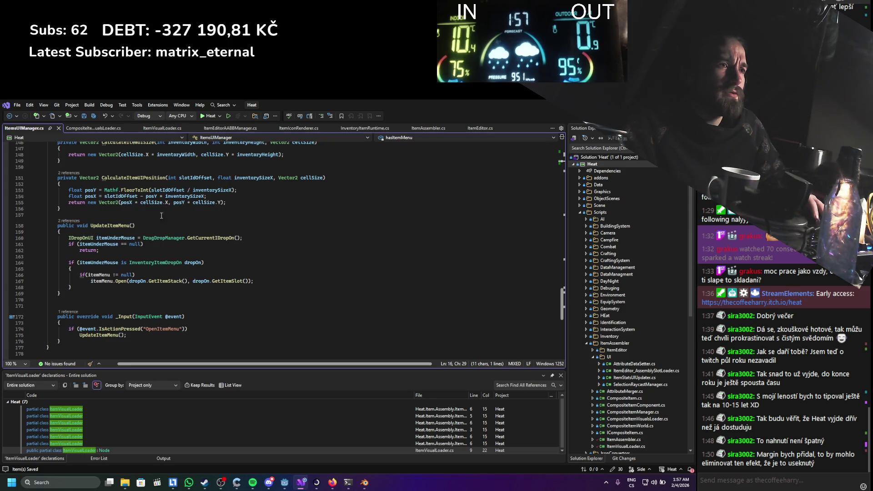
scroll(163, 213, down, 3)
click(86, 268)
key(Return)
key(Return)
key(Up)
text(if(hasItemMenu)
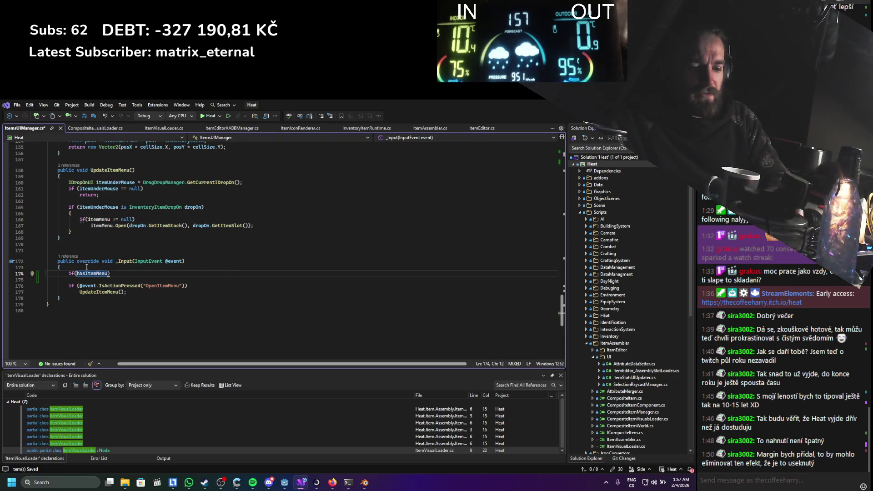
key(Right)
key(Right)
key(Right)
key(Return)
text(return;)
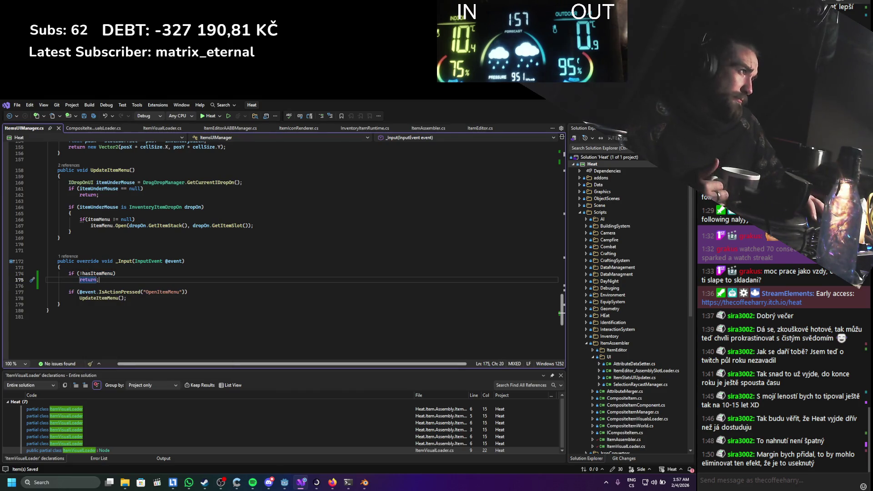
key(alt+Tab)
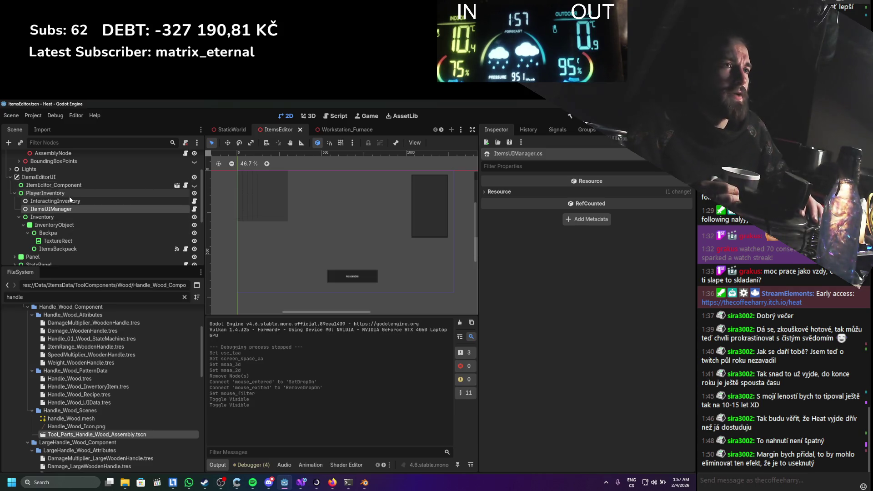
Open the StaticWorld scene, select the Player node and open the Player scene
click(125, 205)
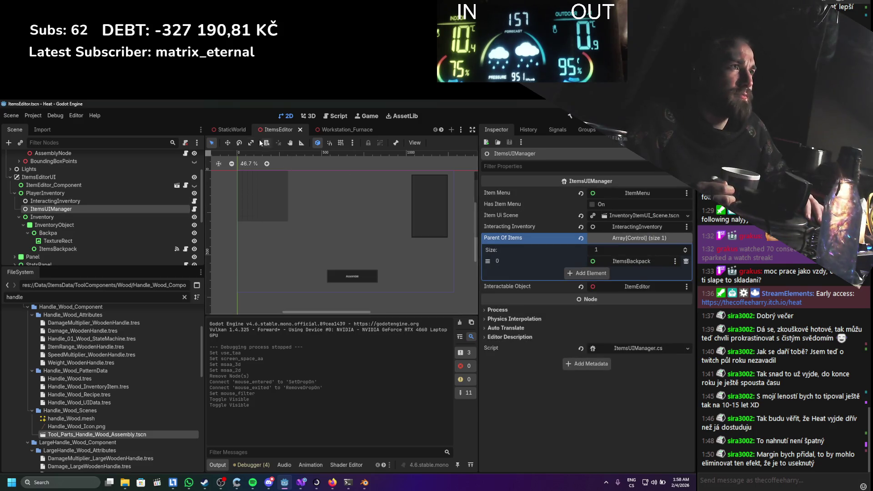
click(235, 132)
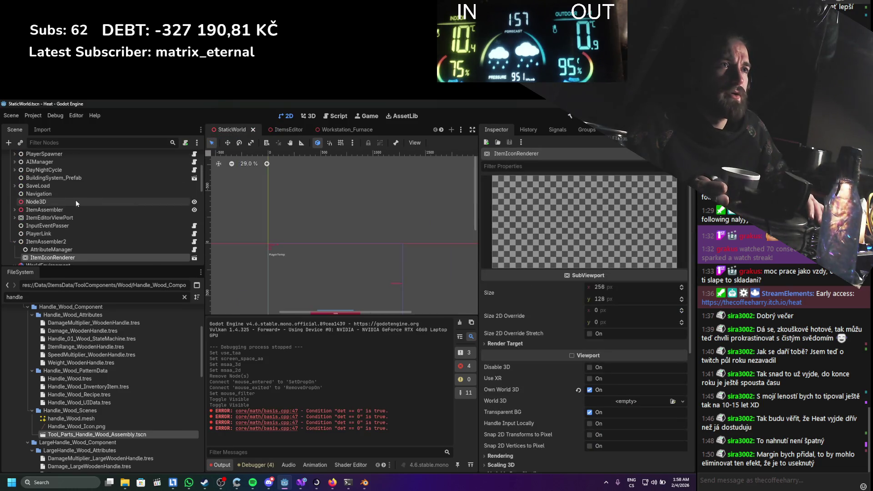
scroll(72, 202, down, 3)
scroll(287, 127, down, 2)
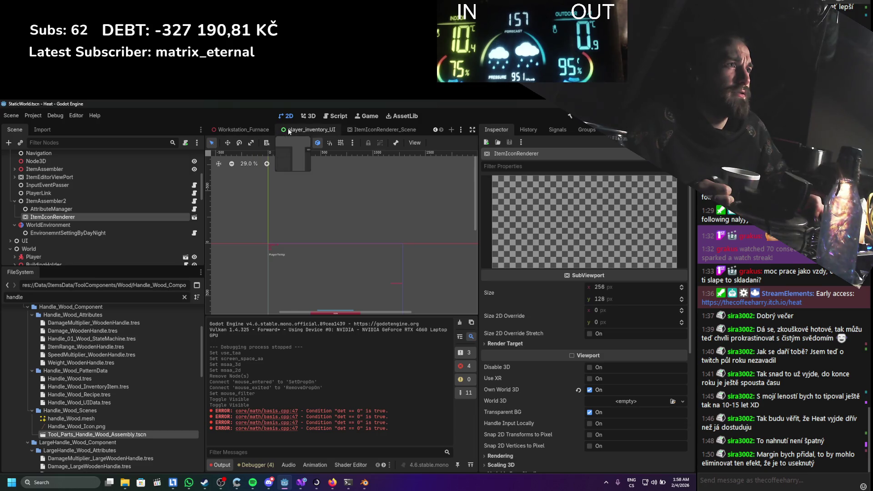
scroll(288, 129, up, 2)
click(68, 258)
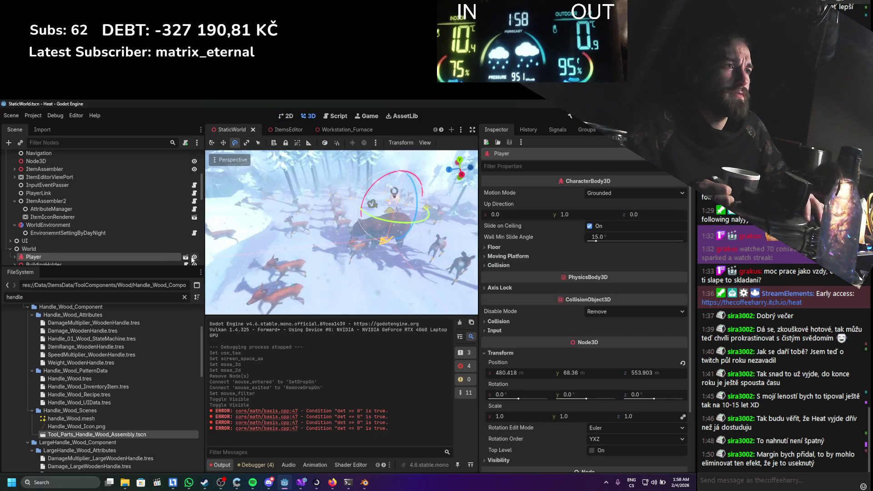
click(185, 257)
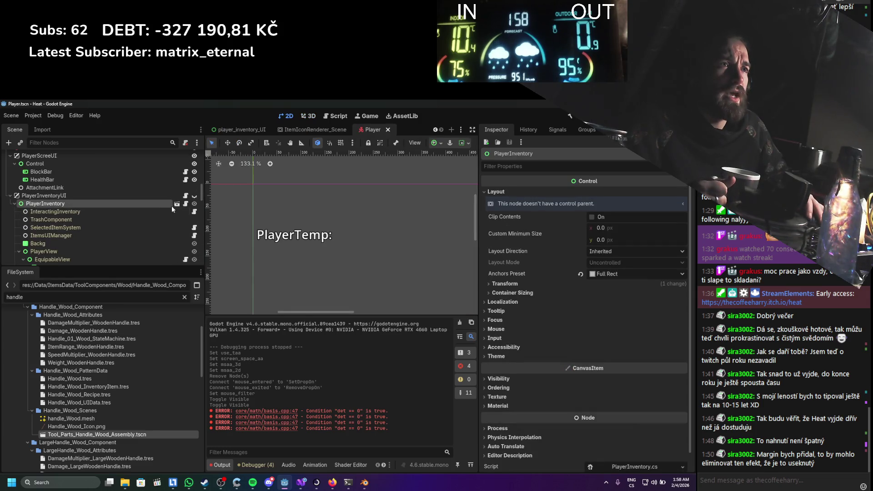
In player_inventory_UI, turn on Has Item Menu for ItemsUIManager and save the scene
click(177, 202)
scroll(86, 175, up, 1)
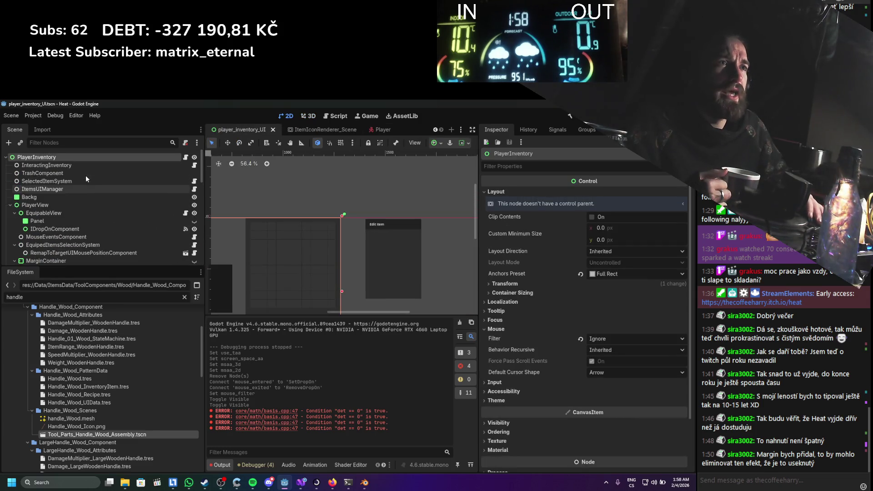
click(64, 189)
click(602, 205)
key(ctrl+s)
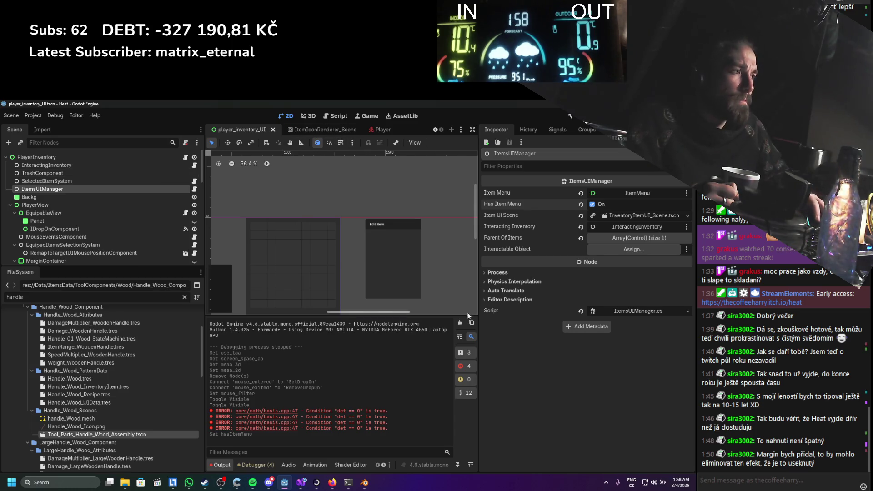
Run the game to test, glance at the code in Visual Studio, then reopen StaticWorld
key(F5)
click(380, 130)
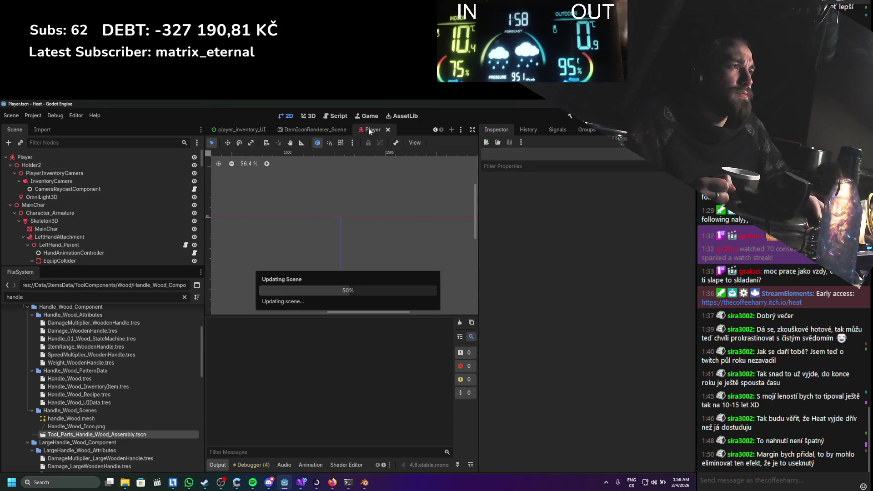
scroll(252, 132, up, 3)
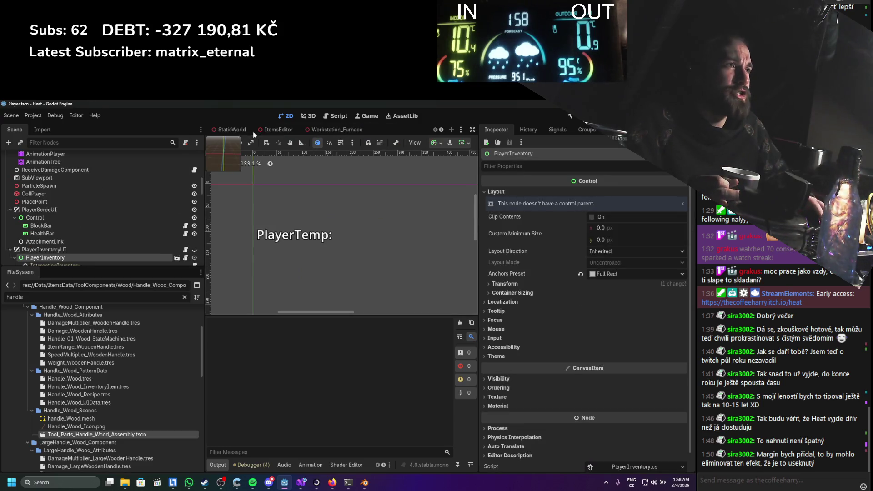
click(301, 482)
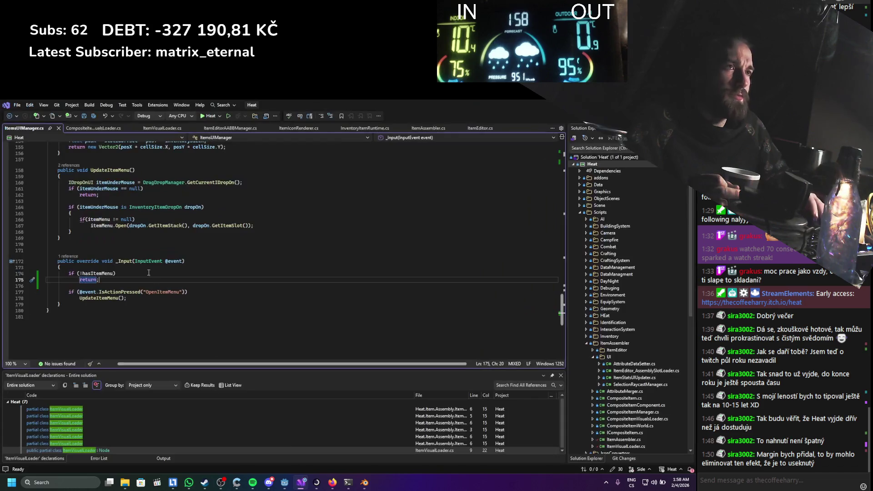
click(293, 482)
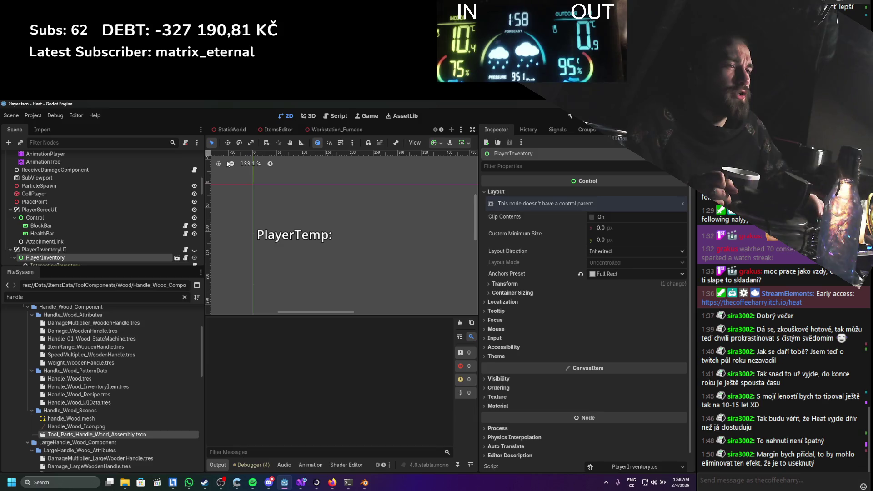
scroll(144, 214, up, 10)
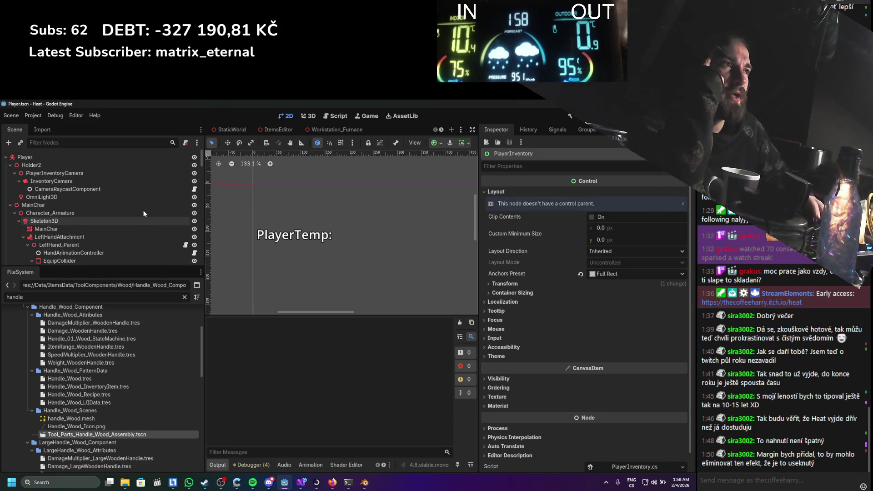
mouse_move(238, 130)
click(231, 130)
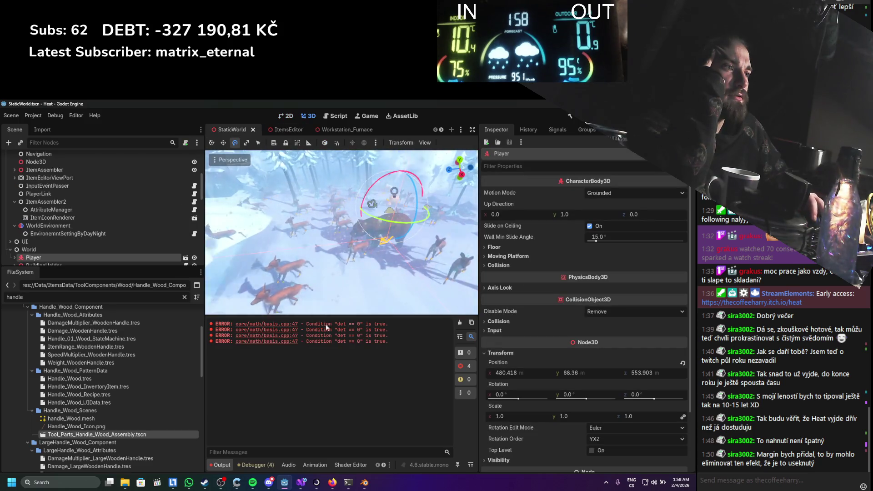
Enable Handle Input Locally on the ItemIconRenderer viewport
scroll(90, 186, up, 3)
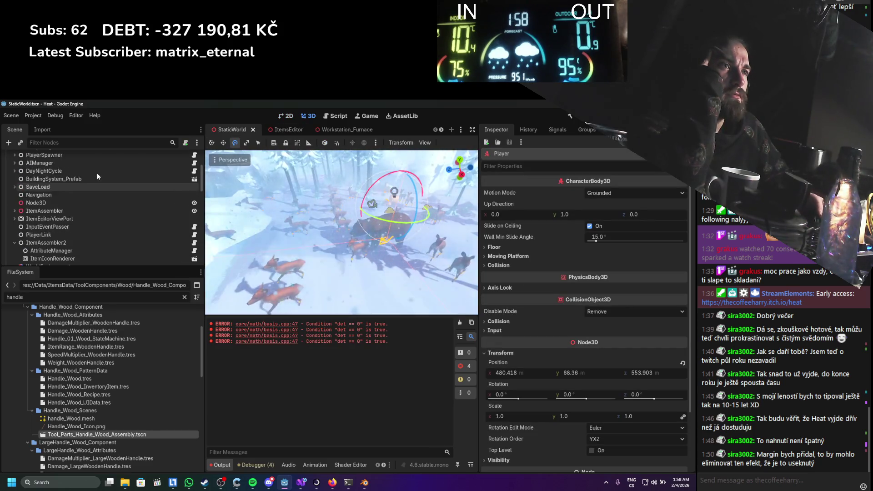
scroll(90, 186, down, 3)
scroll(88, 186, down, 1)
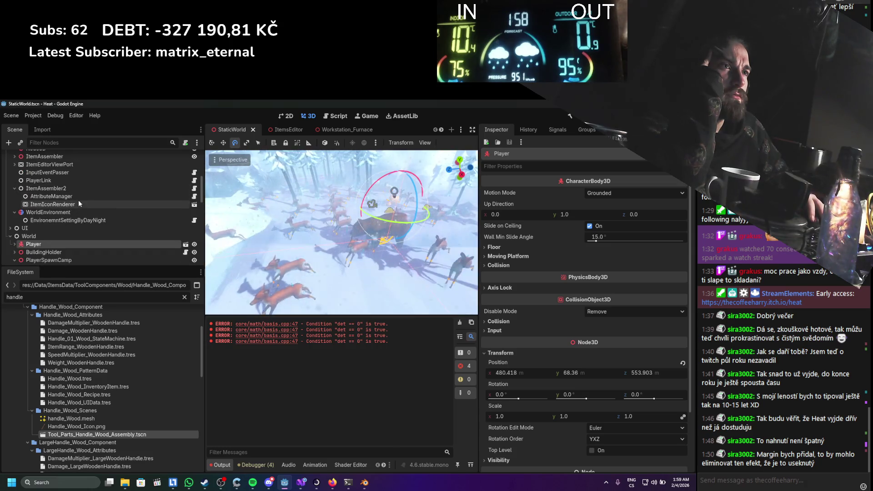
click(71, 173)
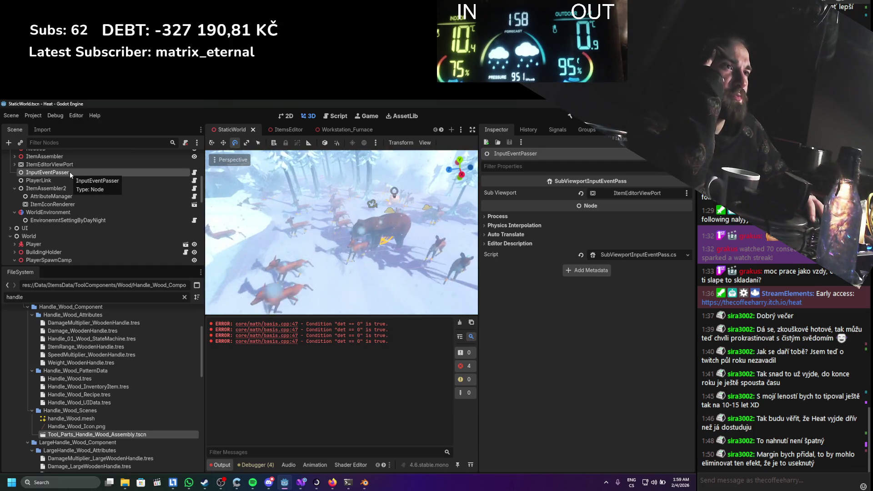
click(81, 206)
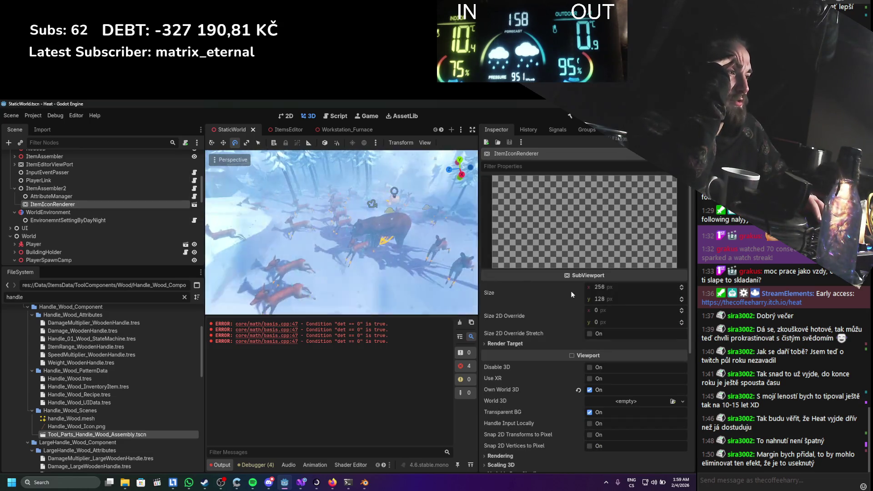
scroll(545, 372, down, 3)
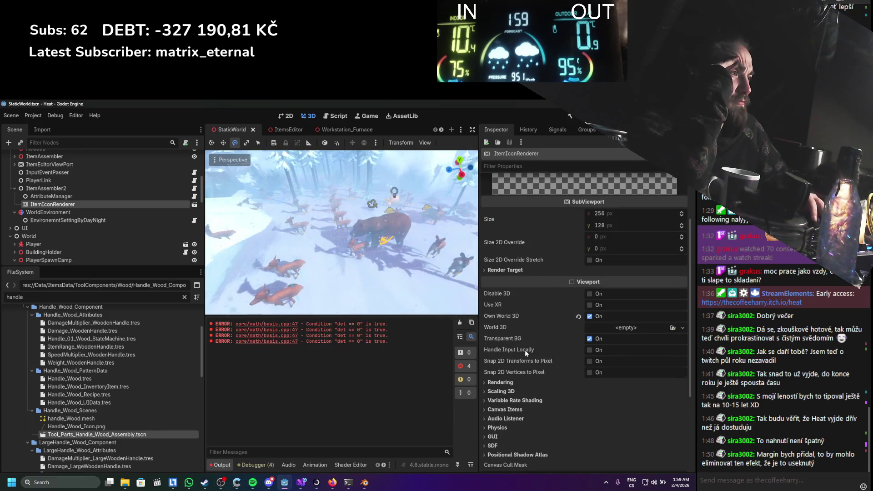
mouse_move(525, 353)
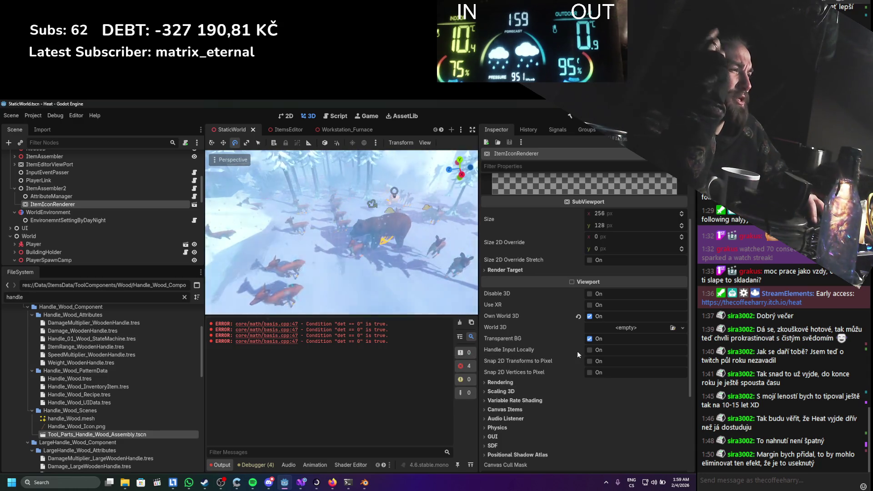
click(590, 350)
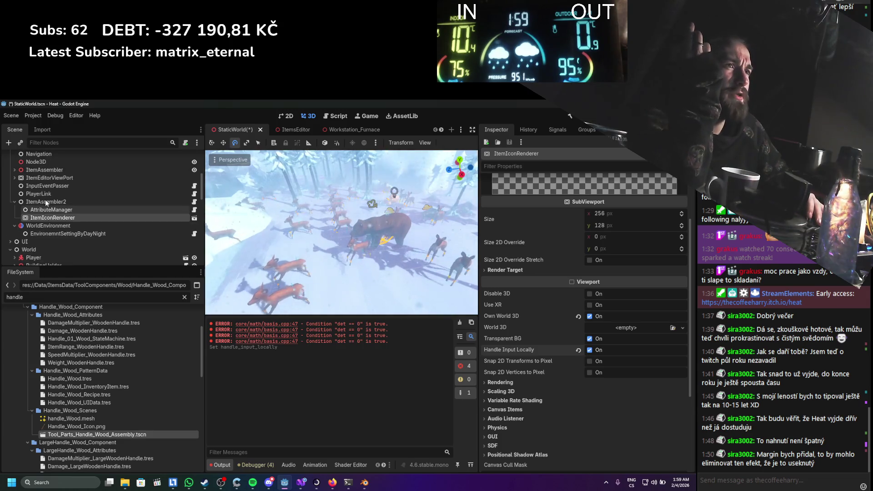
Delete the InputEventPasser node and save the StaticWorld scene
scroll(90, 205, up, 1)
click(56, 188)
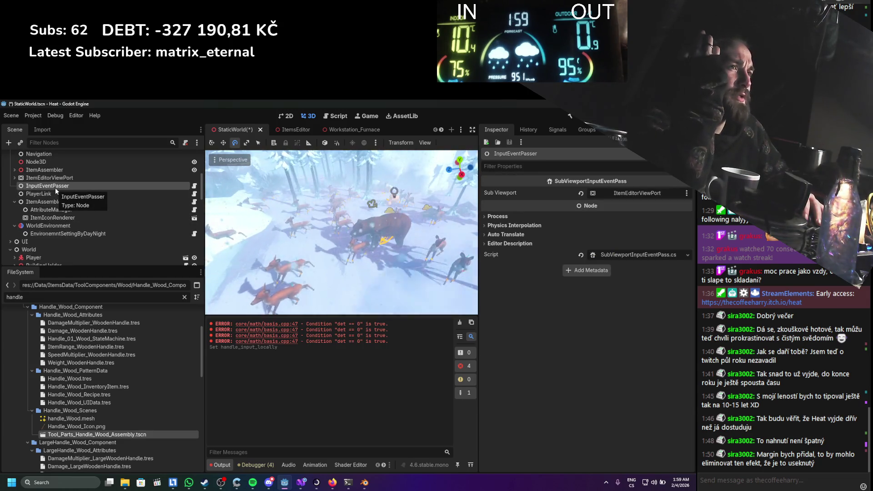
key(Delete)
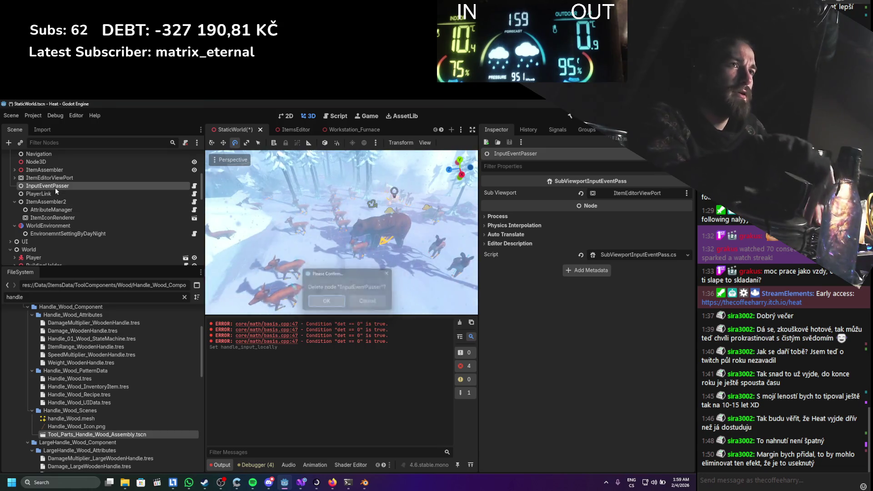
key(Return)
key(ctrl+s)
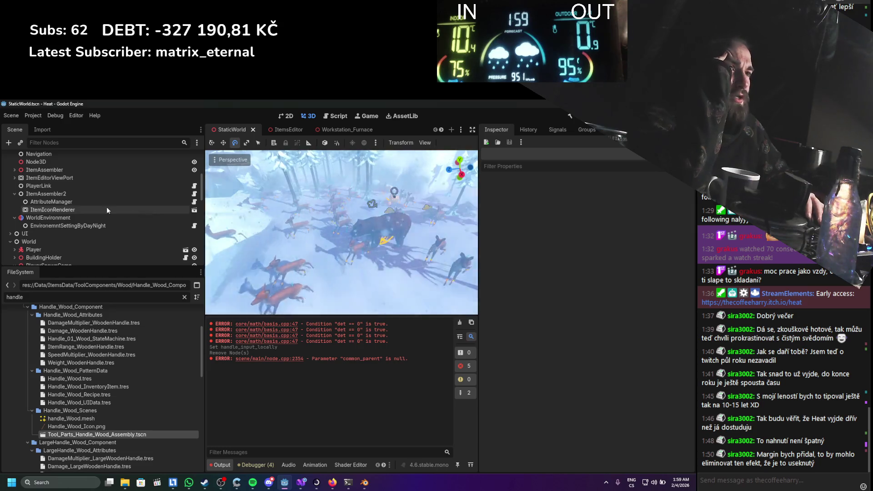
Inspect the AttributeManager, ItemAssembler2, EnvironemntSettingByDayNight, WeatherManager and ItemRegister nodes
click(74, 211)
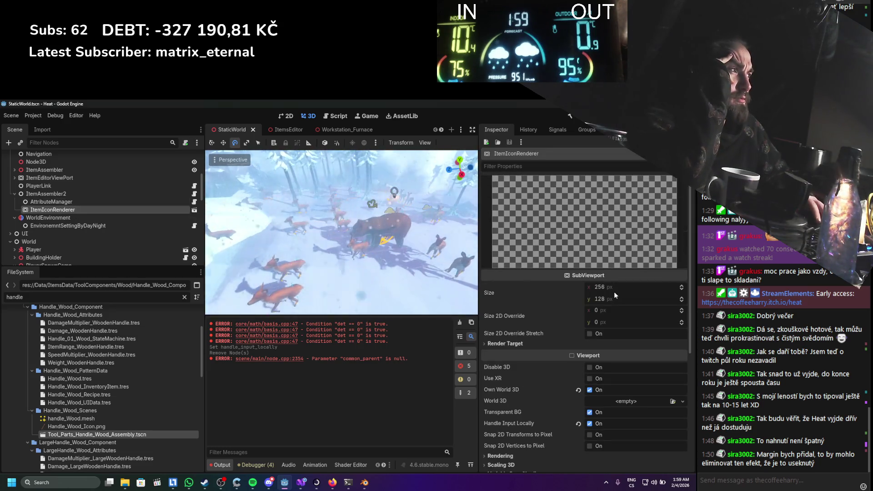
click(72, 202)
click(72, 195)
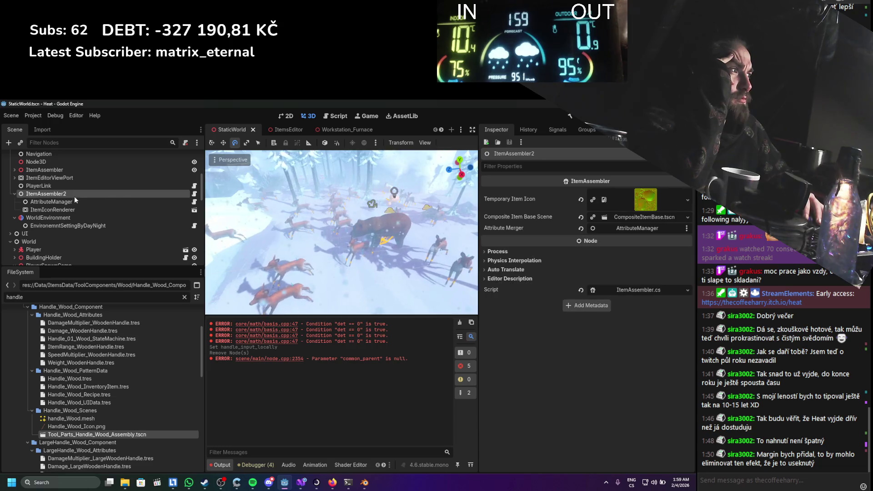
click(78, 227)
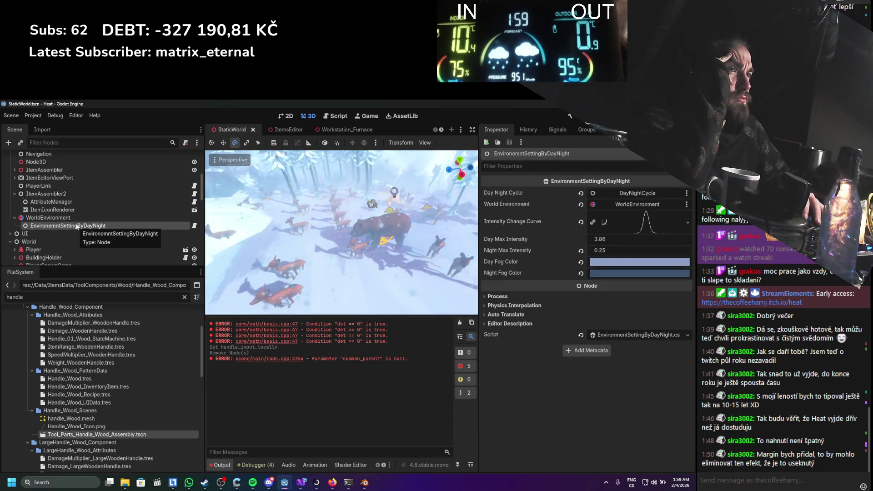
scroll(65, 202, up, 4)
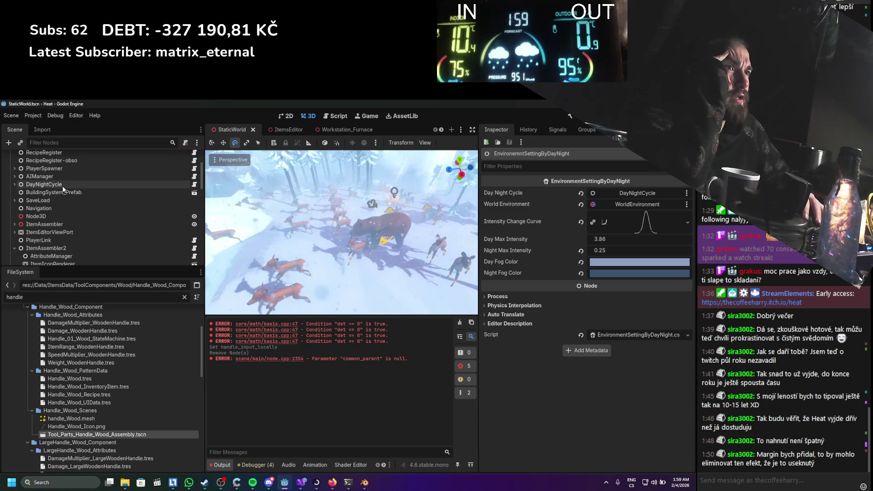
scroll(60, 185, up, 2)
click(57, 165)
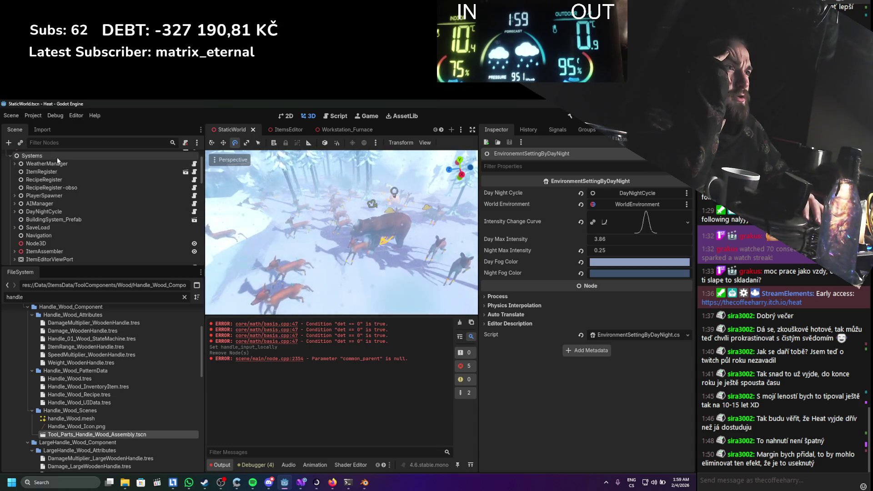
click(57, 170)
click(54, 163)
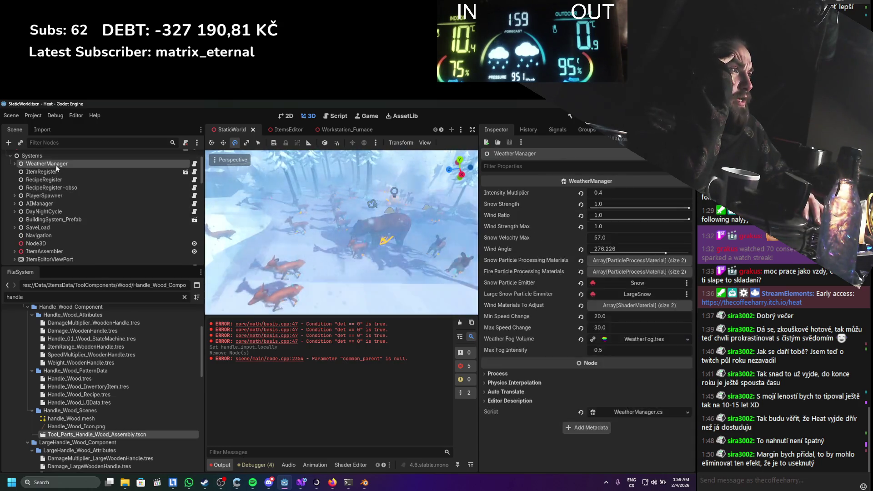
click(55, 172)
scroll(58, 196, down, 3)
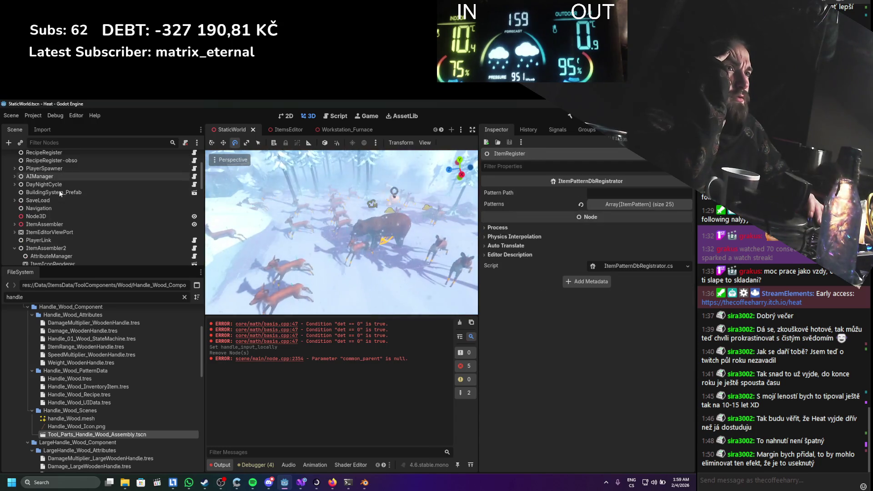
Recheck ItemAssembler2 and AttributeManager, return to ItemIconRenderer, and build and run the game
click(59, 234)
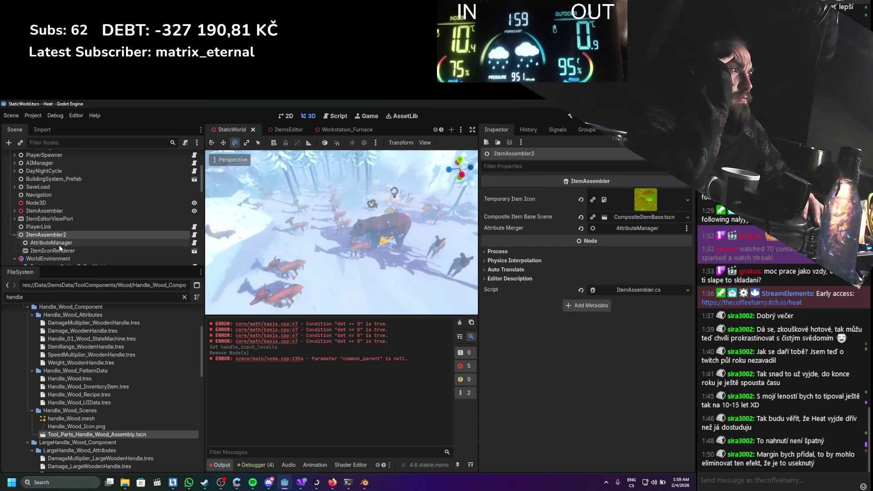
click(59, 245)
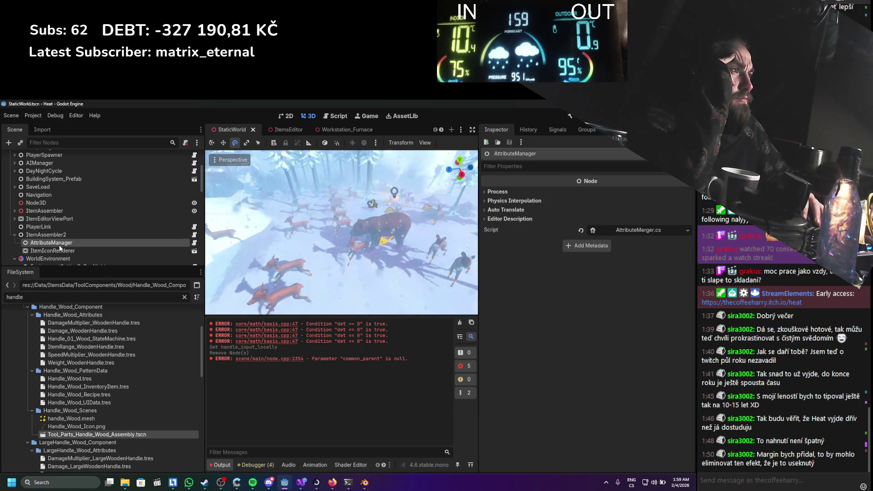
scroll(62, 241, down, 2)
click(64, 236)
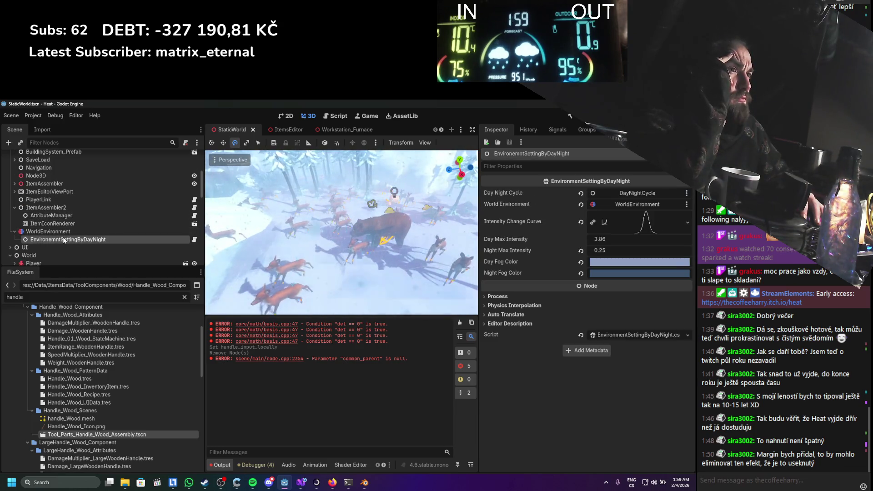
click(73, 224)
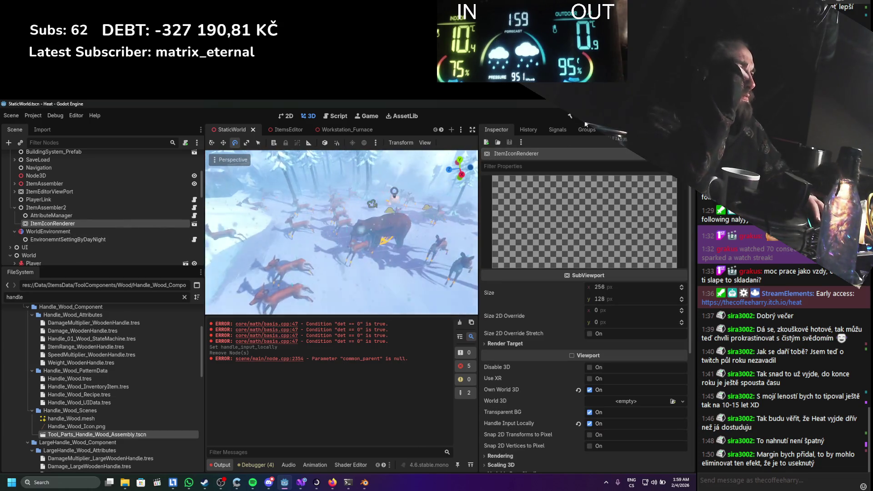
key(F5)
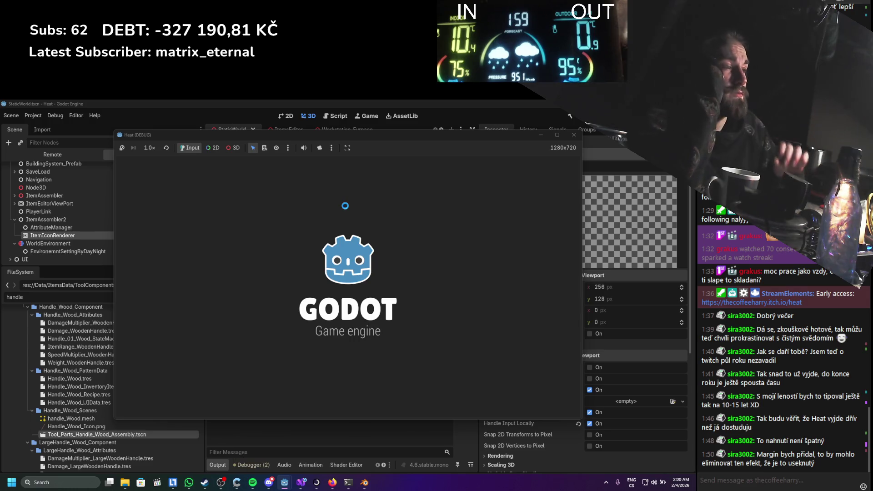
In the running game, open the inventory and the item editor for a log, then close the game
key(i)
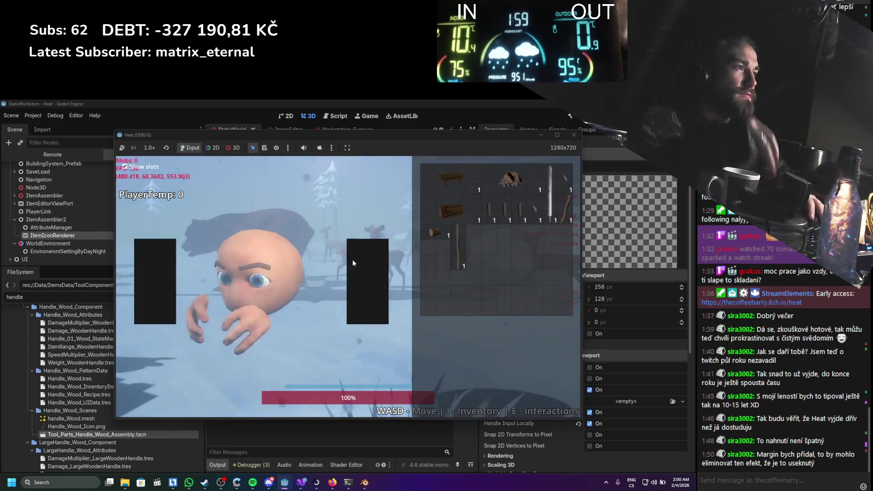
right_click(433, 236)
click(443, 244)
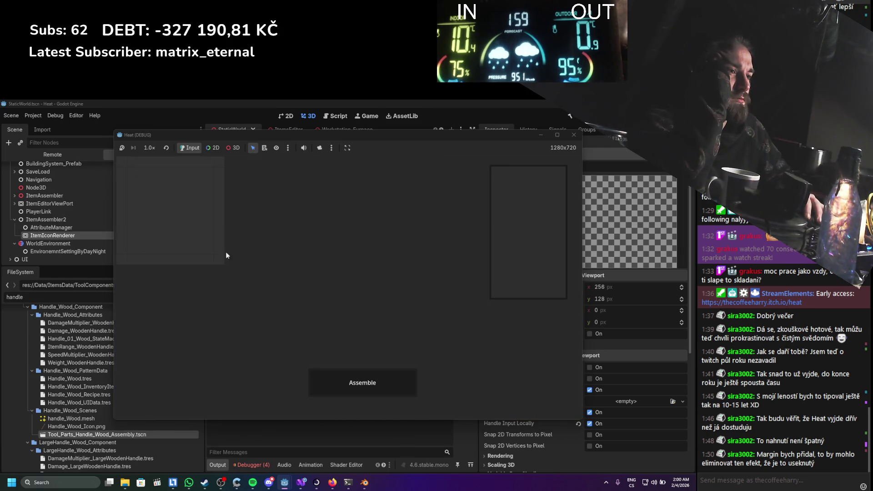
click(574, 134)
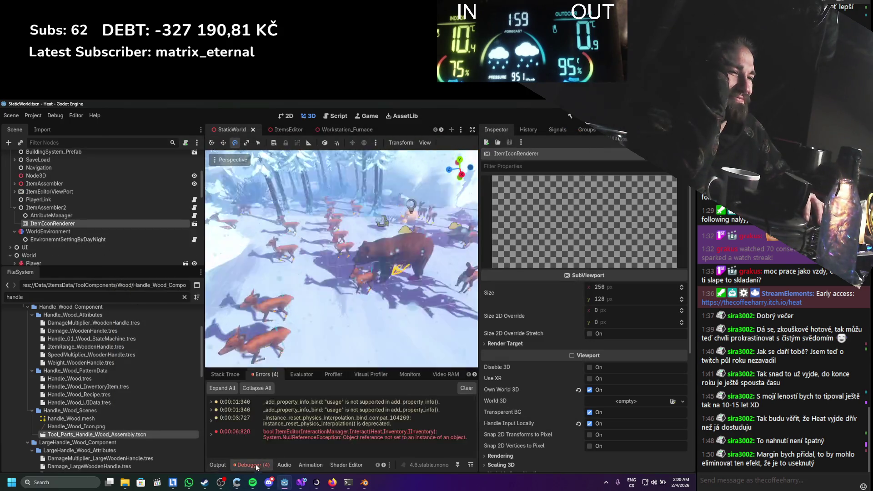
Check the ItemVisualLoader declaration in Visual Studio, then jump from Godot's error to the failing line
key(alt+Tab)
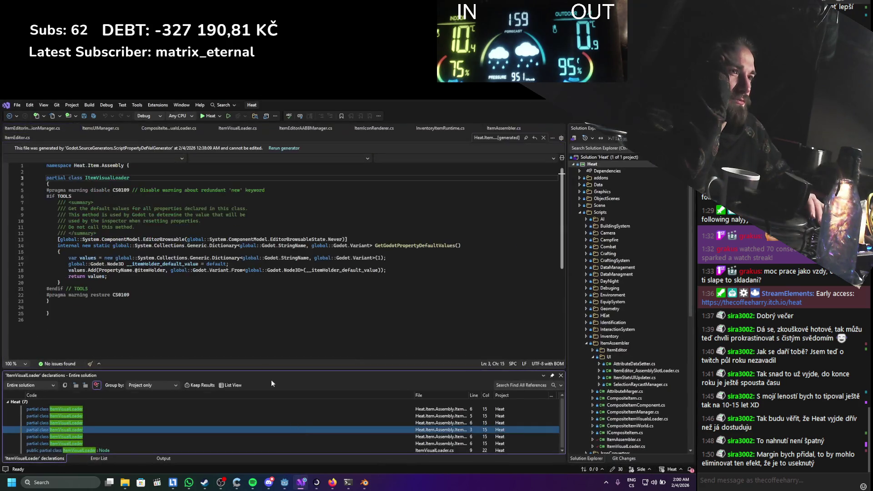
double_click(104, 450)
key(alt+Tab)
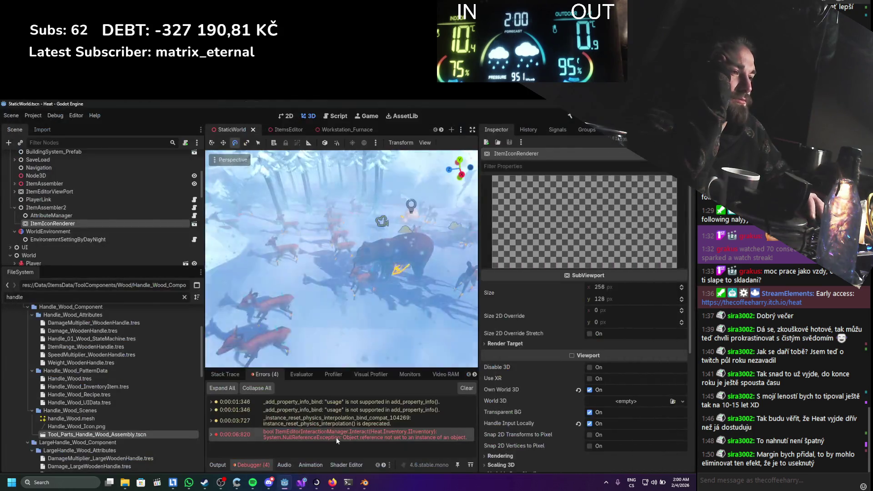
double_click(213, 436)
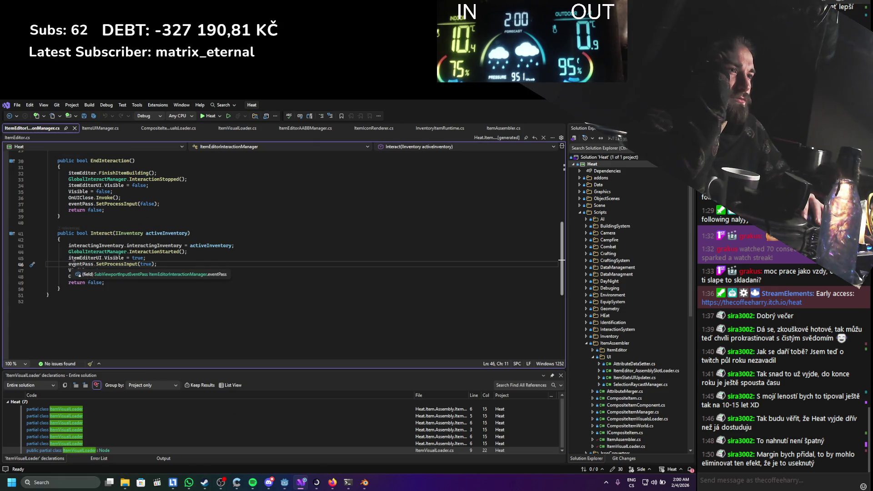
Locate the eventPass field and list all its usages in ItemEditorInteractionManager
scroll(139, 247, up, 10)
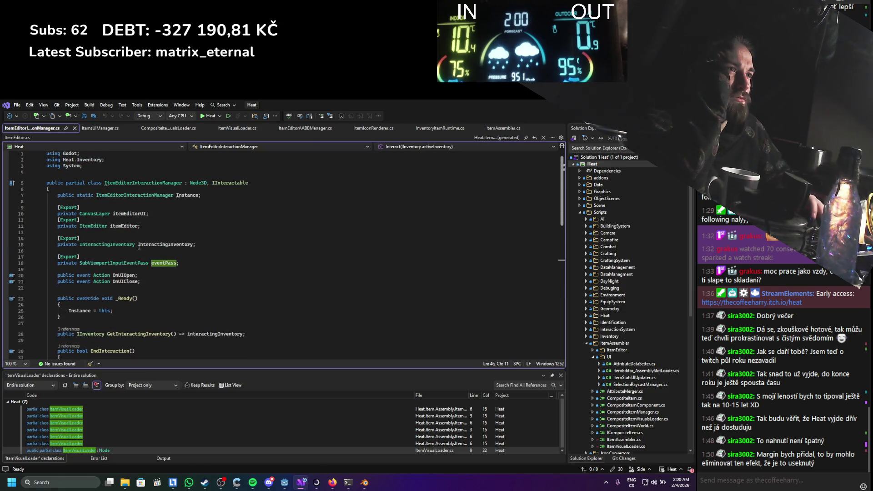
click(56, 263)
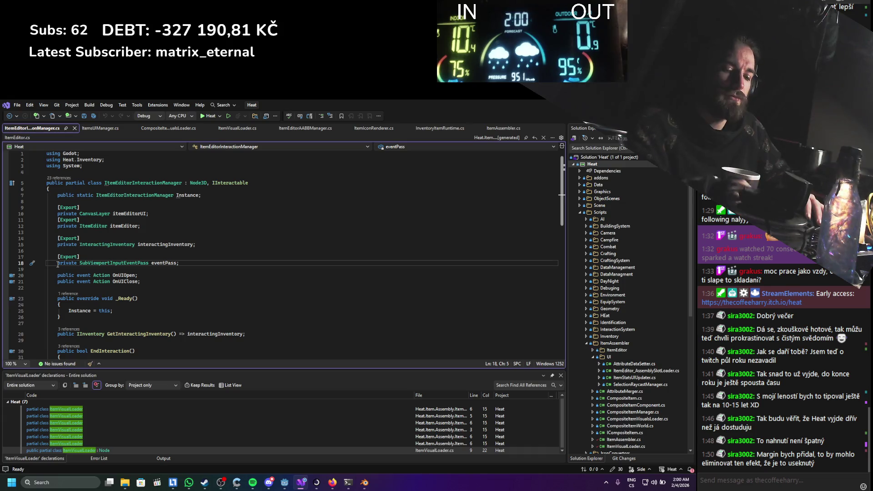
scroll(57, 266, down, 6)
scroll(118, 177, up, 1)
click(165, 171)
scroll(83, 287, down, 1)
scroll(83, 286, down, 1)
Comment out the eventPass calls in EndInteraction and Interact, save, and rerun the game from Godot
click(69, 265)
text(//)
click(67, 325)
text(//)
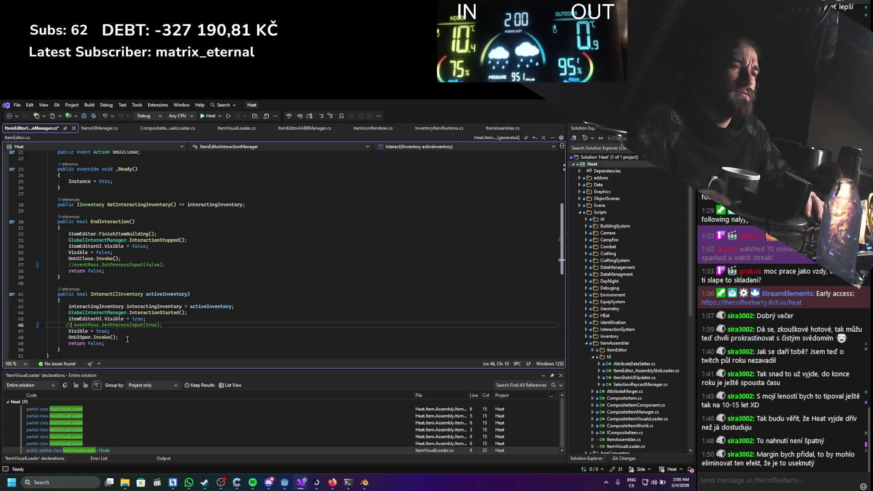
key(ctrl+s)
key(alt+Tab)
key(F5)
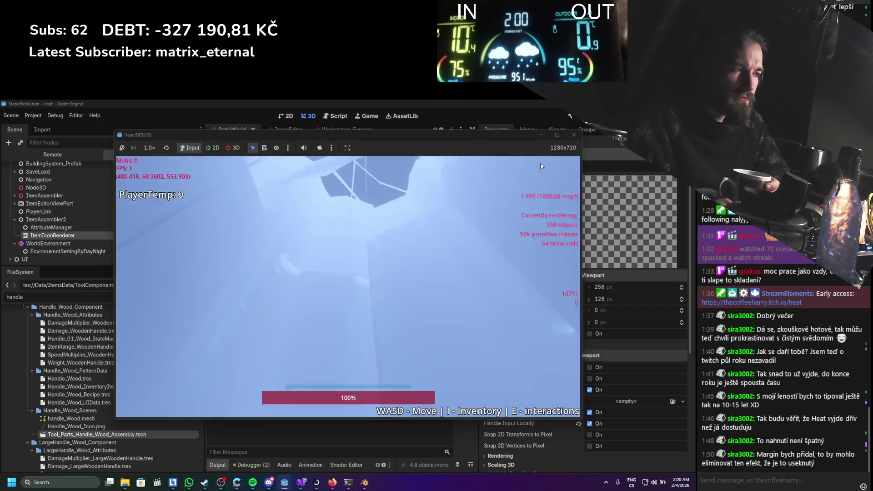
Open an inventory item in the item editor to check its stats, then close the game window
right_click(435, 230)
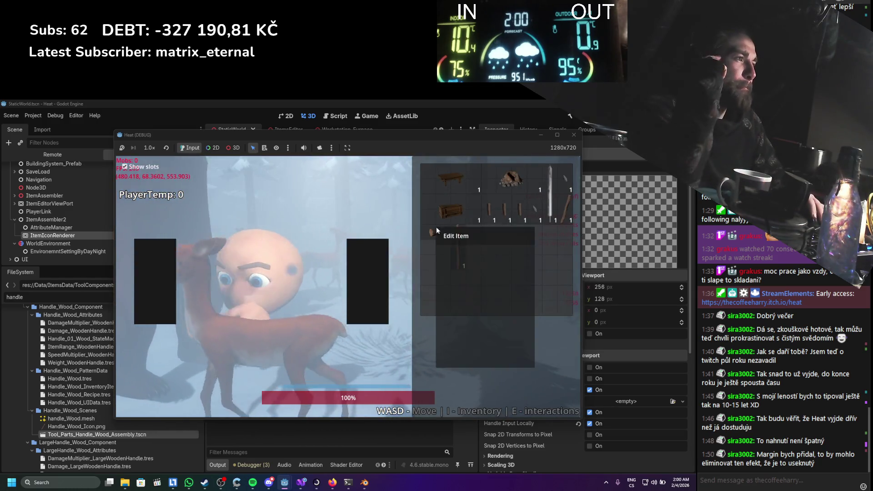
click(438, 232)
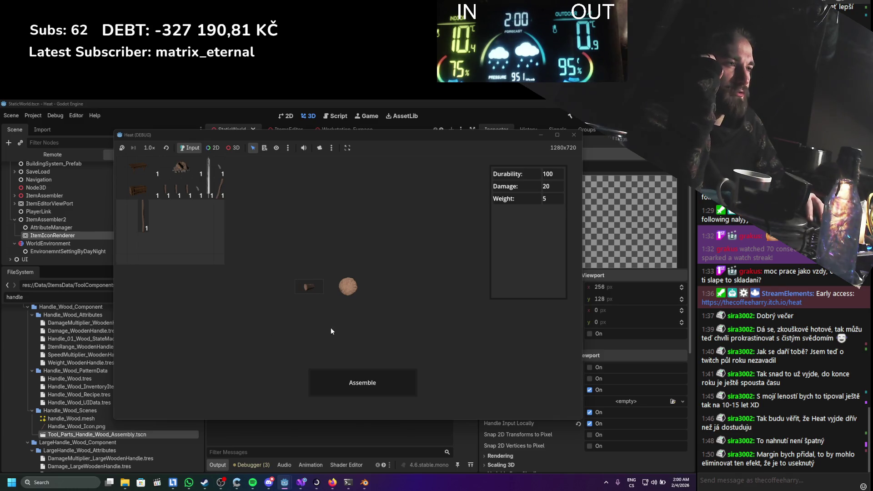
click(573, 134)
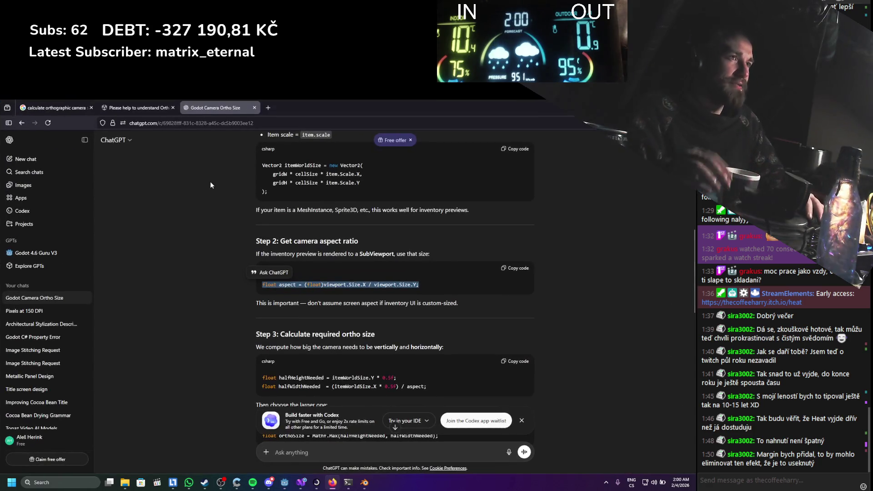
In a new tab, close the ChatGPT tab and search Google for 'godot input in subviewport'
key(ctrl+t)
click(255, 108)
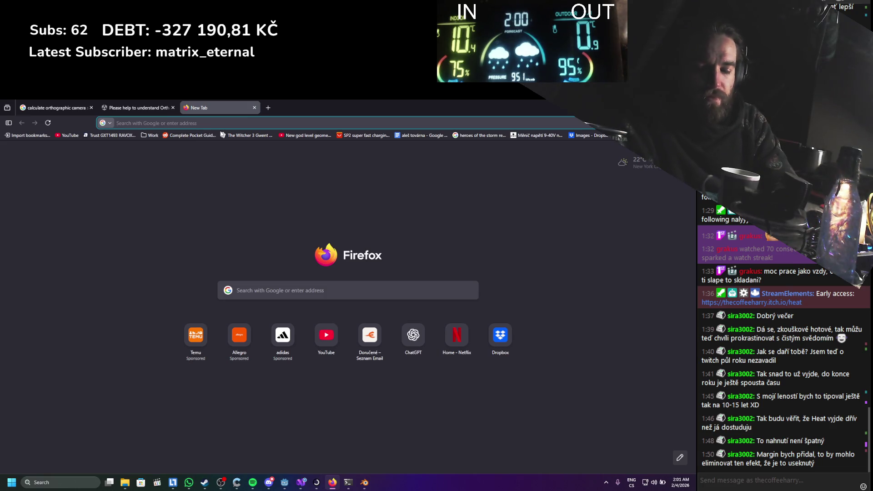
text(godot input in subviewpor)
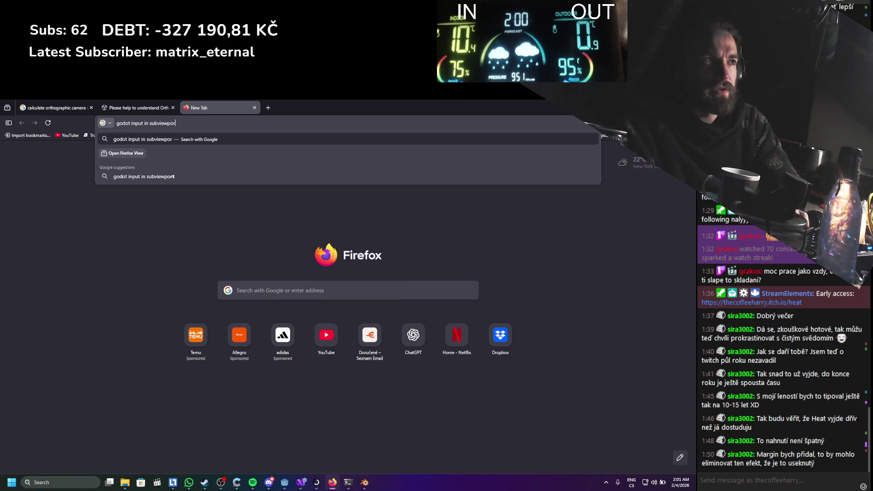
text(t)
key(Return)
Read the forum thread 'Subviewport not recieving any inputs', then return to the results
middle_click(178, 216)
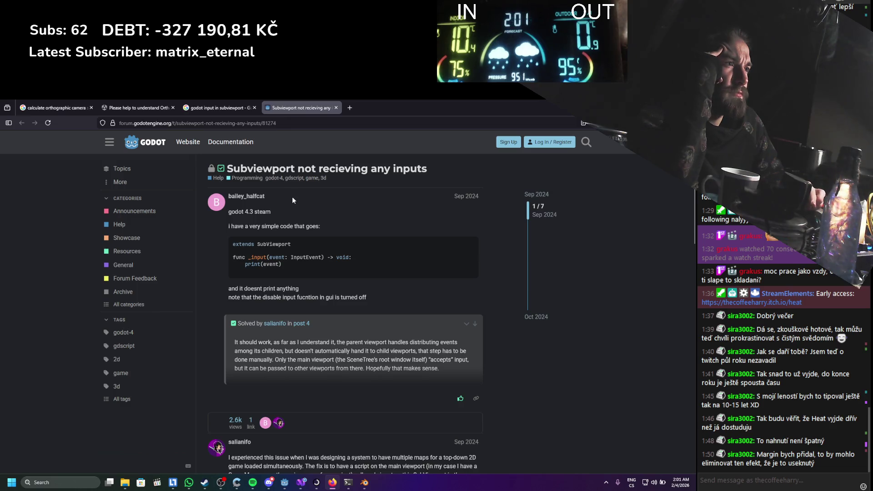
scroll(292, 200, down, 3)
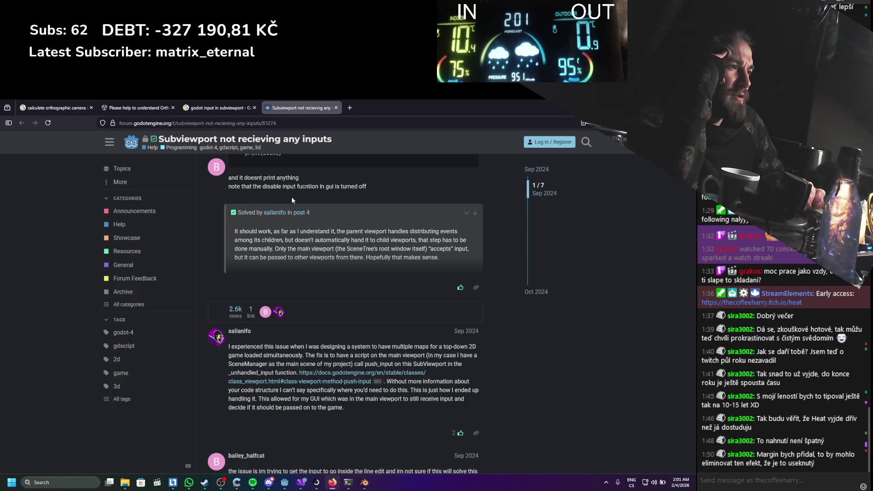
scroll(292, 200, down, 3)
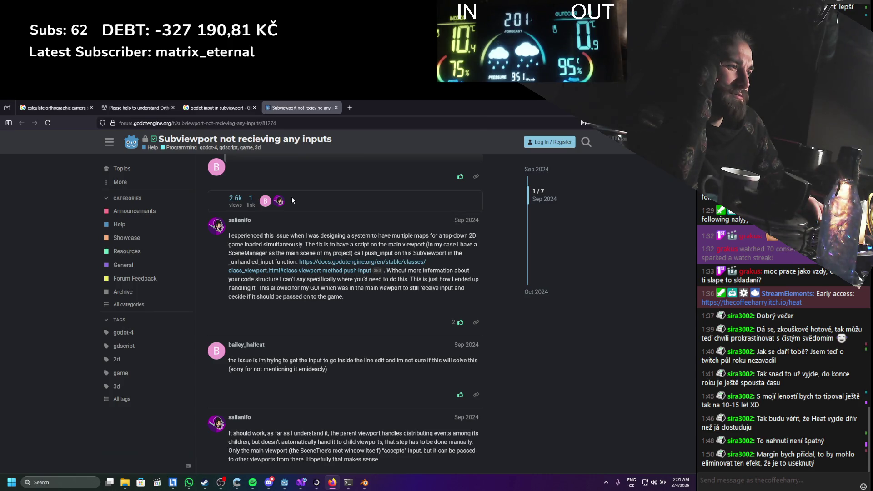
scroll(292, 200, down, 3)
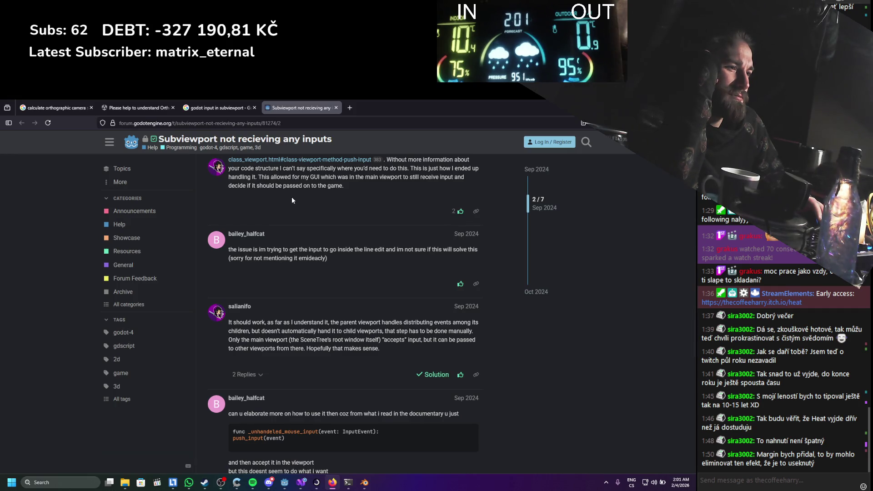
scroll(292, 200, down, 5)
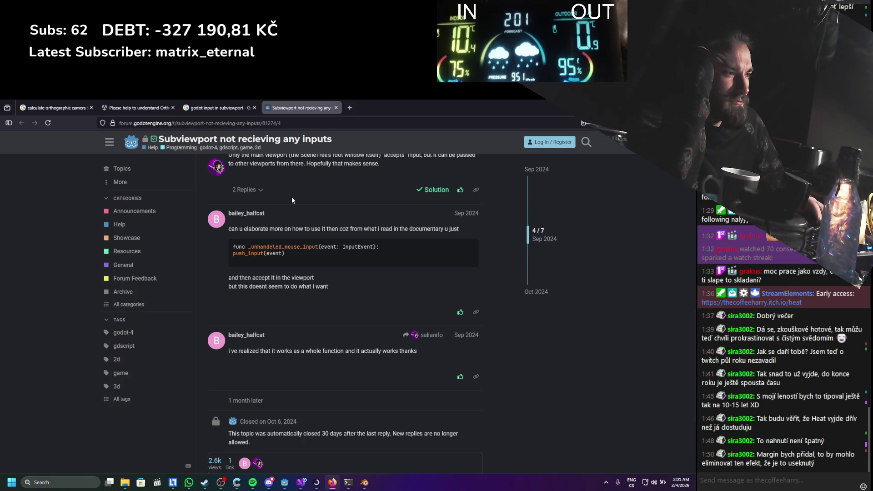
scroll(290, 196, down, 4)
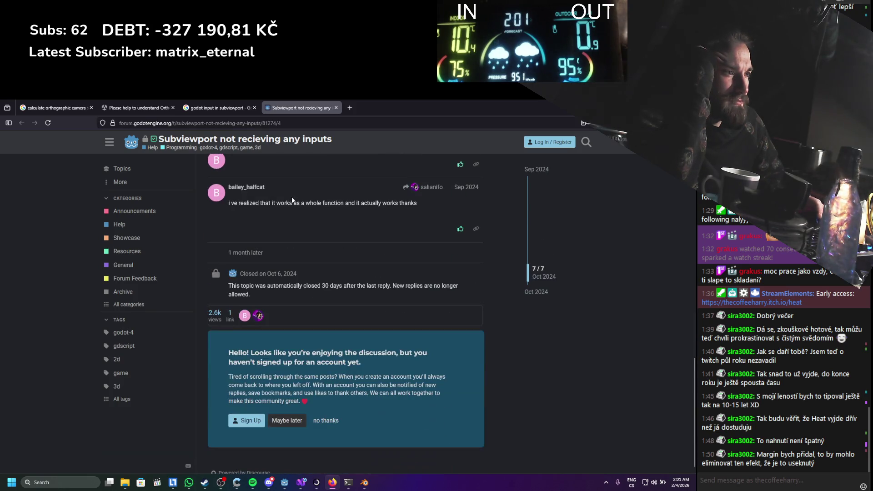
click(223, 106)
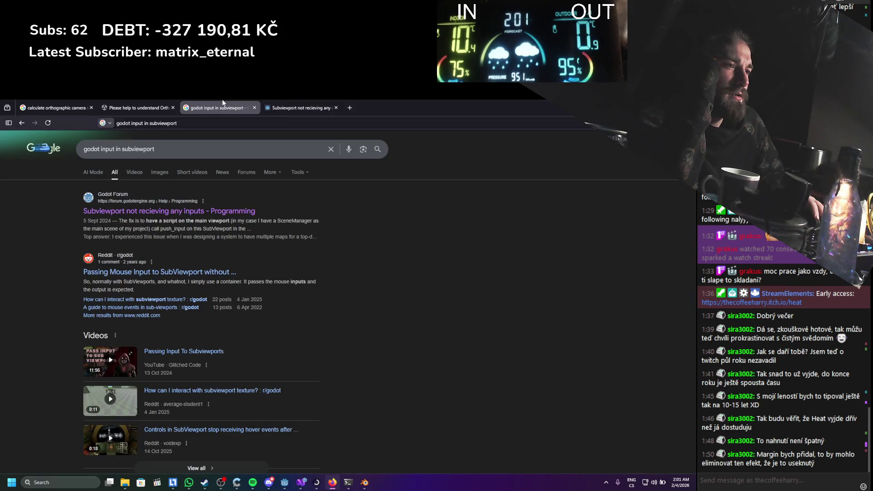
Open the Reddit mouse-input thread and its linked GitHub gui_in_3d demo
middle_click(155, 272)
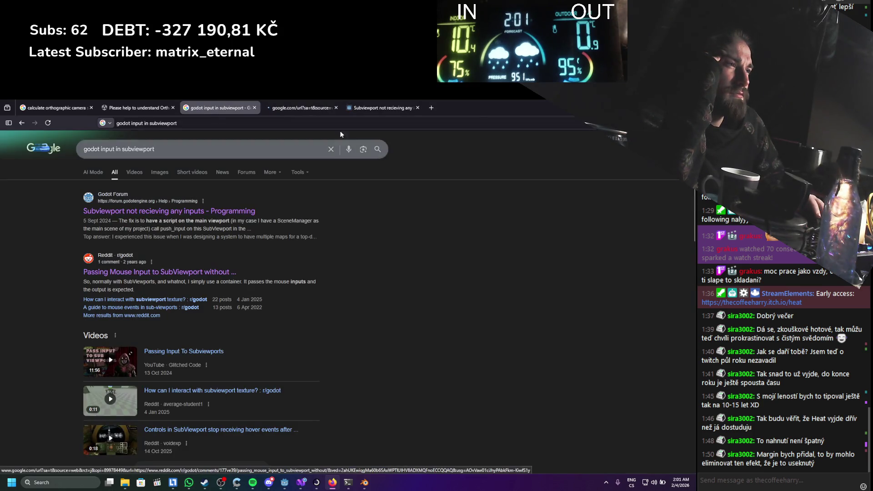
click(309, 108)
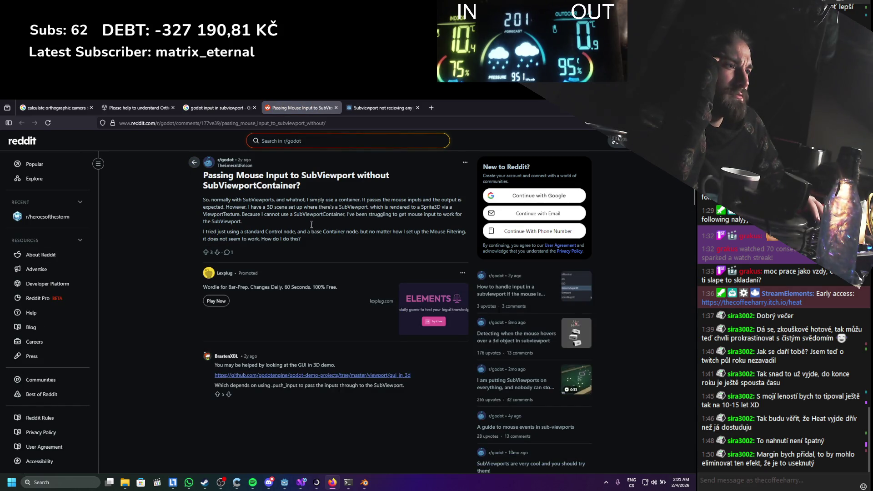
middle_click(303, 375)
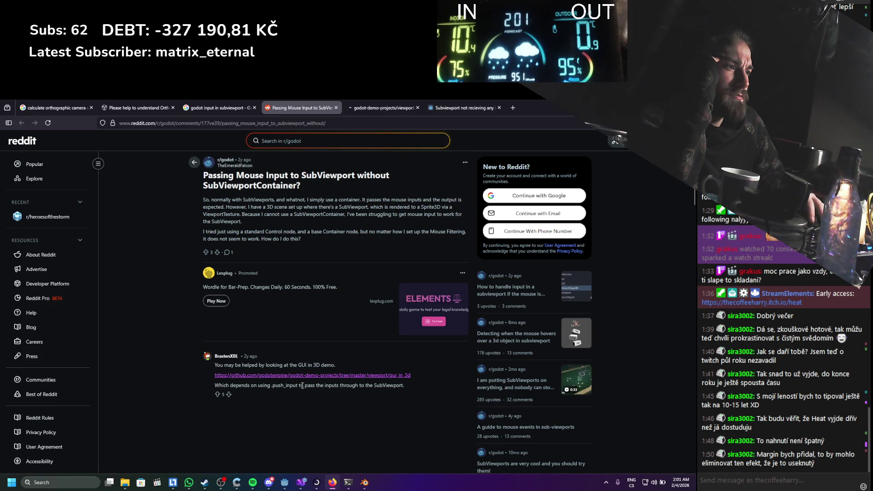
click(350, 107)
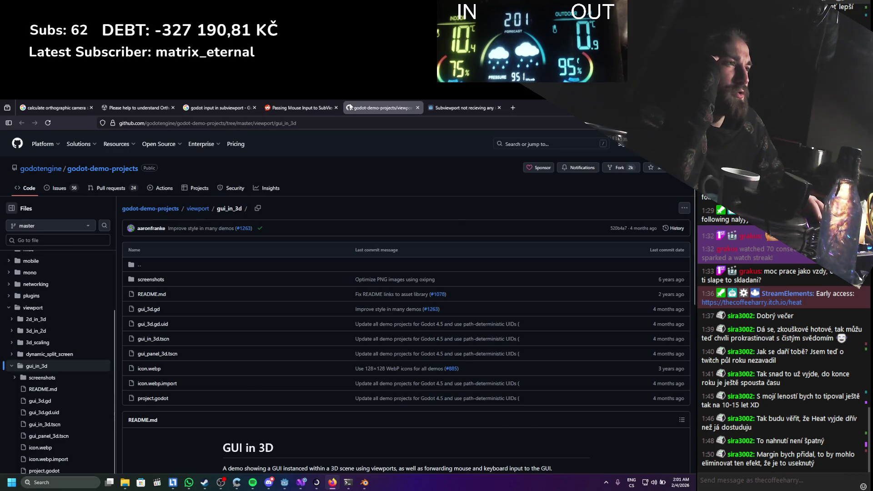
scroll(340, 290, down, 6)
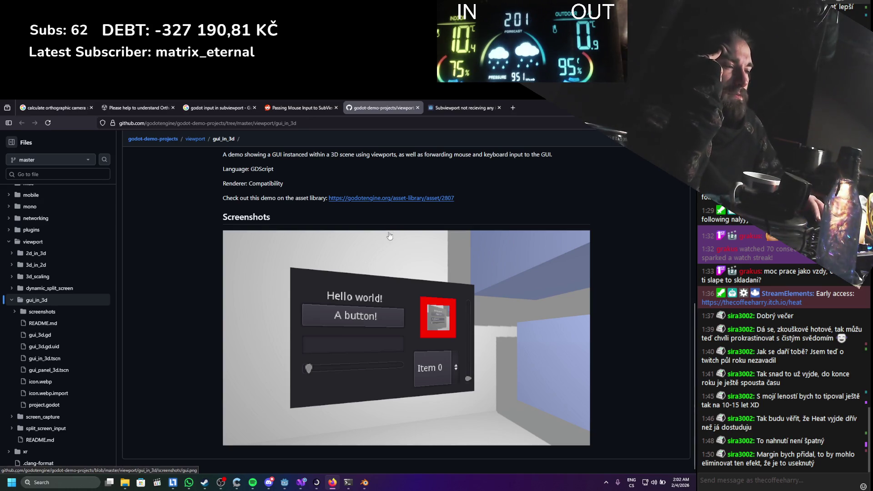
Back on the Google results, open the 'SubViewportContainer blocks mouse input' thread in a new tab
click(310, 108)
click(250, 106)
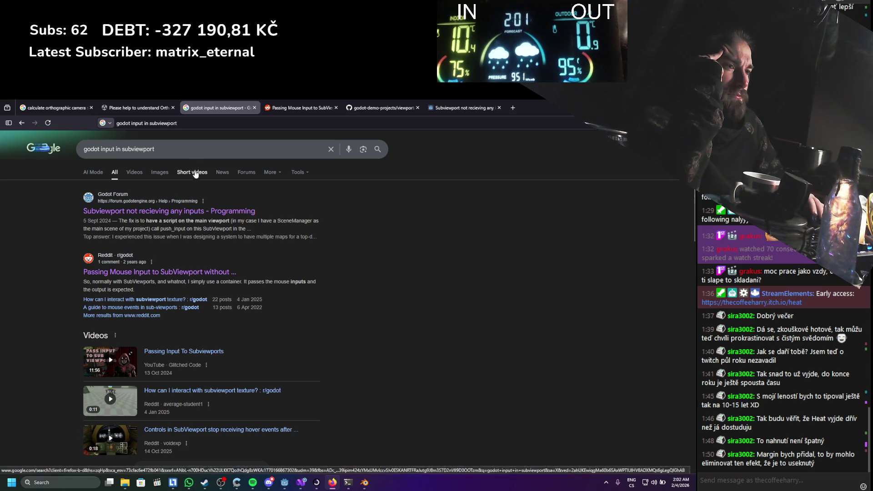
scroll(71, 275, down, 4)
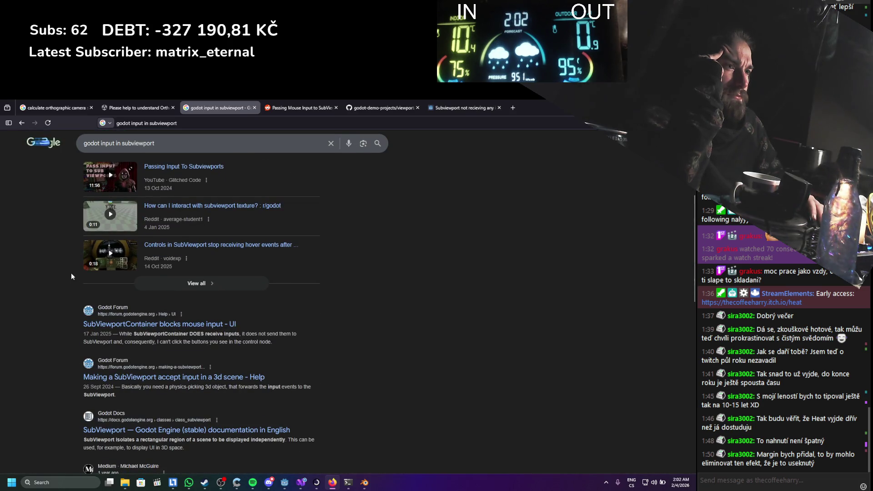
middle_click(90, 317)
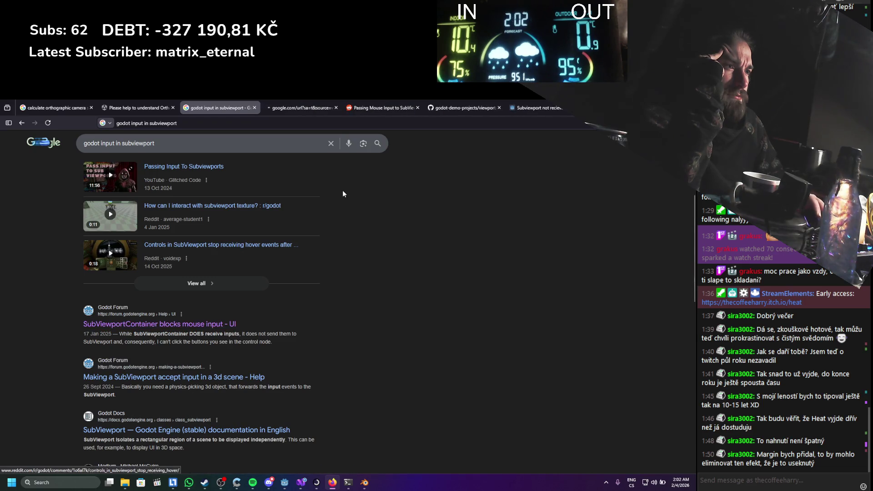
Read the 'SubViewportContainer blocks mouse input' thread and its Physics Object Picking fix, then return to Godot
click(298, 106)
scroll(318, 228, down, 3)
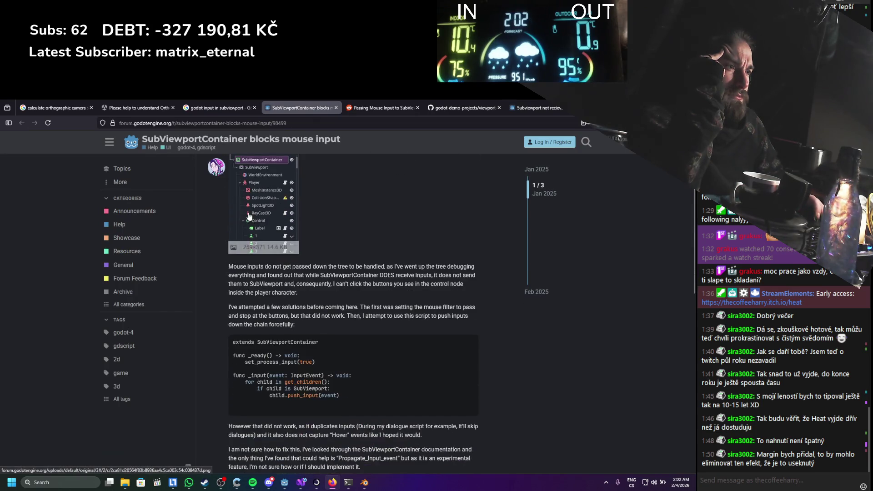
scroll(346, 212, down, 5)
scroll(346, 213, down, 2)
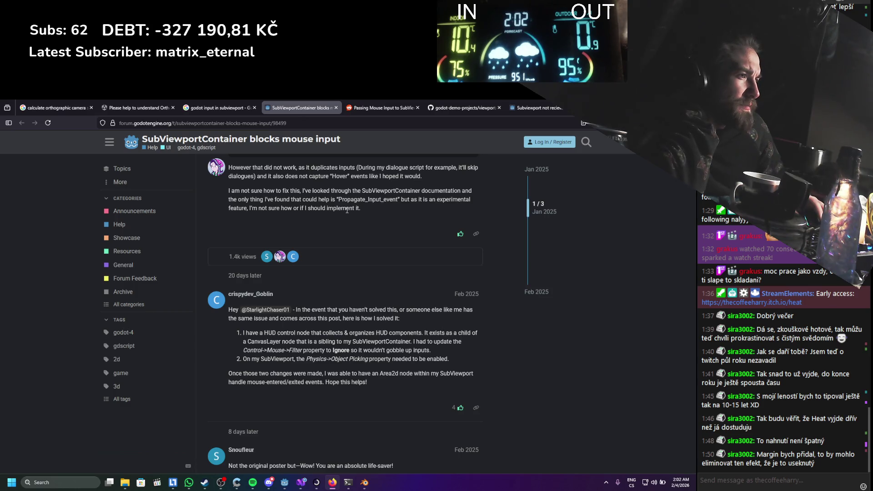
scroll(346, 210, down, 3)
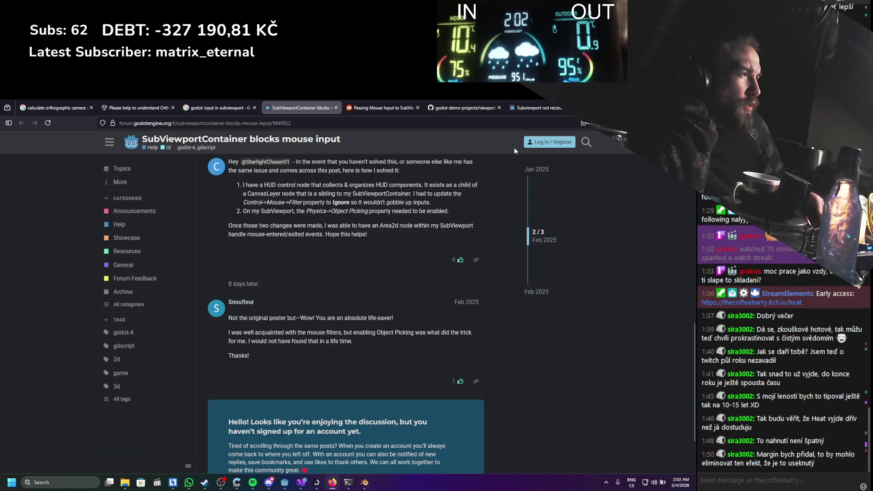
key(alt+Tab)
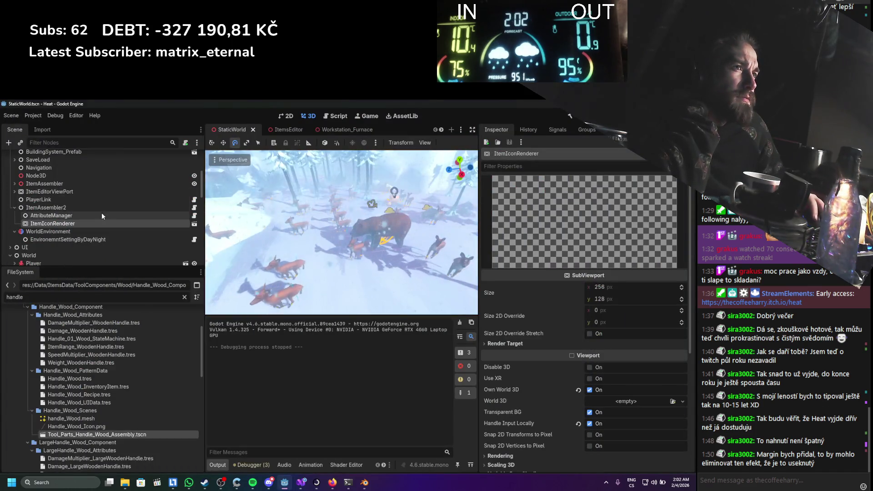
Review ItemIconRenderer's Inspector, including its Process settings
click(101, 214)
click(98, 224)
scroll(588, 335, down, 5)
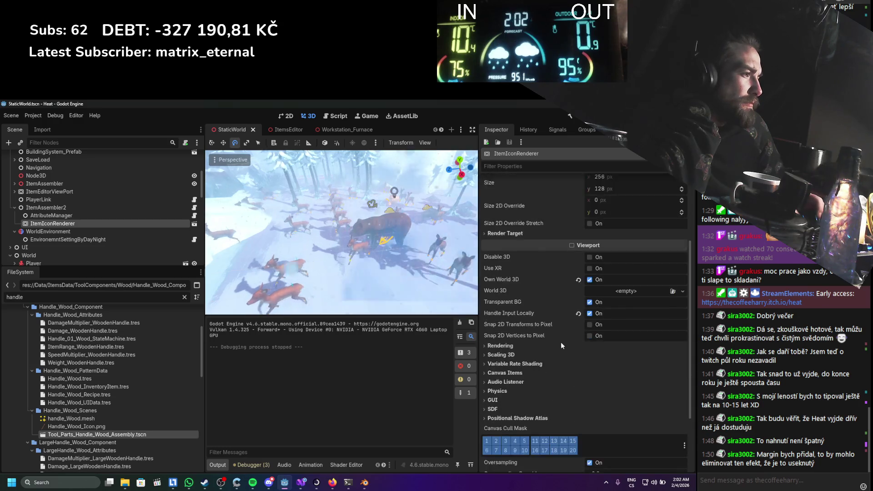
scroll(523, 352, down, 2)
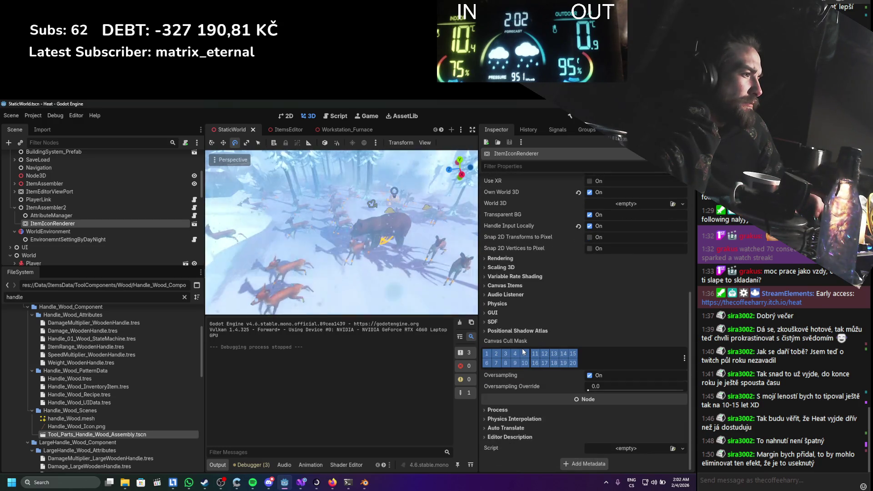
click(501, 409)
scroll(504, 412, down, 2)
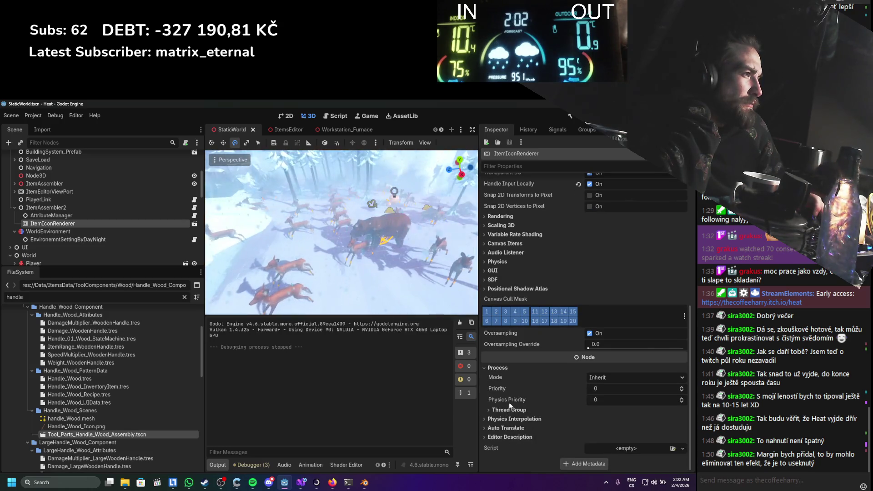
scroll(511, 400, up, 3)
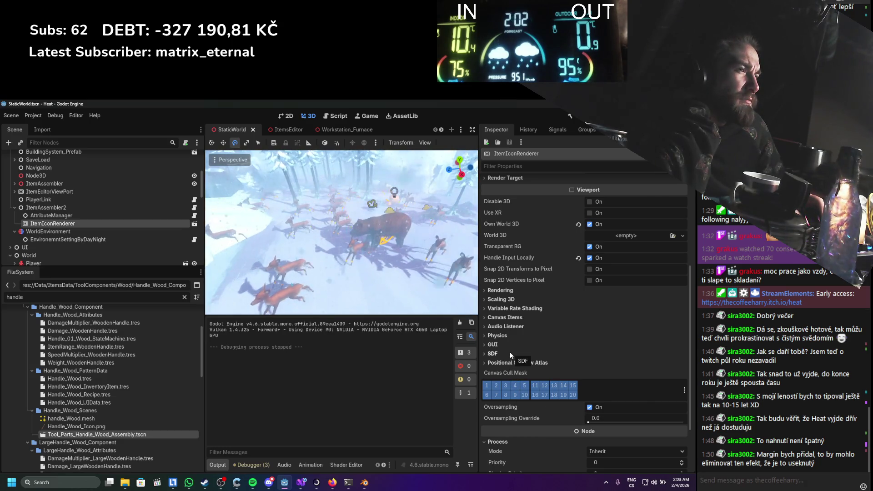
scroll(510, 355, up, 5)
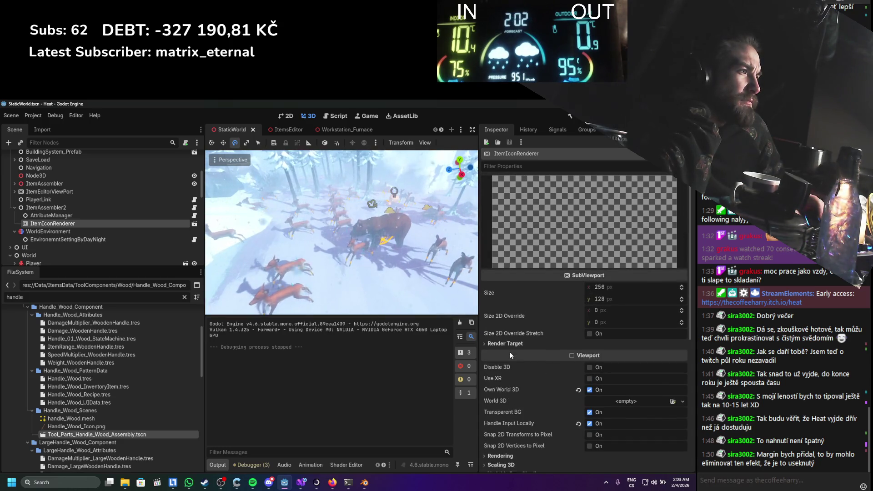
scroll(89, 230, up, 3)
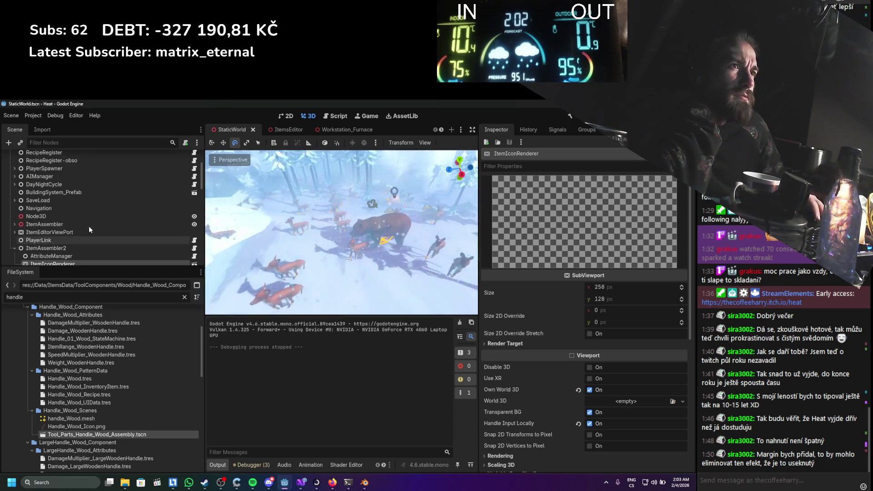
scroll(57, 235, down, 1)
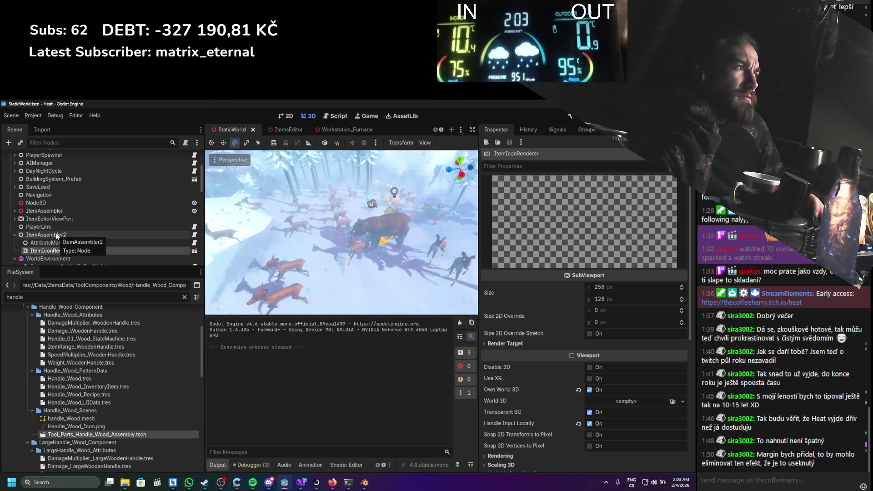
scroll(50, 231, up, 6)
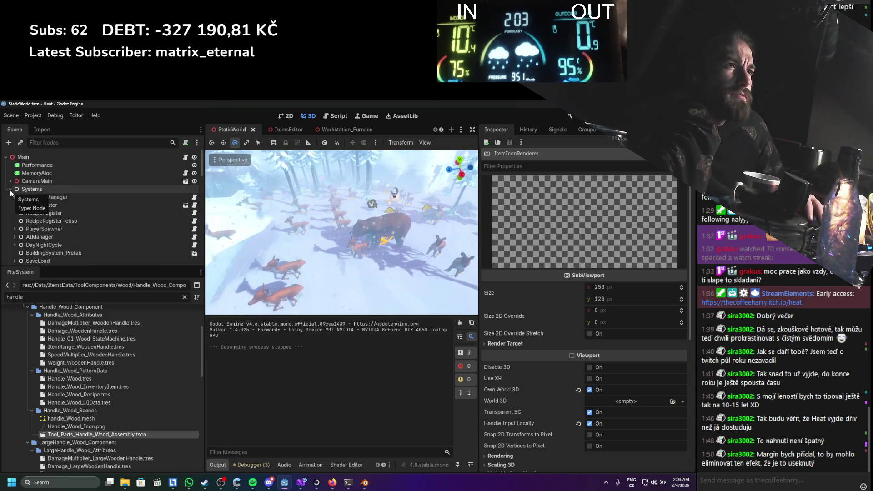
scroll(16, 209, down, 5)
Expand Node3D and ItemEditorViewPort in the Scene tree and show ItemEditorViewPort's 1280×720 properties
click(14, 209)
scroll(18, 223, down, 6)
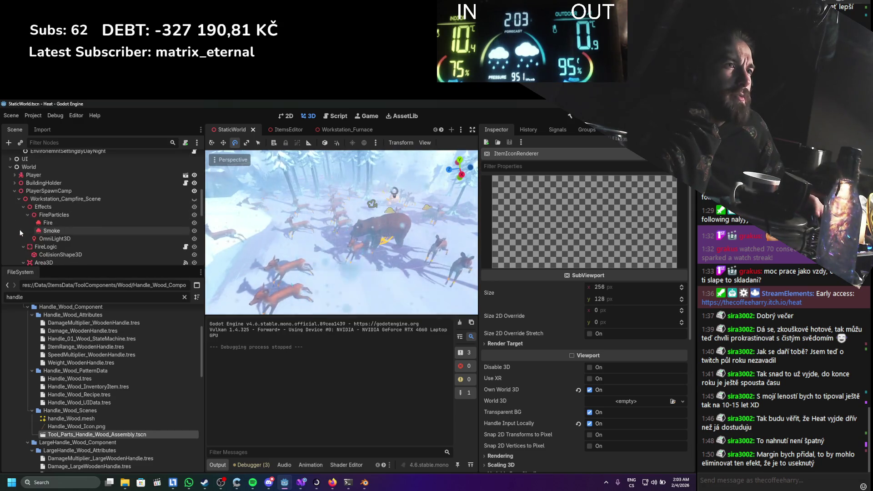
scroll(20, 232, down, 10)
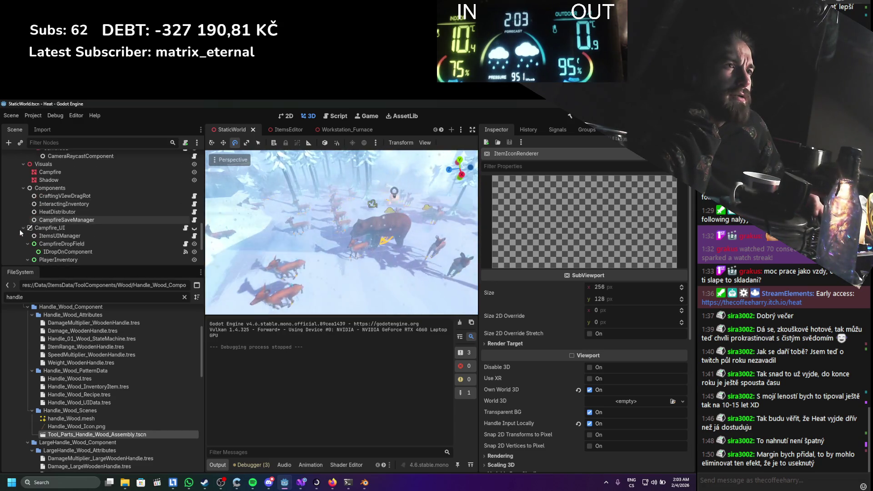
scroll(20, 233, down, 3)
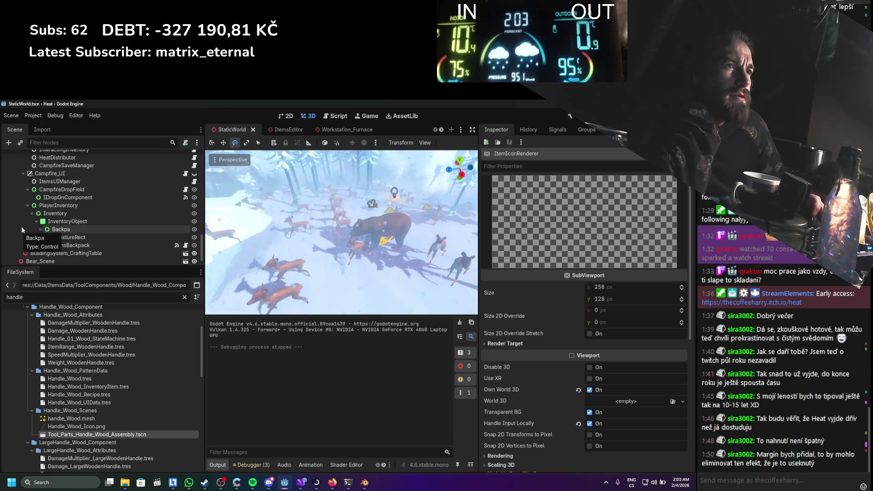
scroll(25, 225, down, 10)
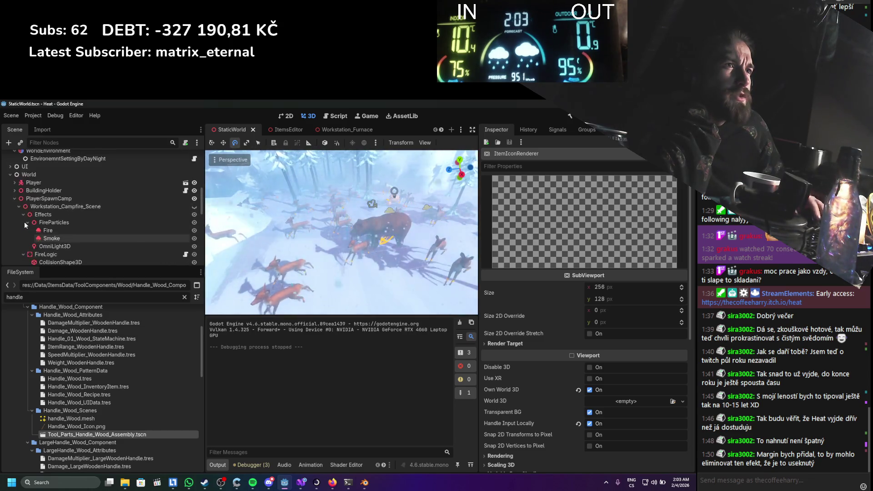
scroll(25, 224, down, 2)
click(15, 191)
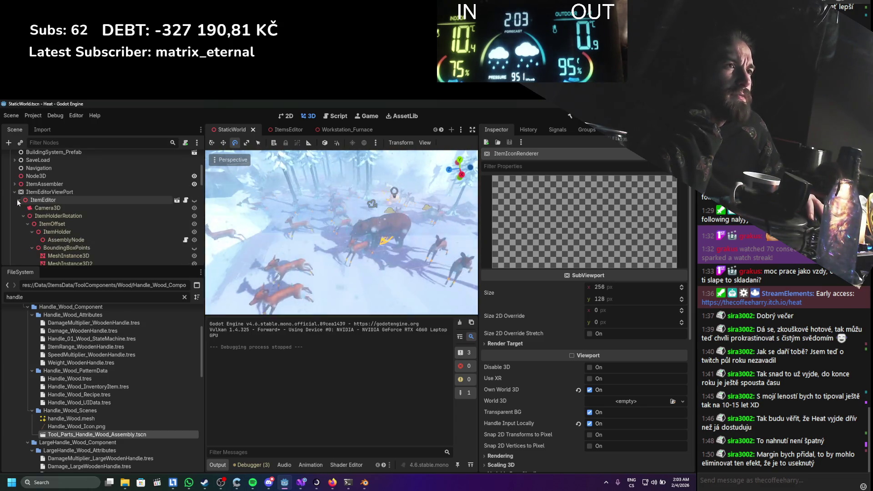
click(31, 193)
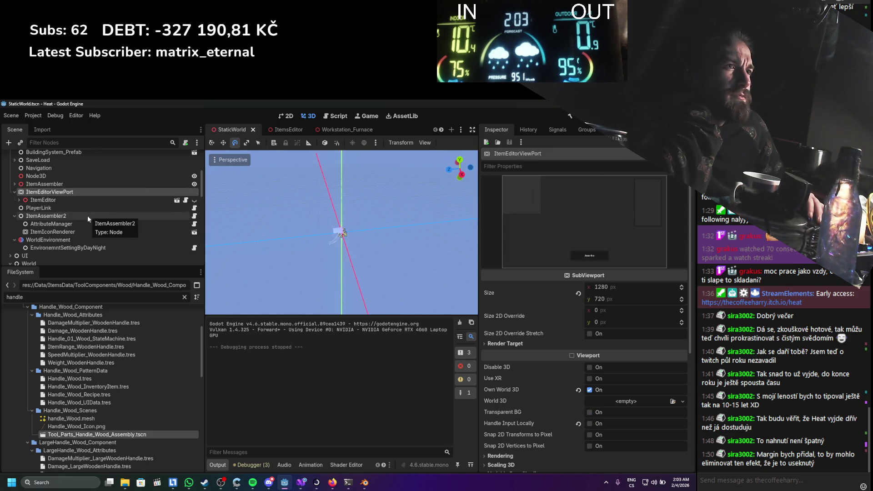
Tick Handle Input Locally on ItemEditorViewPort, then select ItemIconRenderer
scroll(58, 221, up, 2)
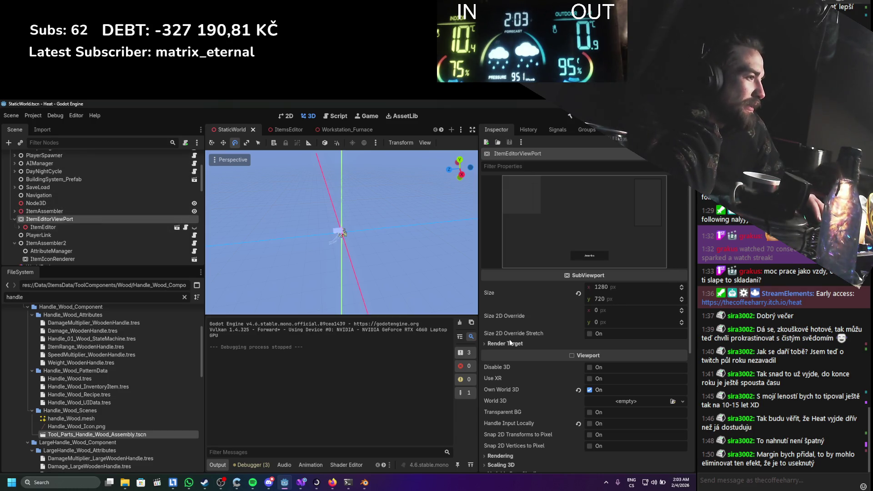
click(577, 423)
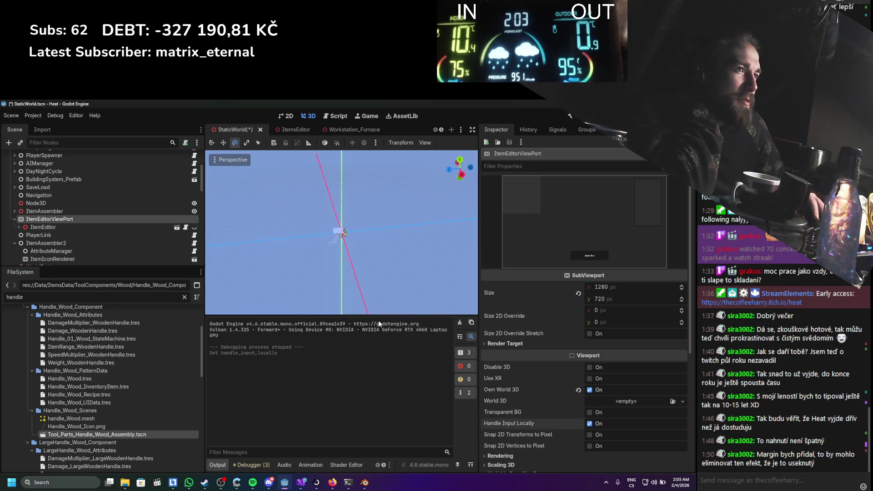
scroll(118, 237, down, 3)
click(109, 218)
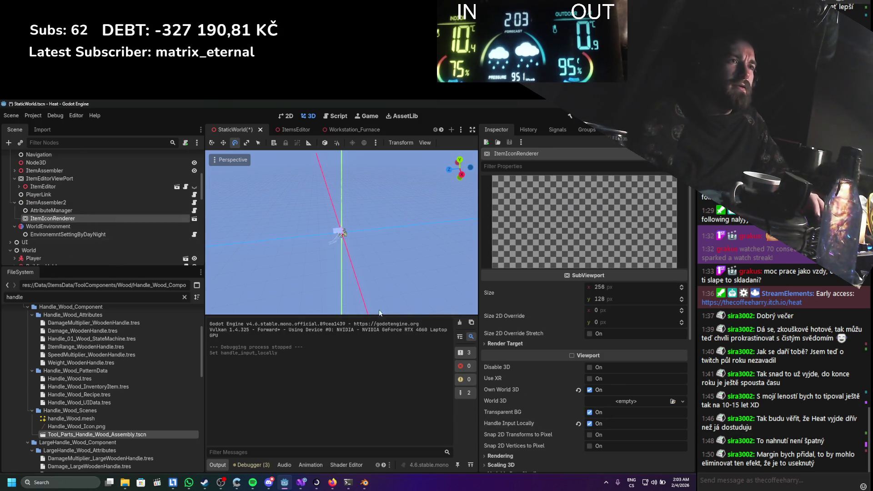
Turn off Handle Input Locally on ItemIconRenderer, save, and test the item editor in a game run
click(589, 423)
key(ctrl+s)
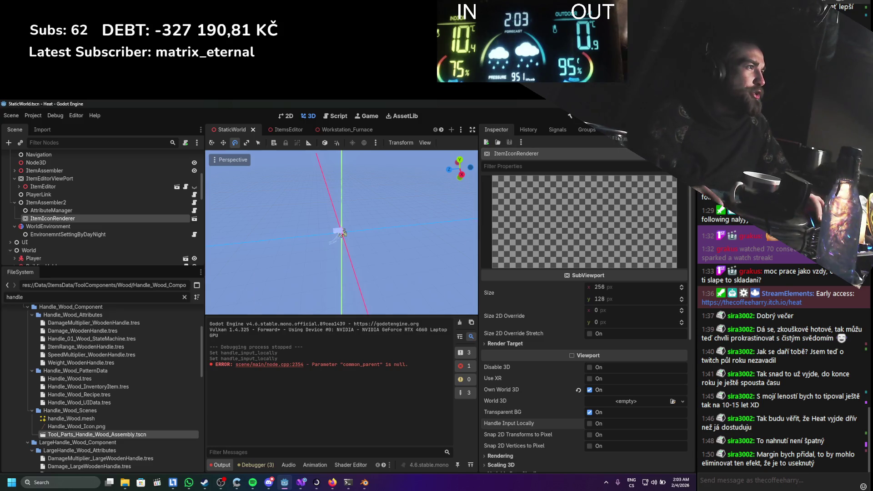
click(569, 116)
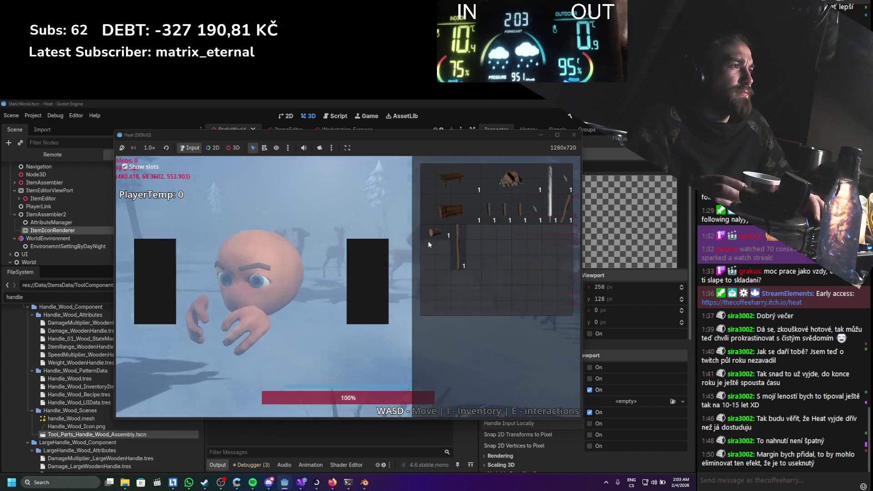
click(450, 243)
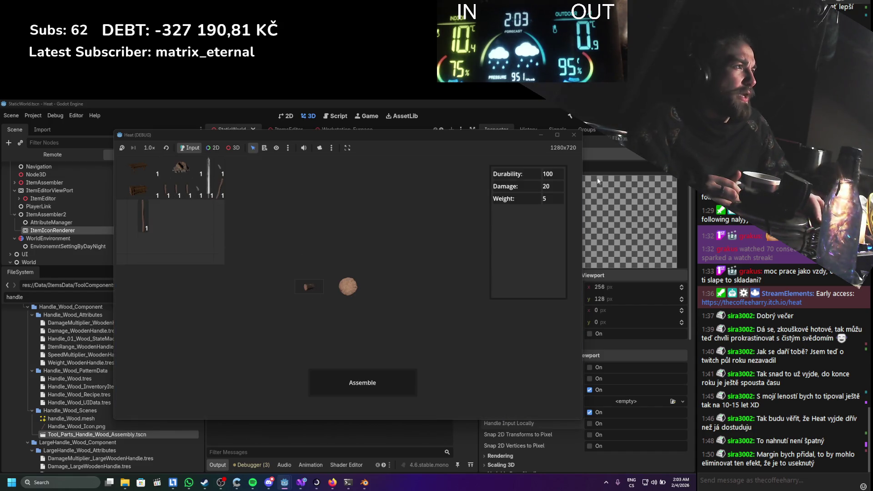
click(573, 135)
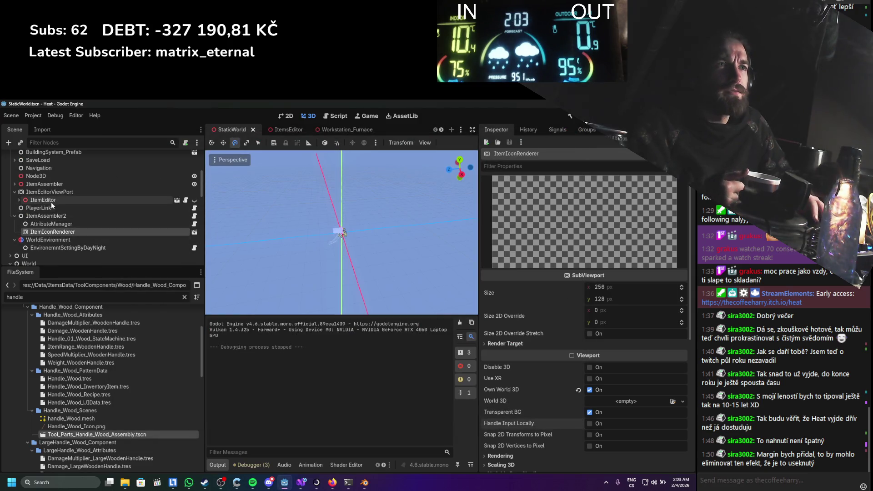
Select ItemEditorViewPort, peek at the ItemAssembler and ItemEditor children, and cancel a rename
click(28, 192)
click(14, 184)
click(14, 183)
click(19, 200)
click(19, 200)
double_click(33, 191)
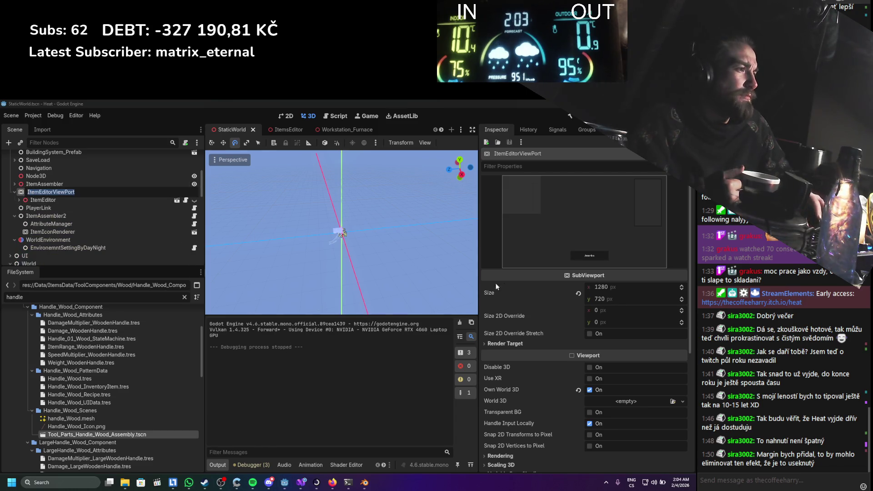
key(Escape)
Check ItemEditorViewPort's signals, return to its properties, and bring up the forum thread
scroll(552, 350, down, 2)
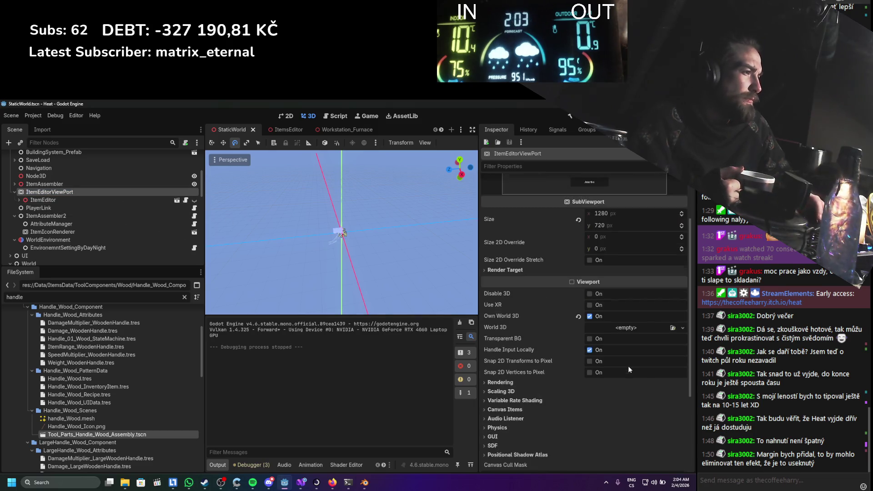
scroll(545, 338, up, 2)
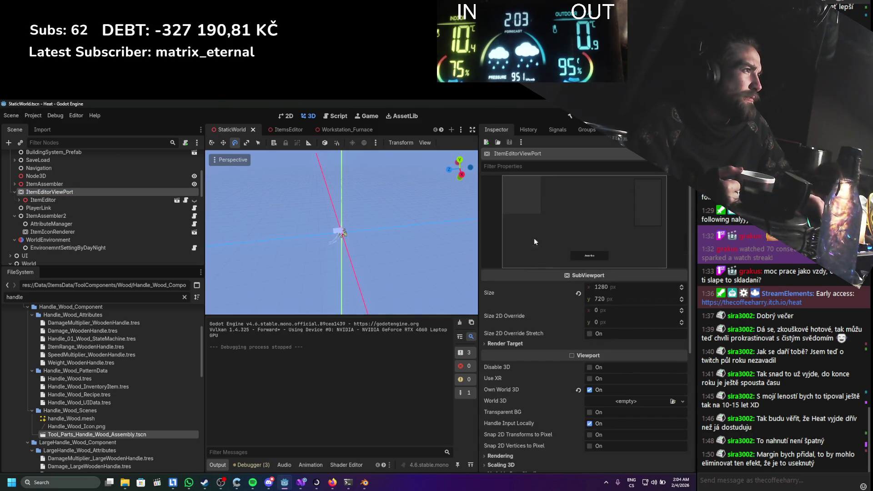
click(555, 130)
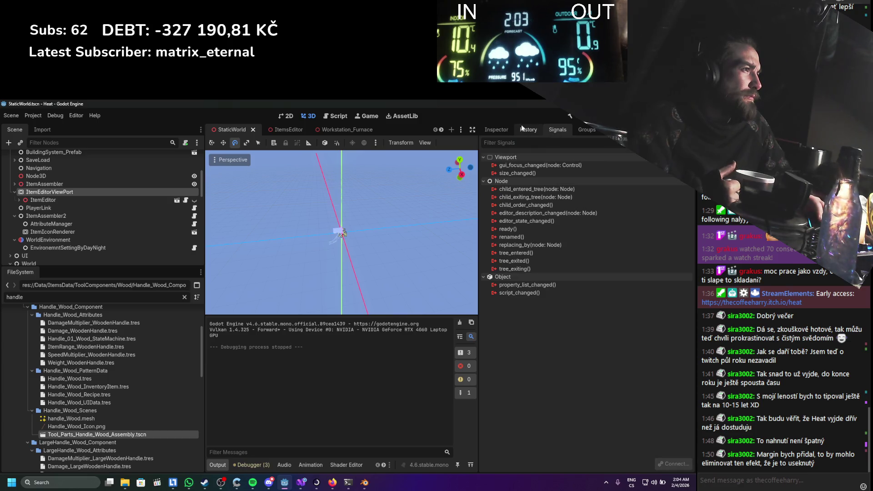
click(497, 130)
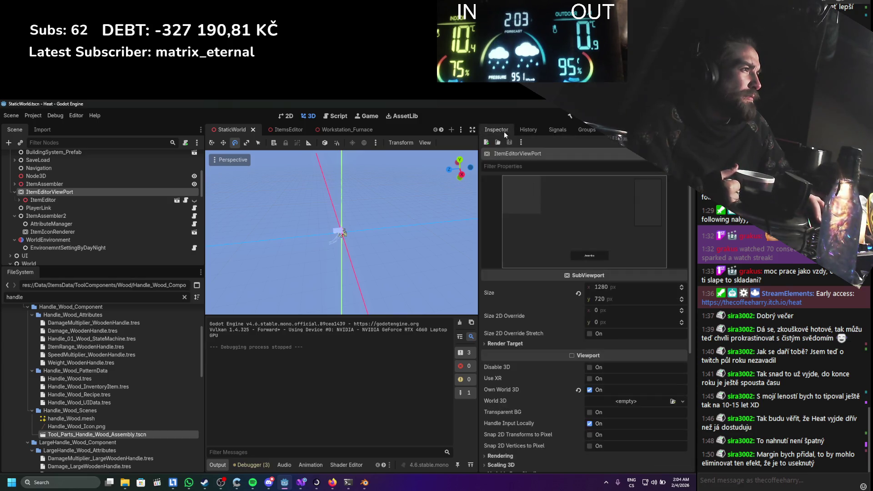
click(332, 483)
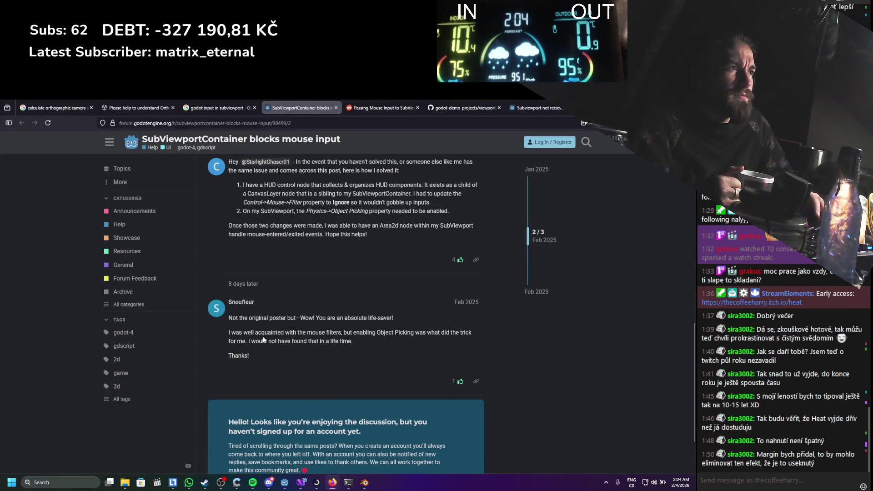
Scroll the forum thread back up to the original post and return to Godot
scroll(263, 337, up, 1)
scroll(283, 317, up, 3)
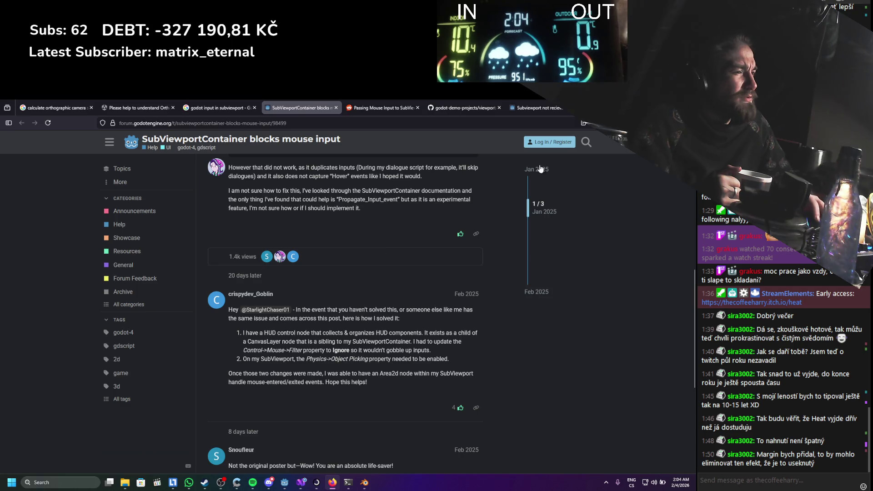
key(alt+Tab)
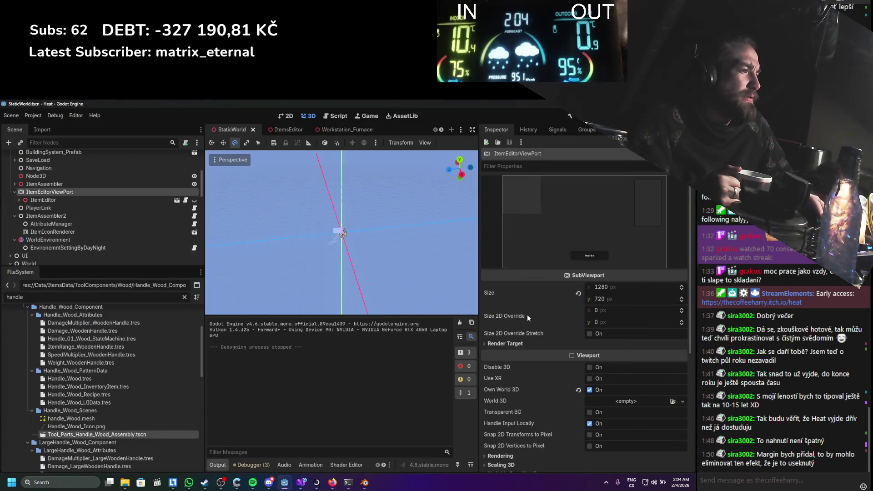
Inspect ItemEditorViewPort's Physics Interpolation and Process settings without changing anything
scroll(527, 318, down, 4)
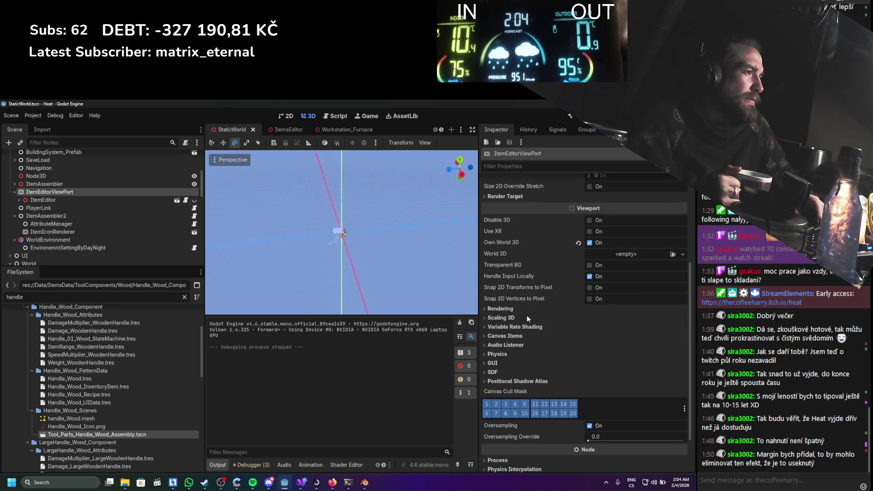
scroll(526, 315, down, 2)
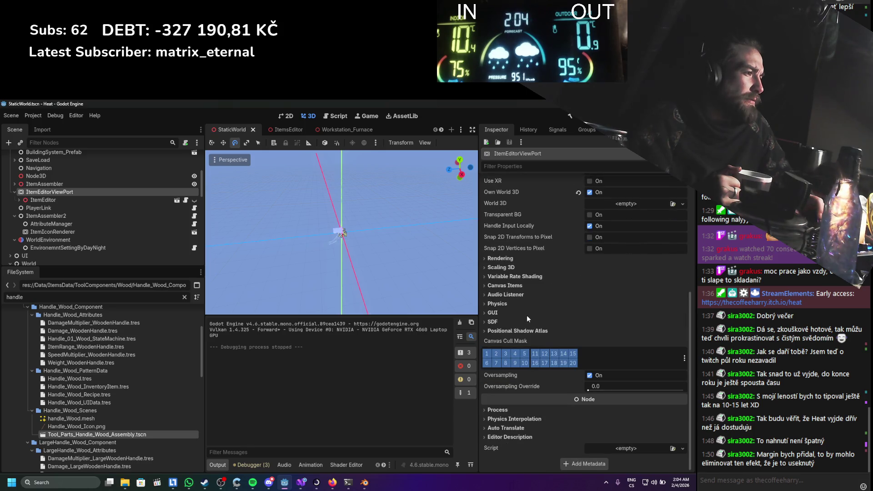
click(516, 419)
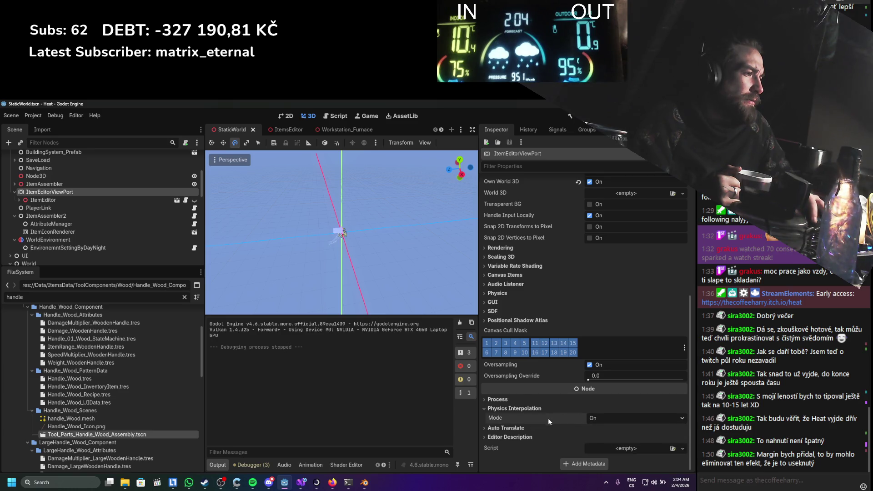
click(530, 408)
click(529, 410)
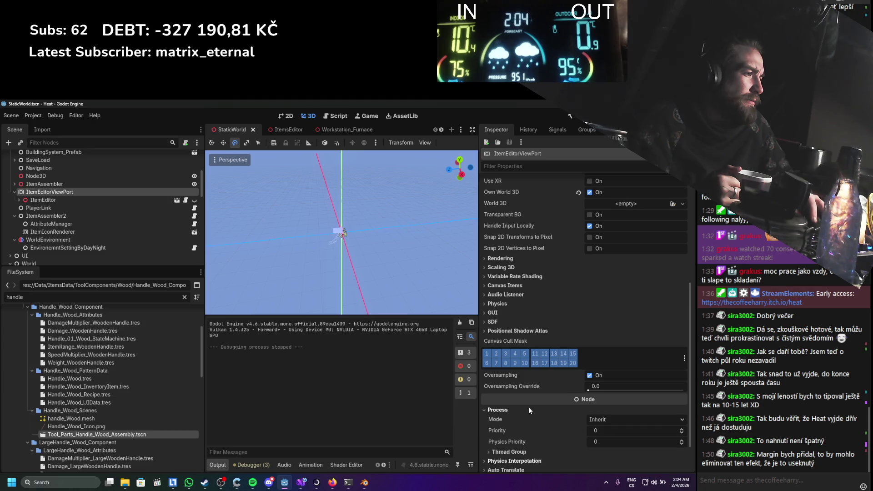
click(546, 411)
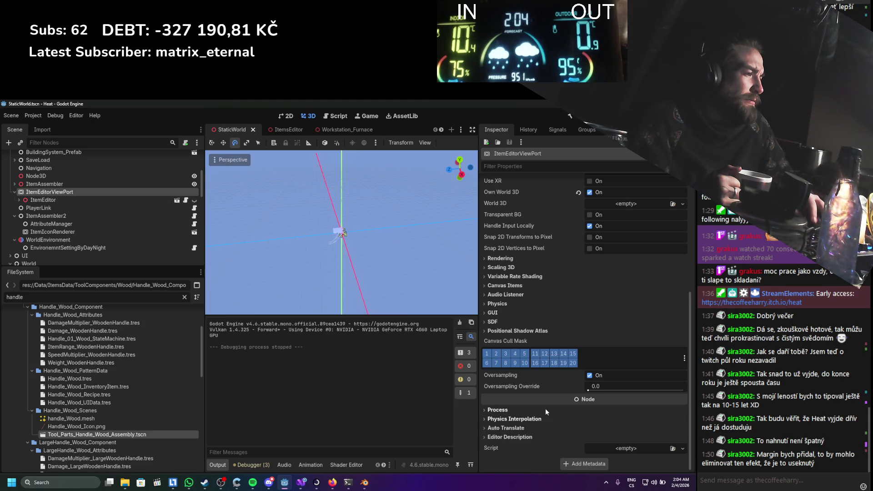
Expand and collapse the viewport's GUI and Canvas Items sections to review them
scroll(516, 346, up, 2)
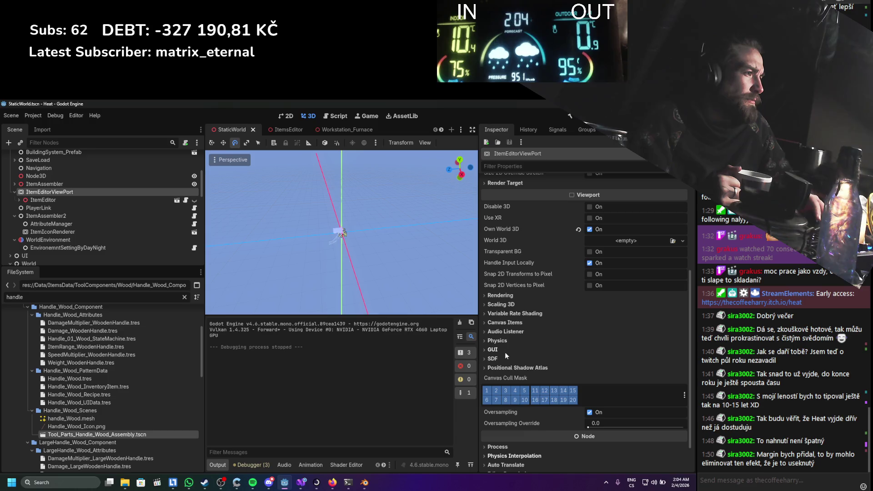
click(493, 350)
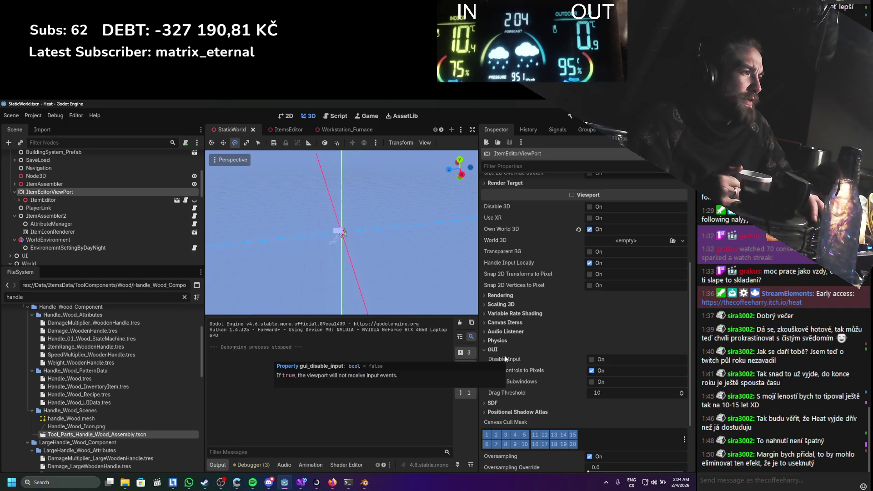
click(496, 351)
scroll(500, 352, up, 2)
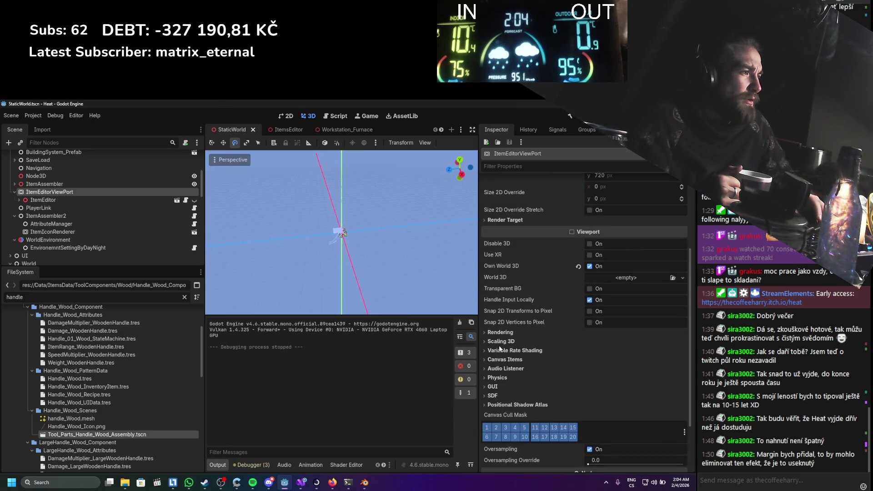
click(506, 359)
click(508, 359)
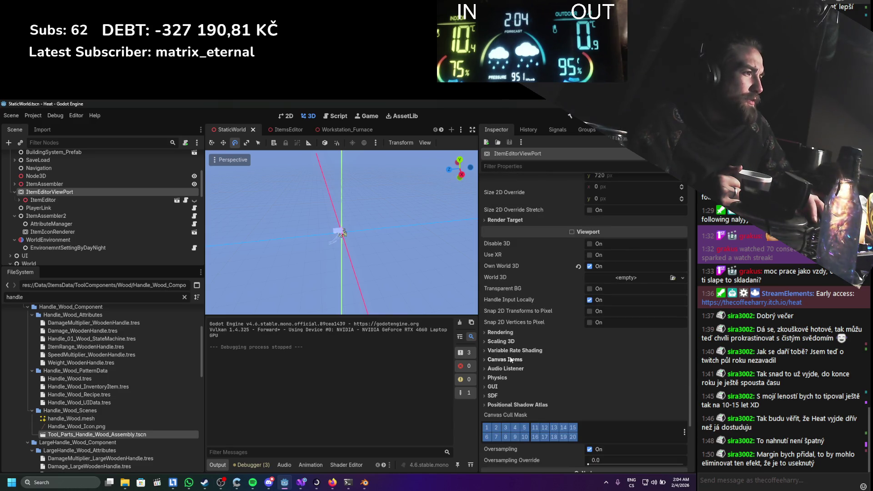
Review the Rendering and Render Target settings, then bring up the SubViewportContainer forum thread
click(508, 333)
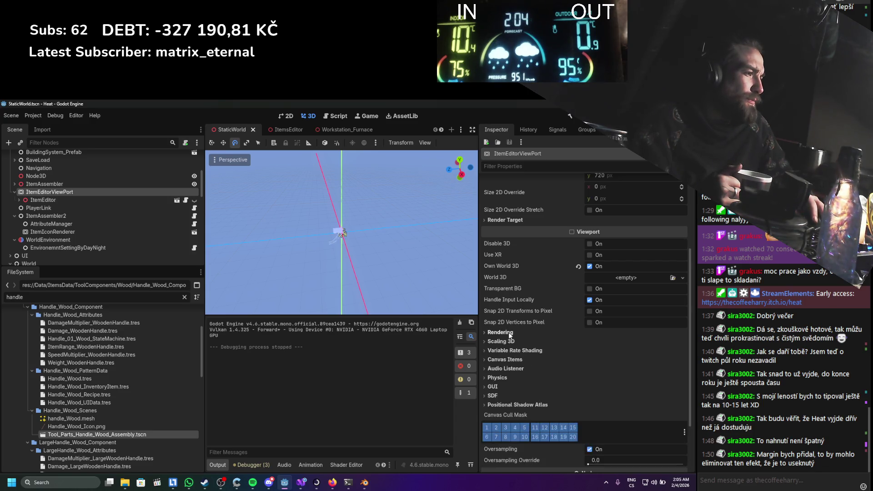
click(509, 333)
click(508, 294)
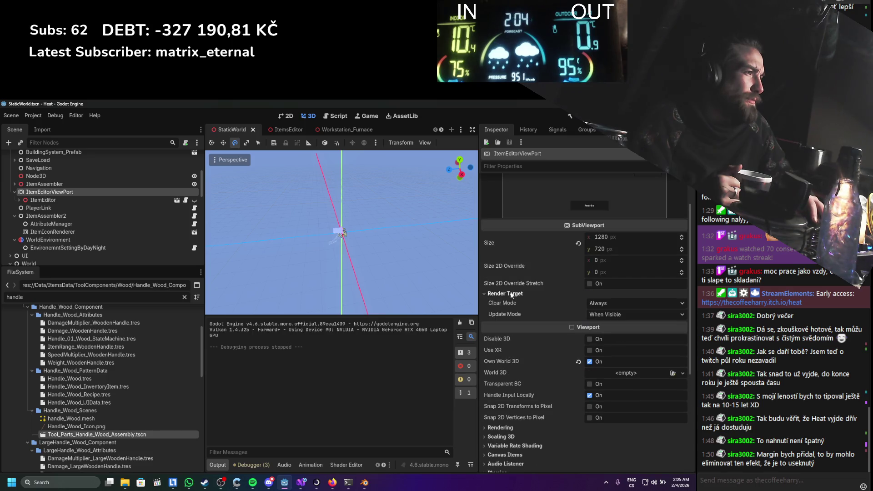
click(511, 294)
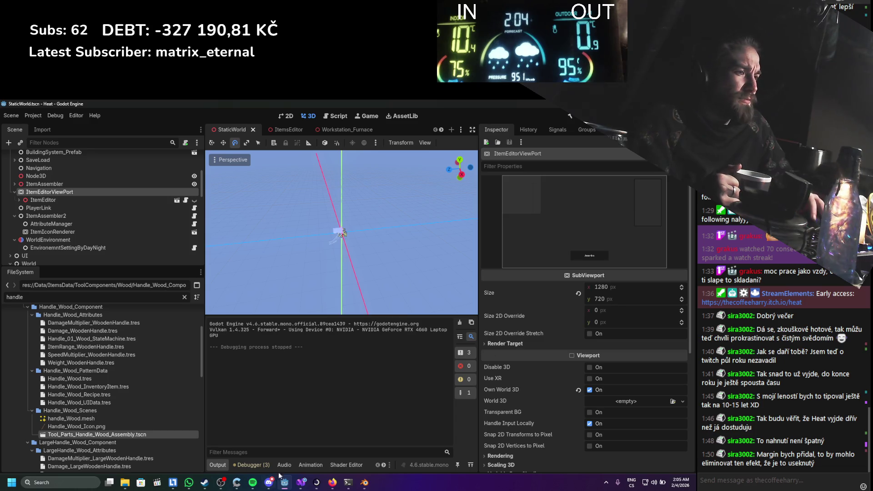
click(333, 482)
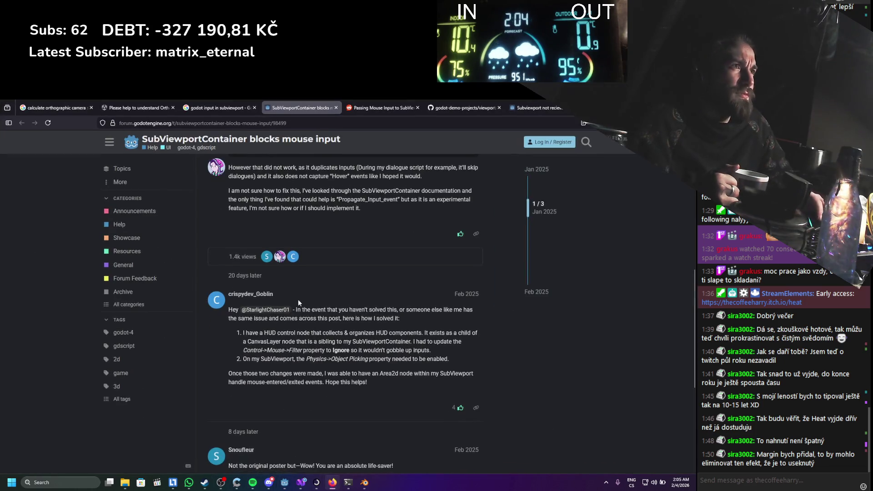
Search 'godot subviewport' and open the SubViewport class reference in a new tab
click(200, 107)
drag(154, 143, 102, 146)
text(subview)
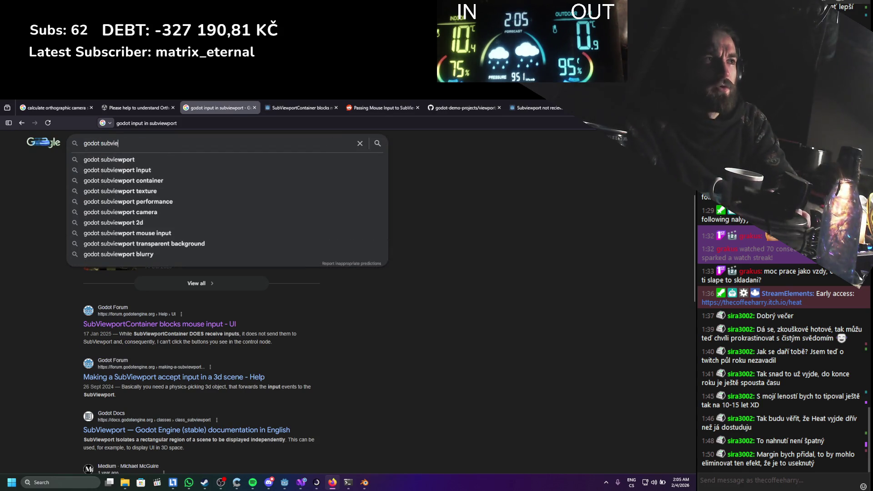
key(Down)
key(Return)
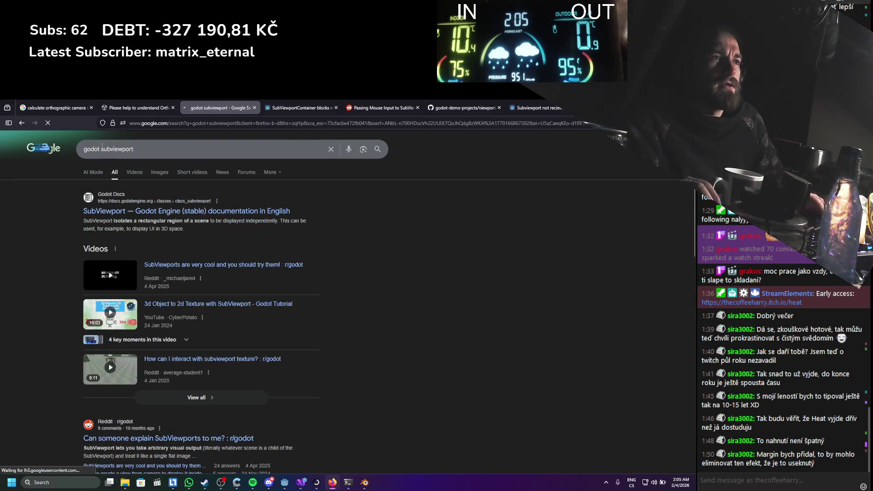
middle_click(122, 202)
click(275, 107)
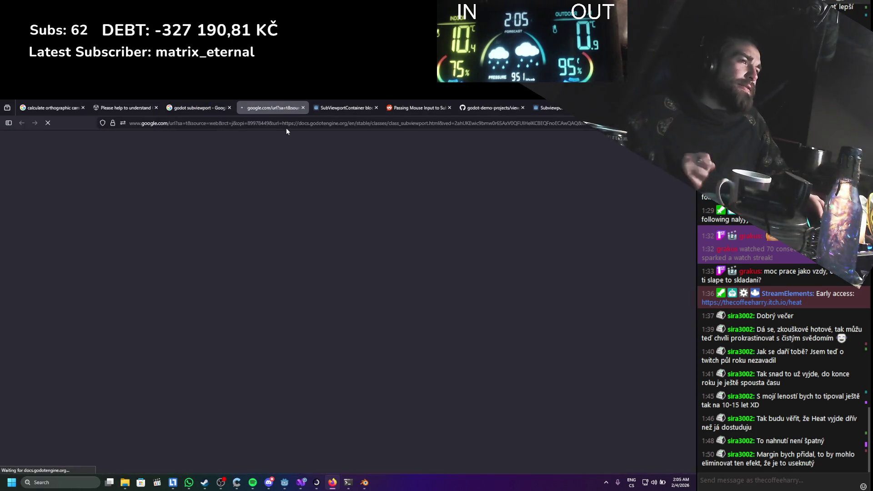
Read the SubViewport page's user notes on Physics Object Picking, then reselect ItemEditorViewPort in Godot
scroll(293, 169, down, 6)
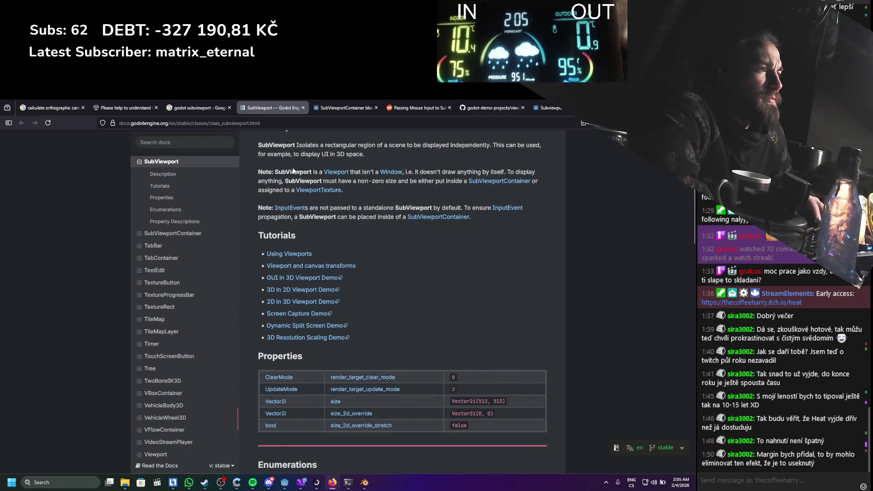
scroll(292, 169, down, 5)
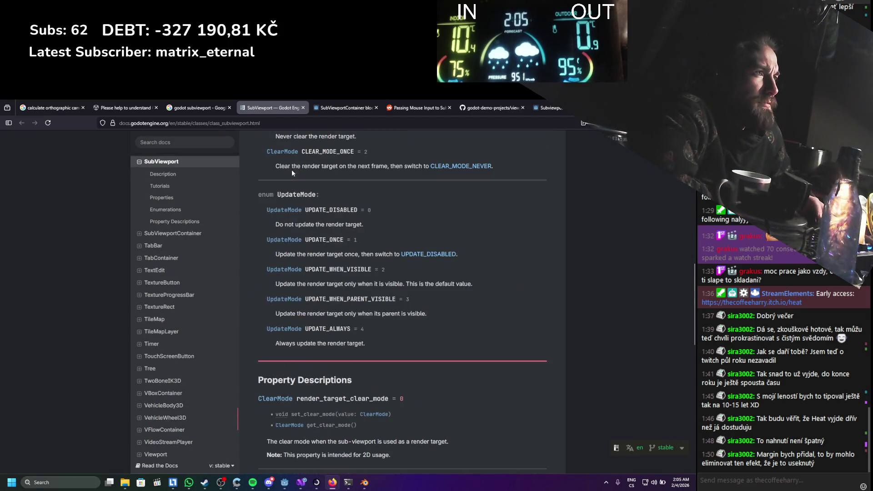
scroll(351, 189, down, 4)
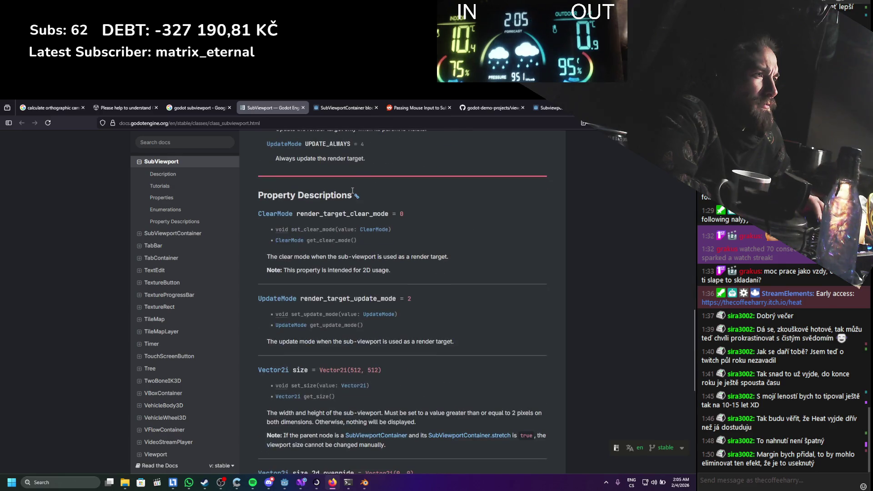
scroll(352, 190, down, 8)
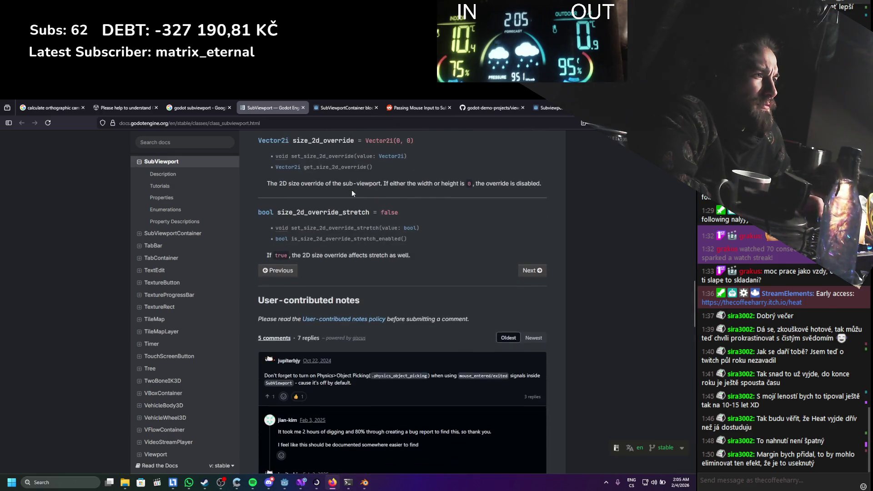
scroll(352, 193, down, 1)
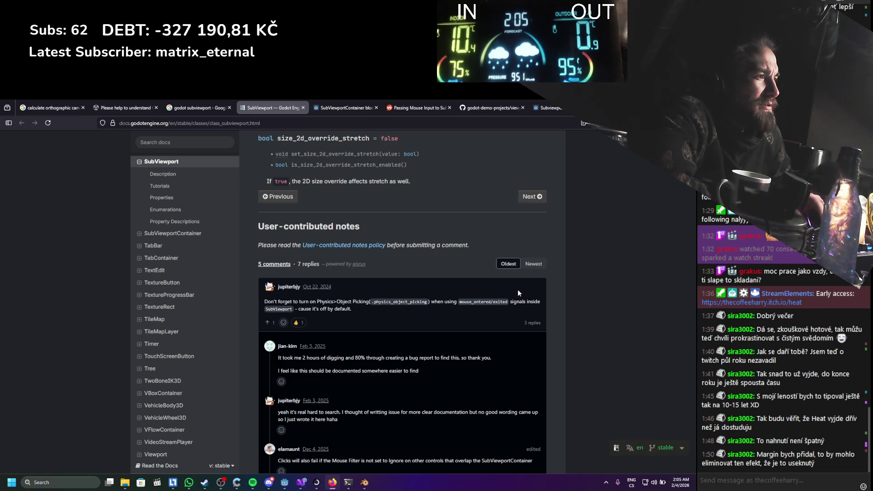
scroll(518, 291, down, 1)
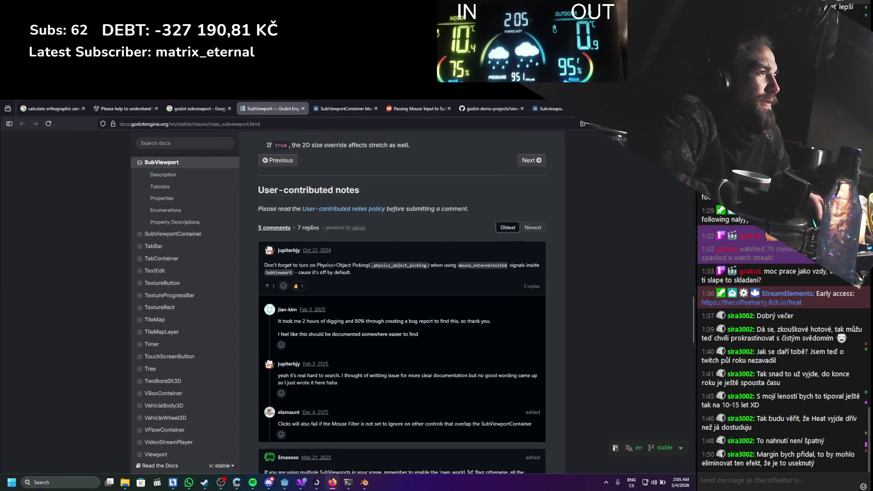
key(alt+Tab)
click(58, 199)
click(50, 192)
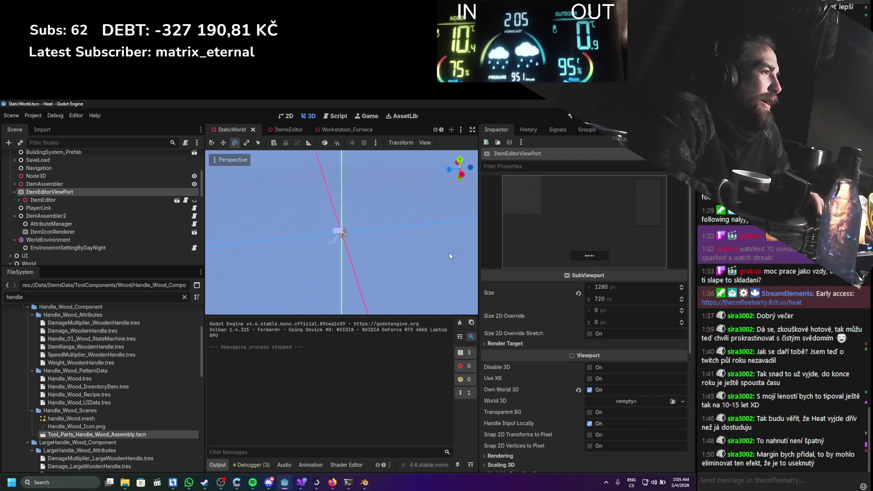
Enable Physics Object Picking on ItemEditorViewPort, save StaticWorld, and run the project
scroll(502, 306, down, 4)
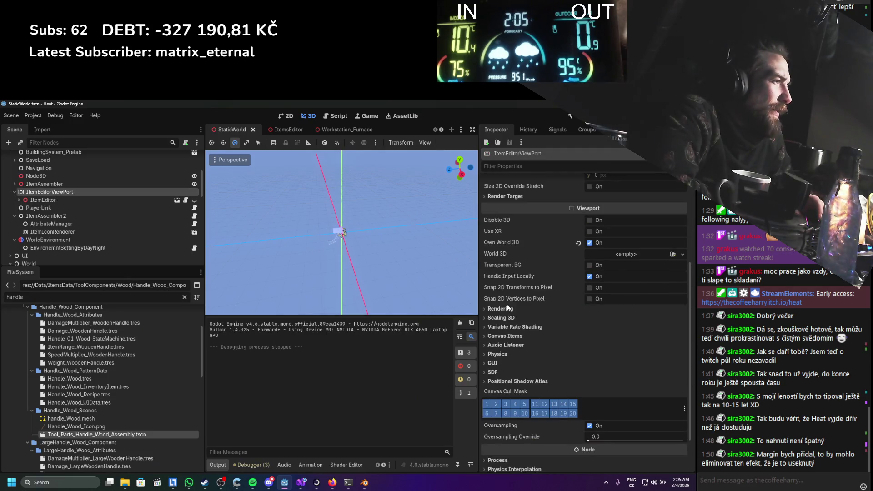
click(495, 354)
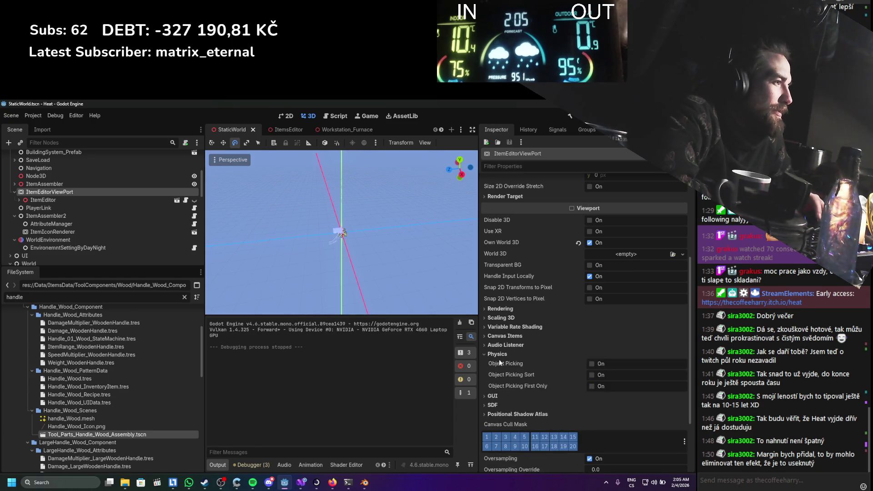
click(591, 364)
key(ctrl+s)
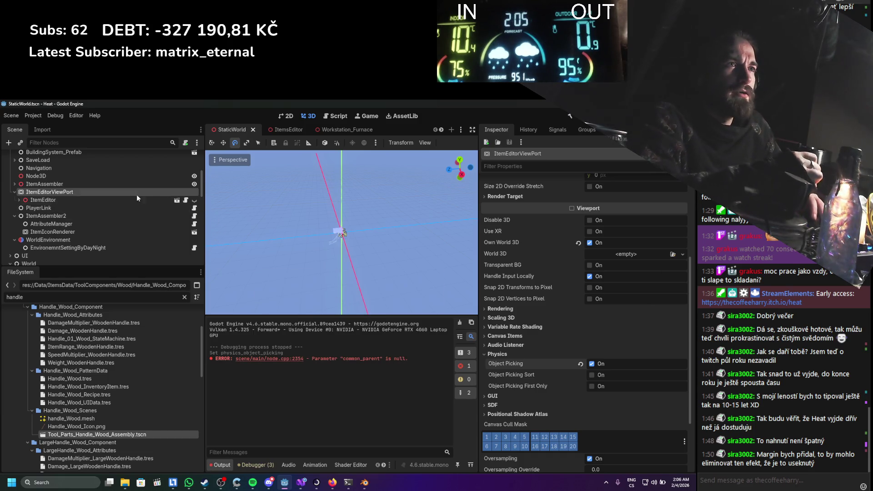
scroll(39, 207, up, 5)
scroll(38, 206, down, 3)
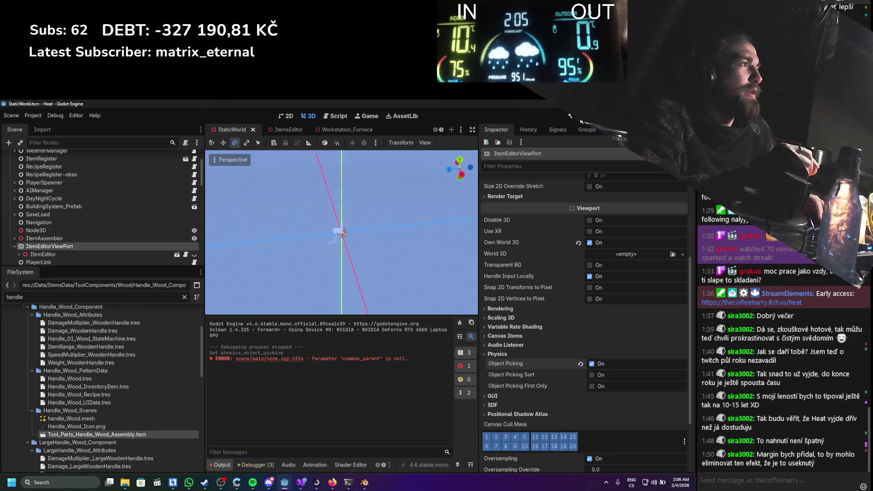
click(570, 116)
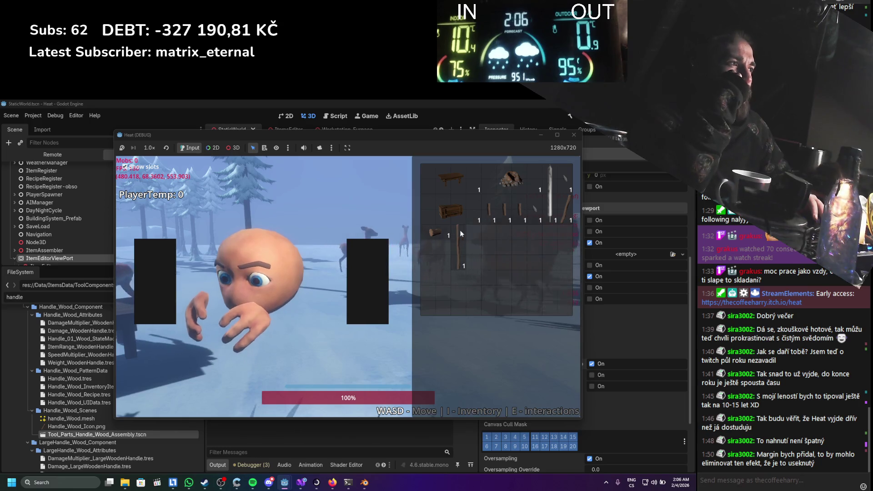
key(e)
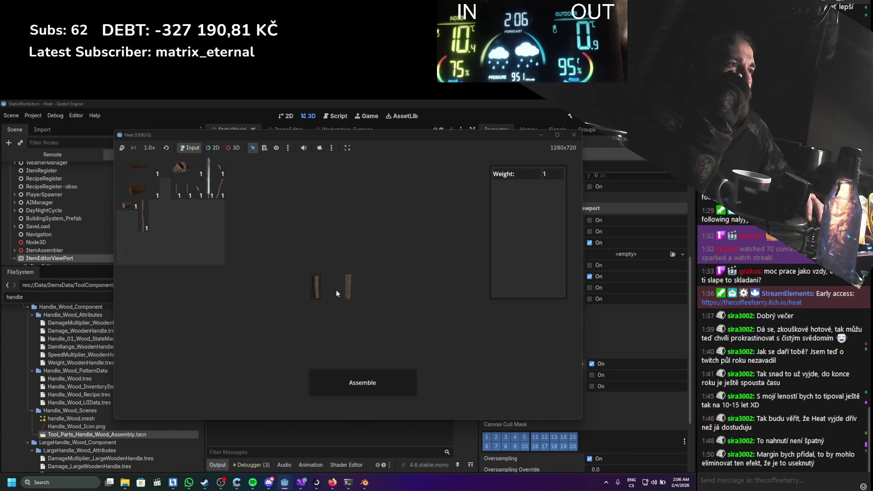
click(568, 138)
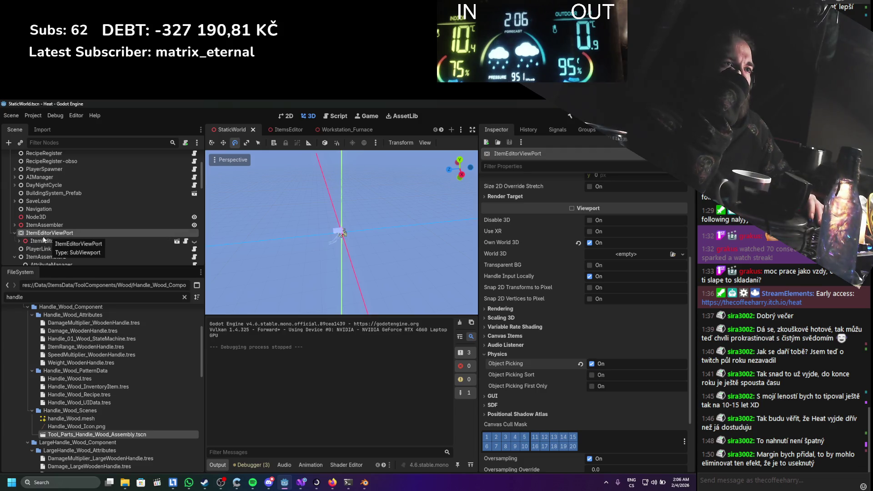
Turn off Handle Input Locally on ItemEditorViewPort and test the inventory's item-assembly view in a run
scroll(44, 240, down, 1)
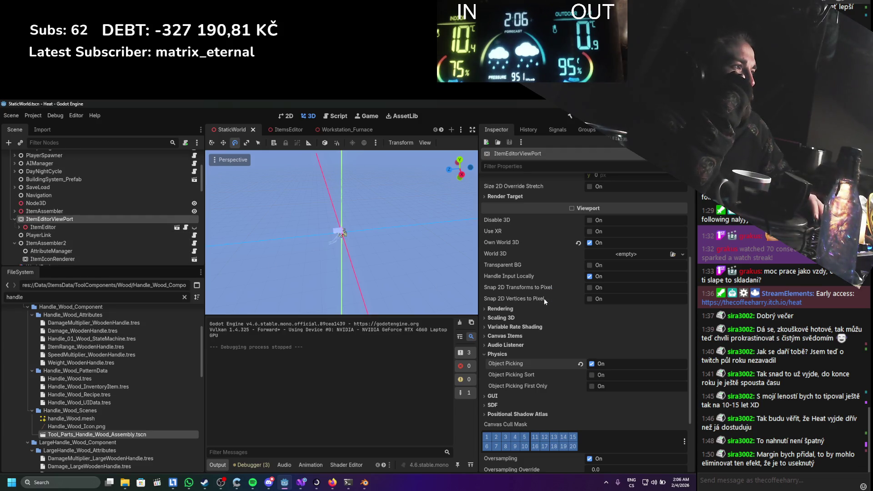
click(589, 276)
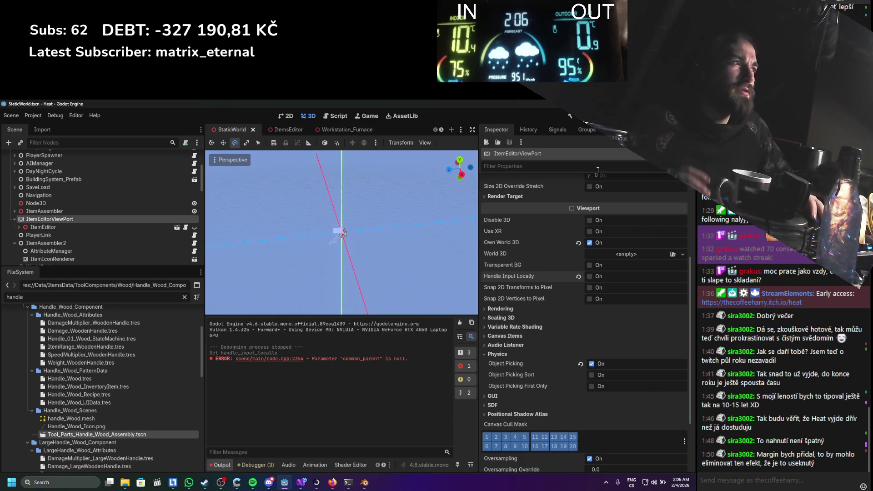
click(579, 120)
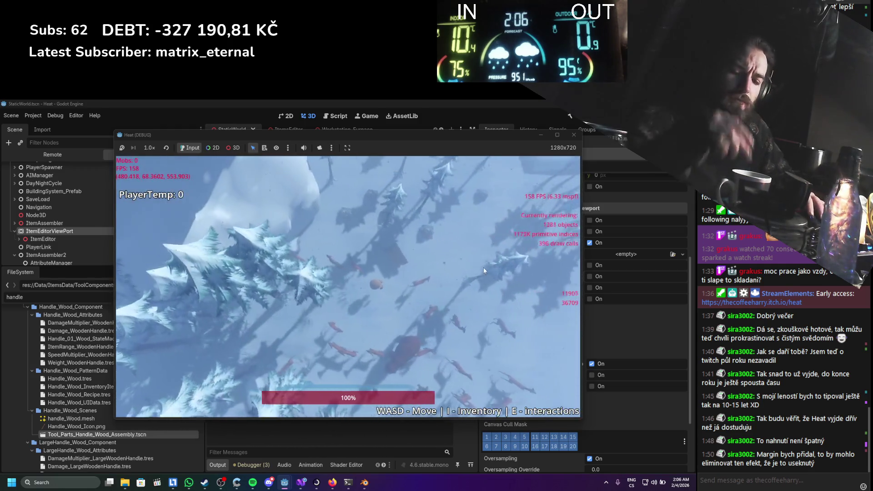
key(i)
click(467, 238)
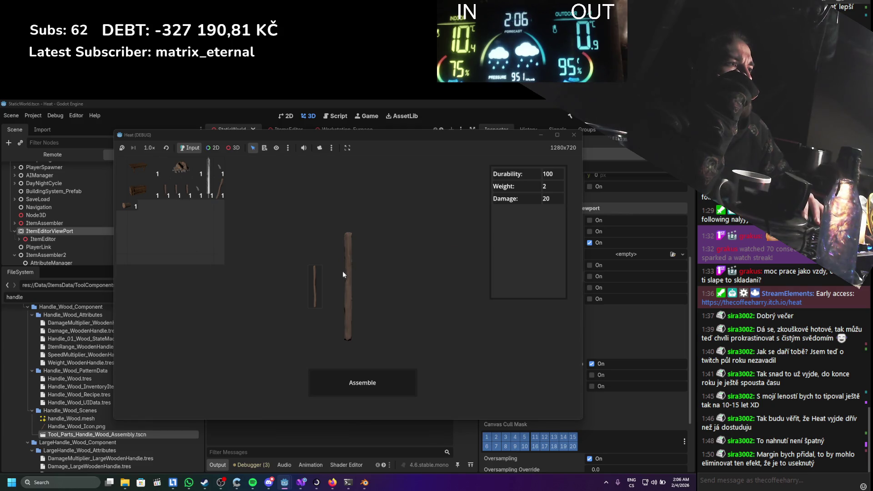
click(574, 137)
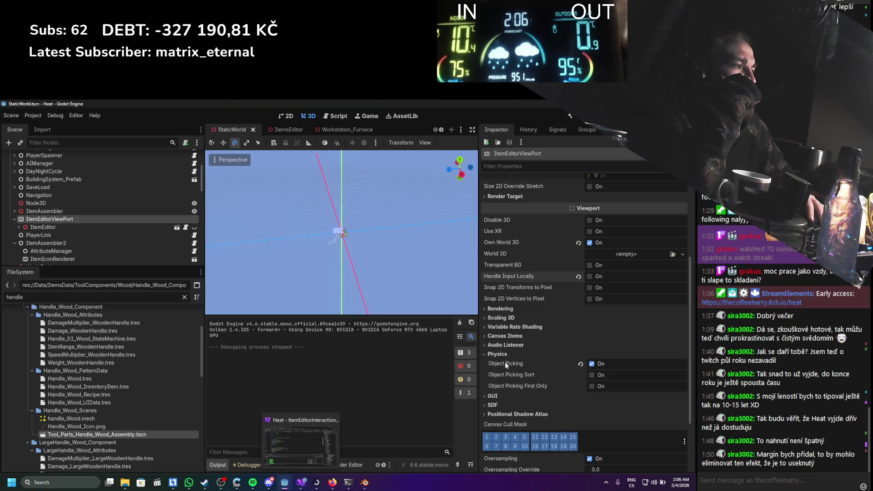
Read the Object Picking and Handle Input Locally tooltips, then re-enable Handle Input Locally
mouse_move(512, 359)
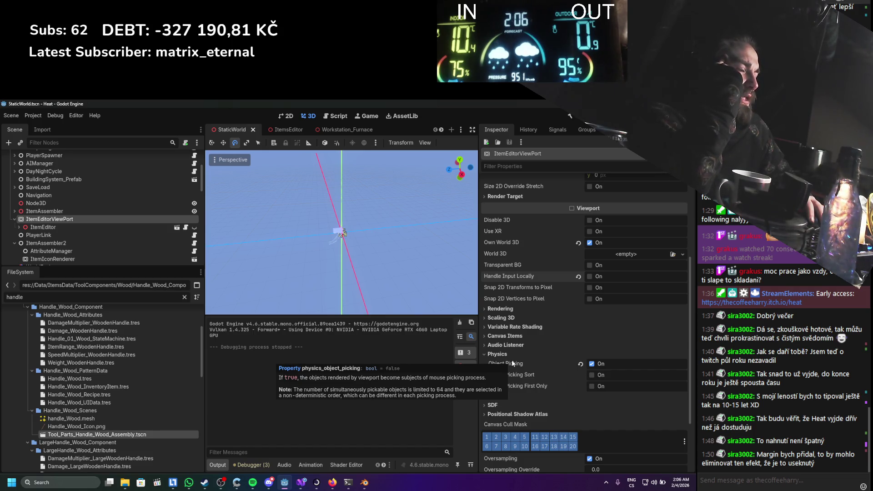
scroll(551, 337, down, 3)
scroll(550, 341, up, 2)
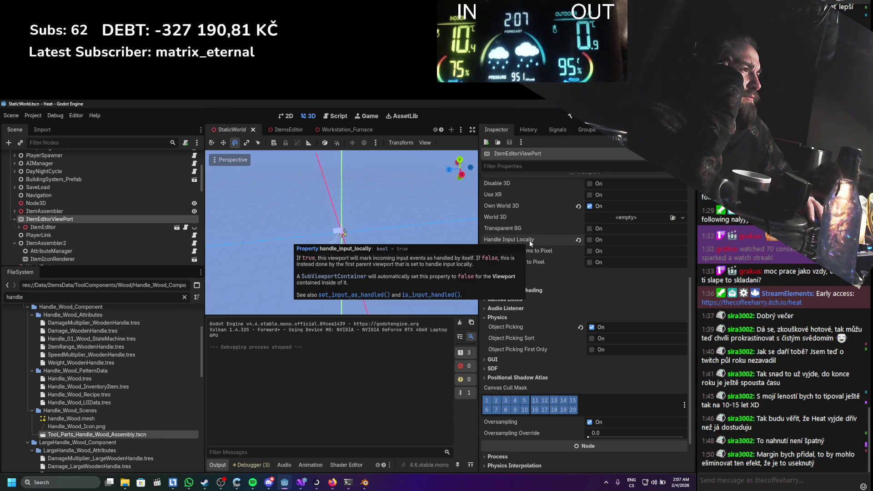
click(589, 240)
scroll(564, 272, up, 2)
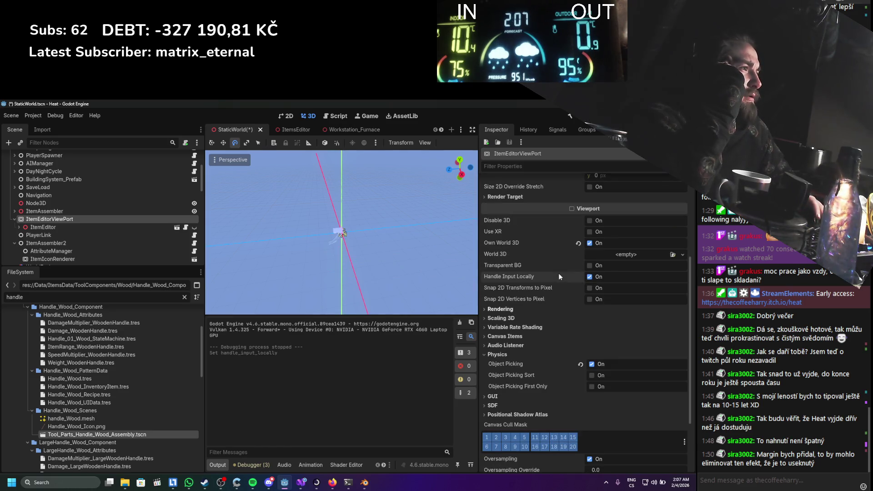
scroll(559, 273, up, 3)
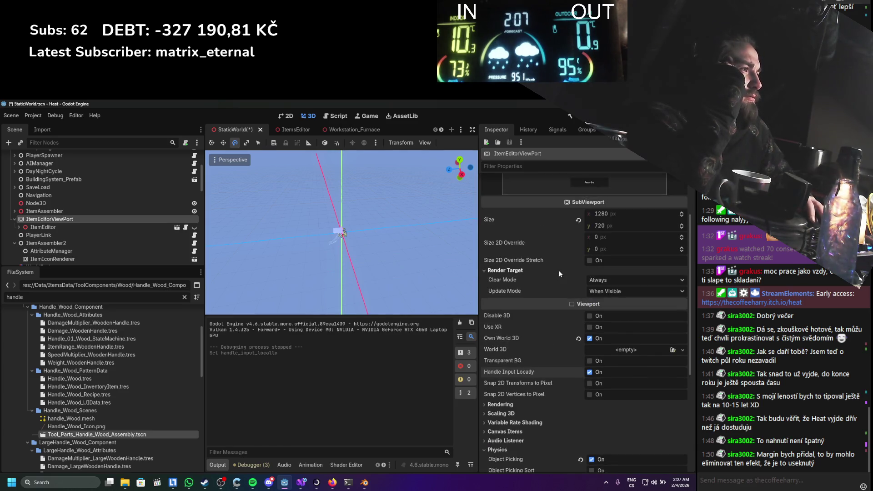
click(558, 270)
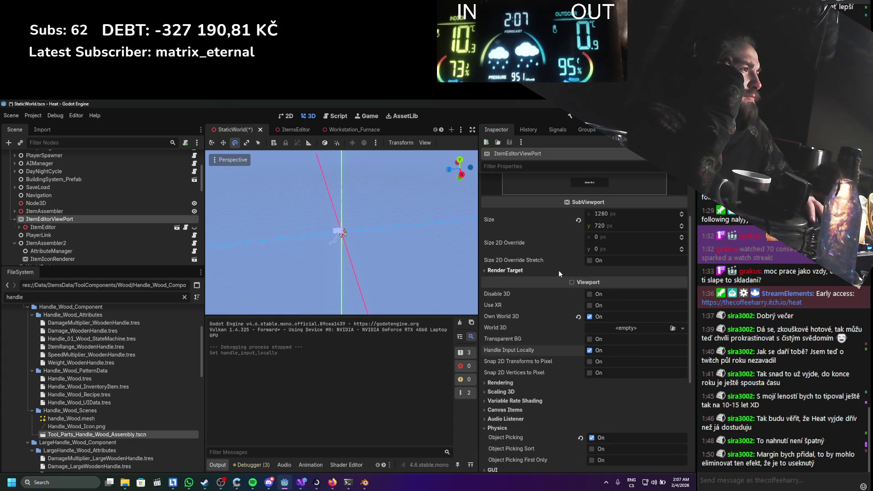
scroll(554, 274, down, 1)
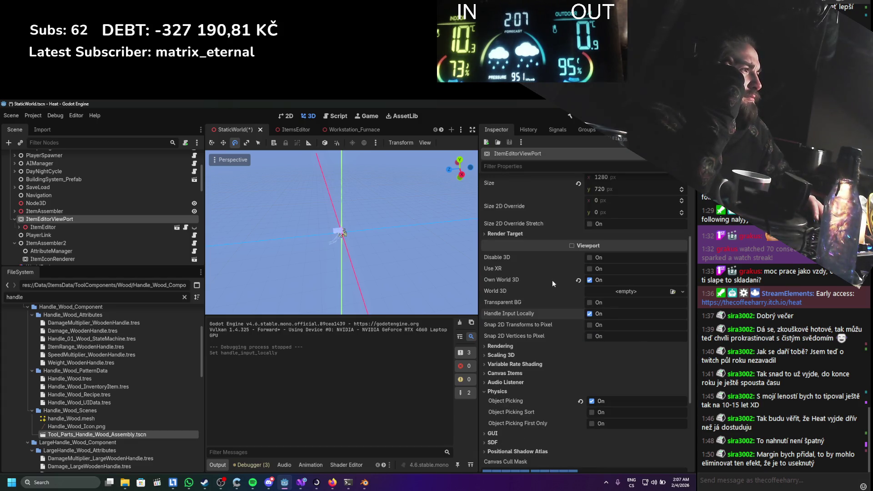
scroll(526, 334, down, 1)
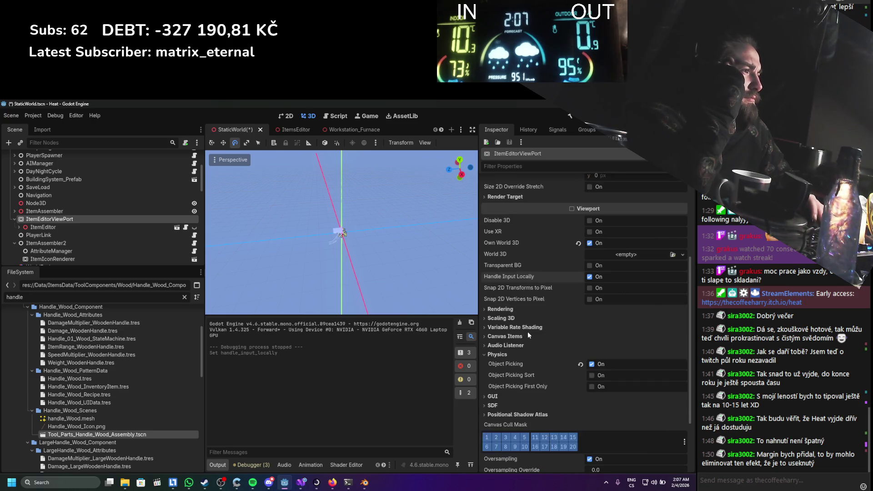
click(528, 308)
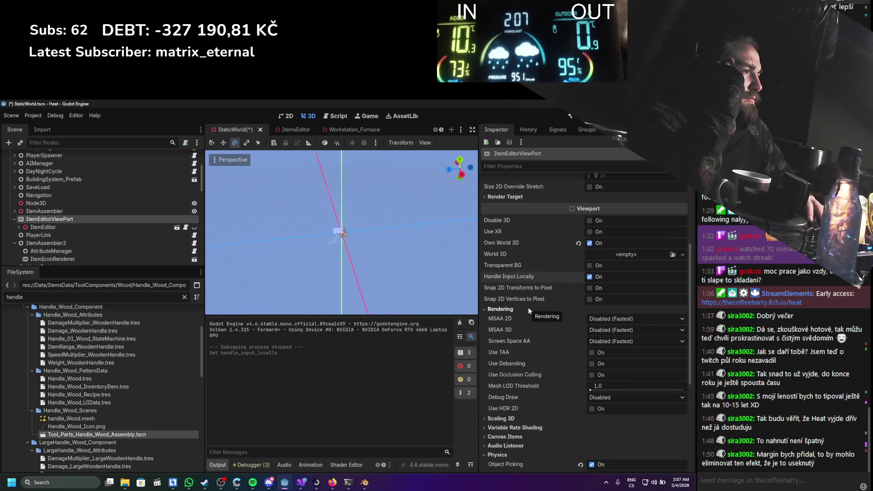
click(528, 308)
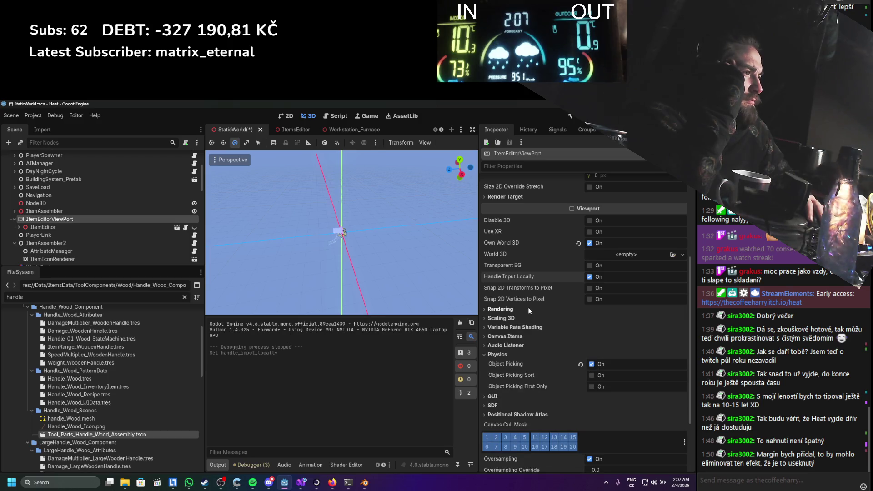
click(509, 337)
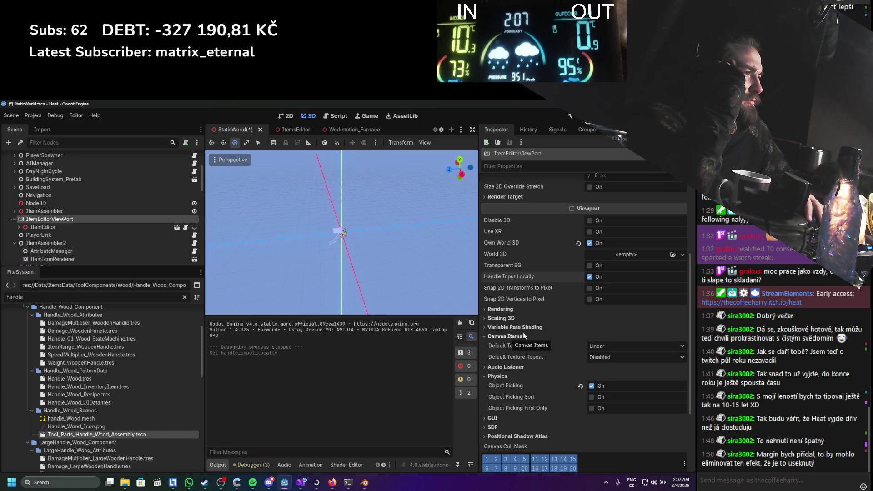
click(522, 337)
click(521, 346)
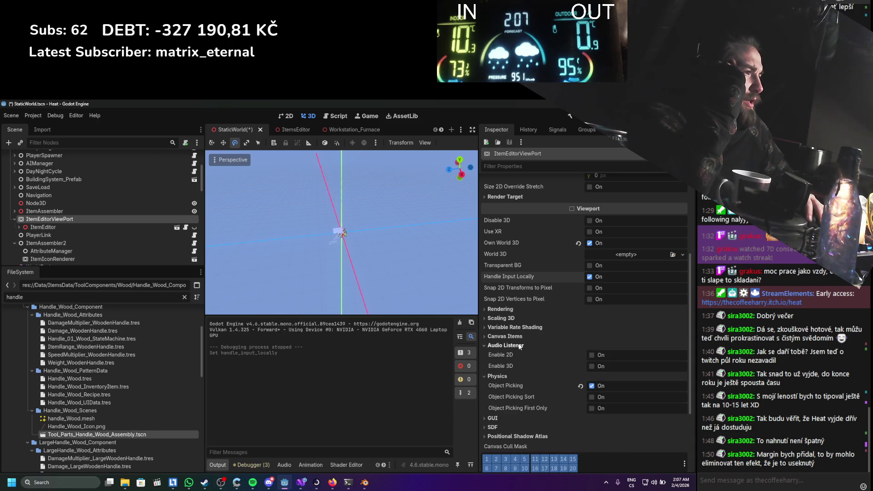
click(513, 347)
scroll(546, 327, down, 3)
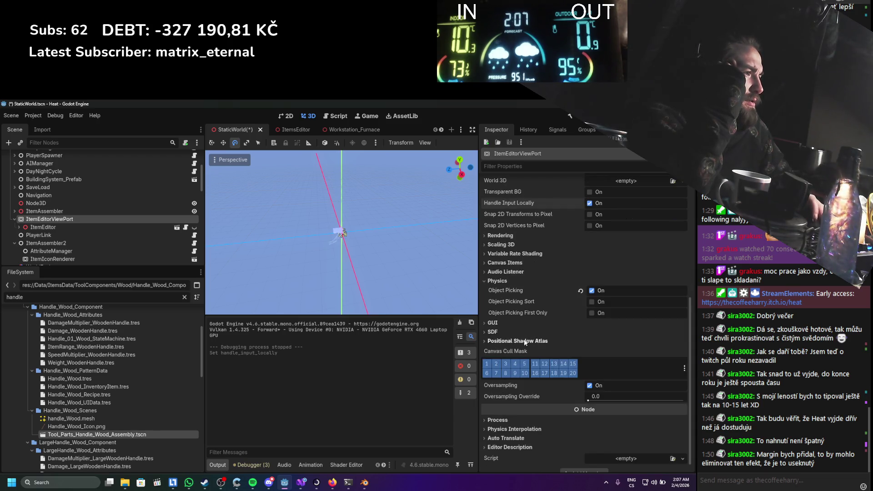
click(527, 321)
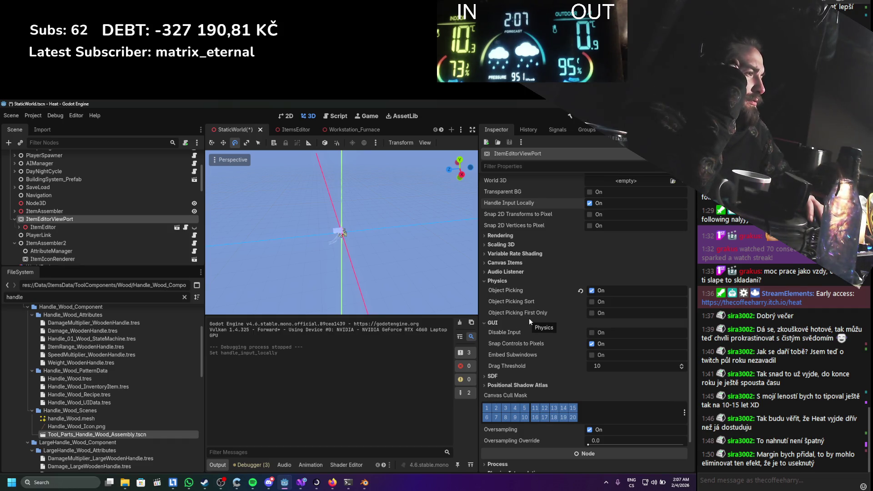
mouse_move(516, 352)
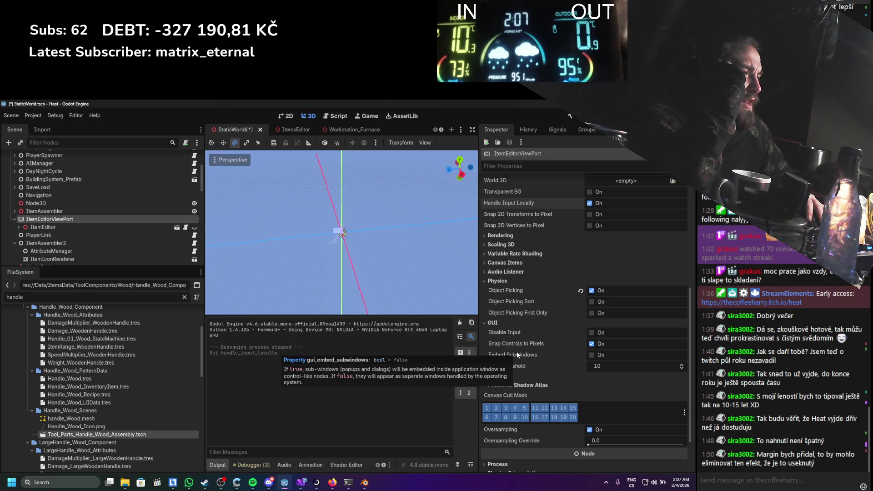
click(513, 323)
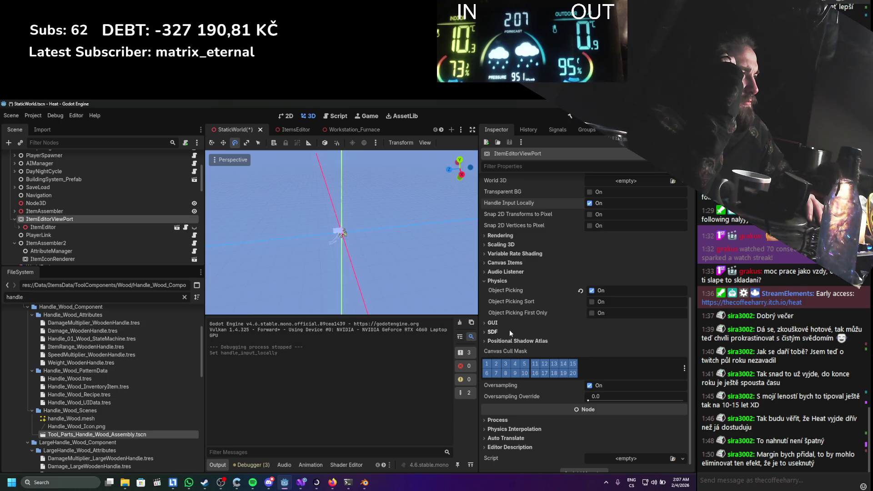
click(509, 330)
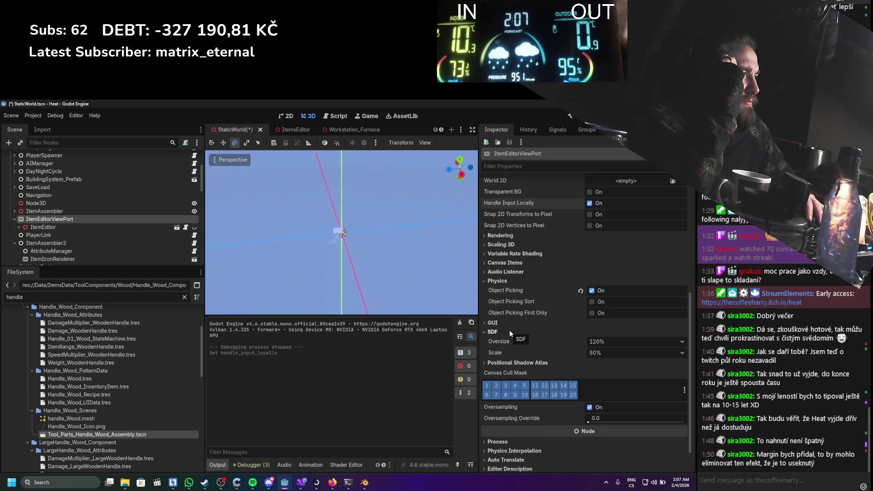
click(509, 331)
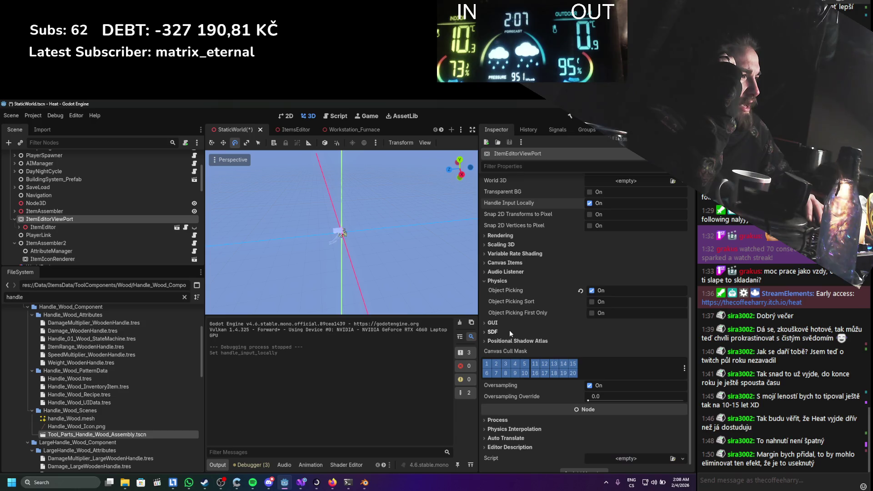
scroll(505, 343, down, 1)
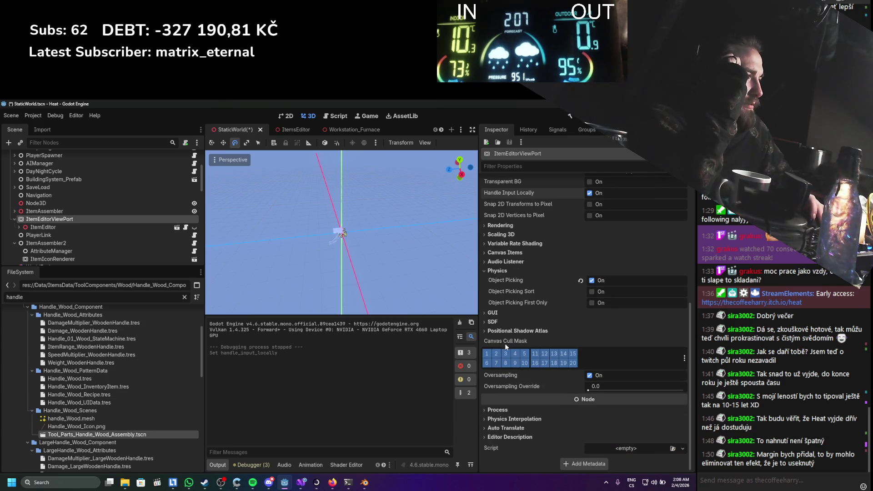
click(493, 409)
scroll(493, 410, down, 3)
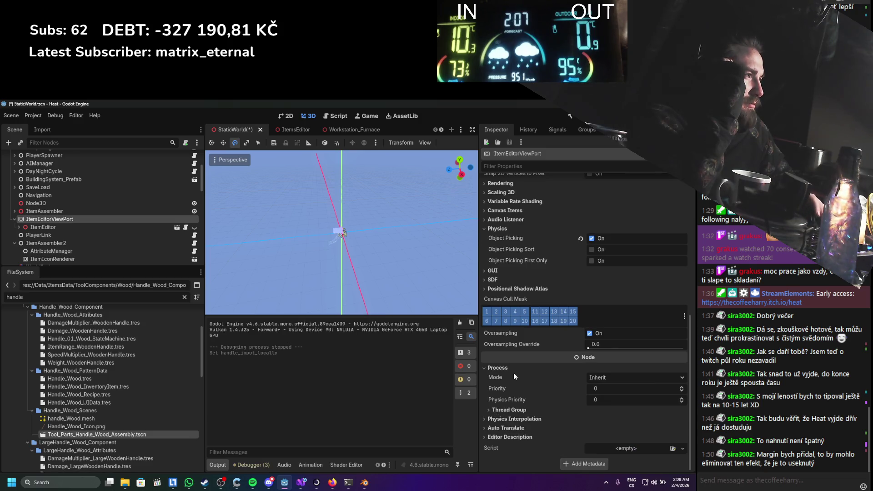
scroll(513, 372, up, 8)
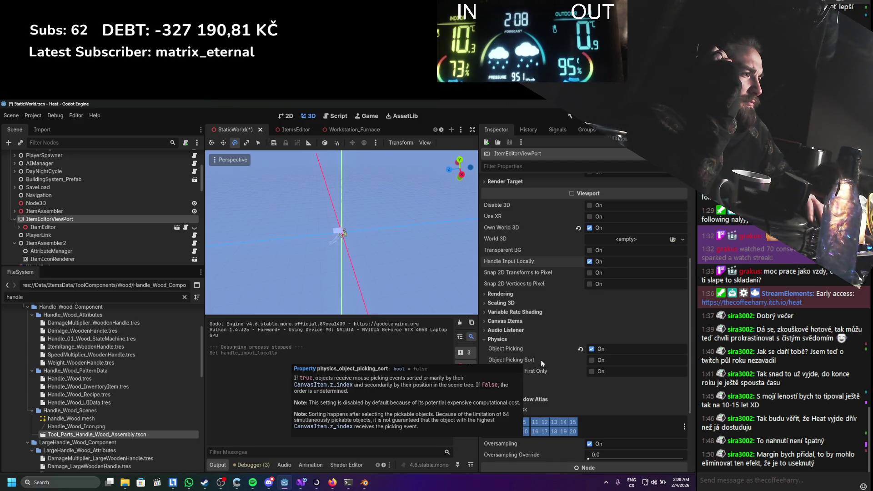
click(591, 360)
Test-run with F5, open the item-assembly view from the inventory, stop, and return to the SubViewport docs
key(F5)
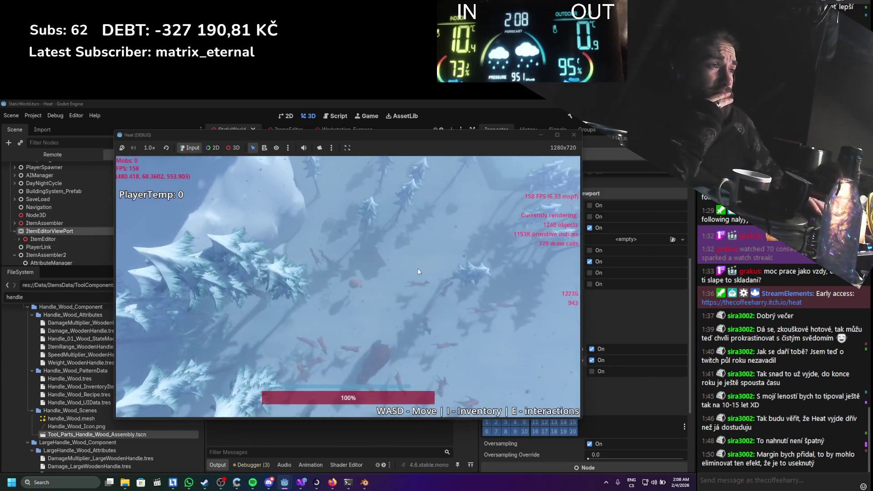
key(i)
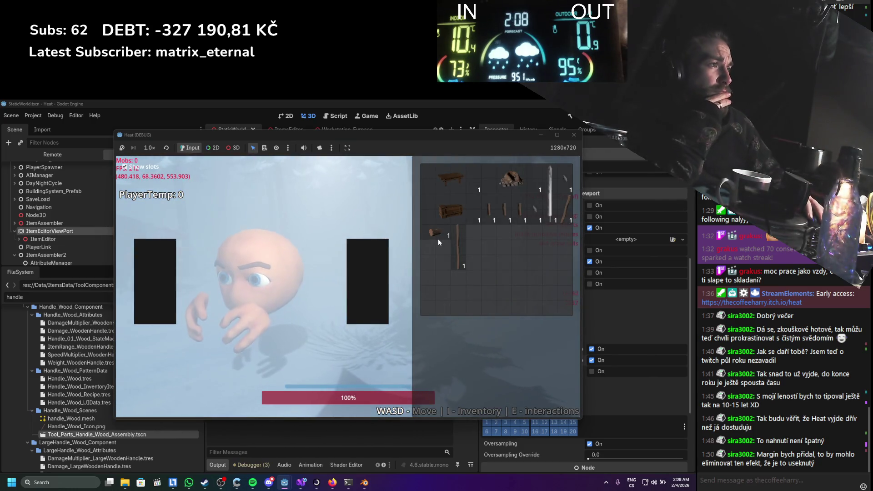
right_click(438, 238)
click(450, 248)
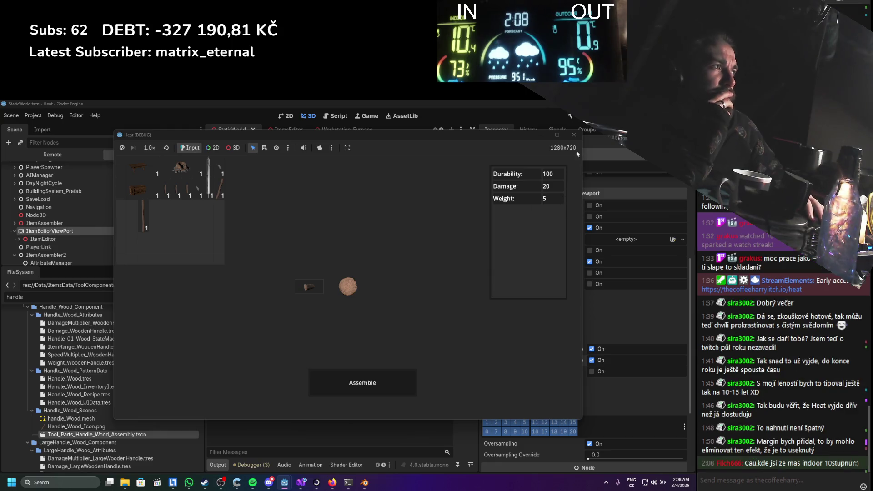
click(575, 135)
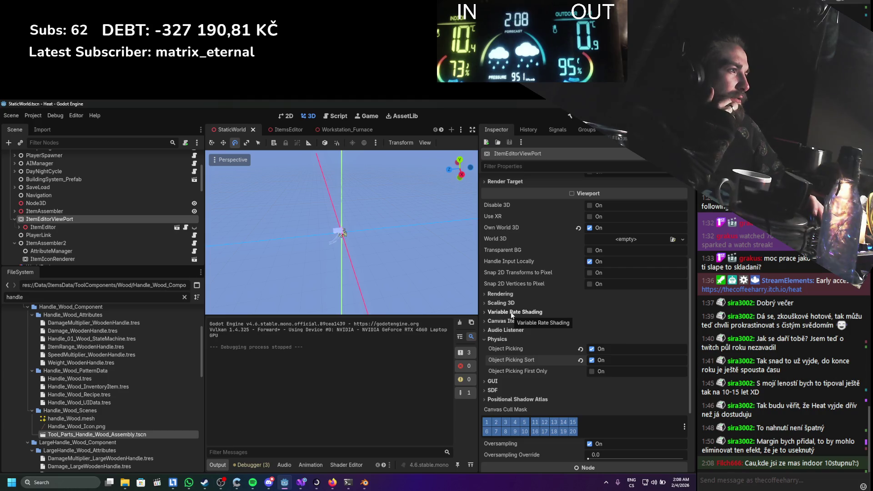
scroll(511, 314, up, 3)
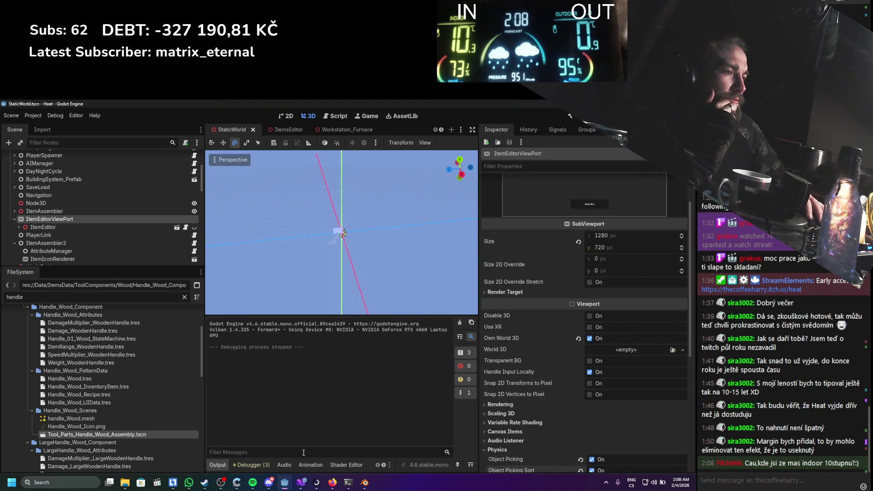
click(332, 482)
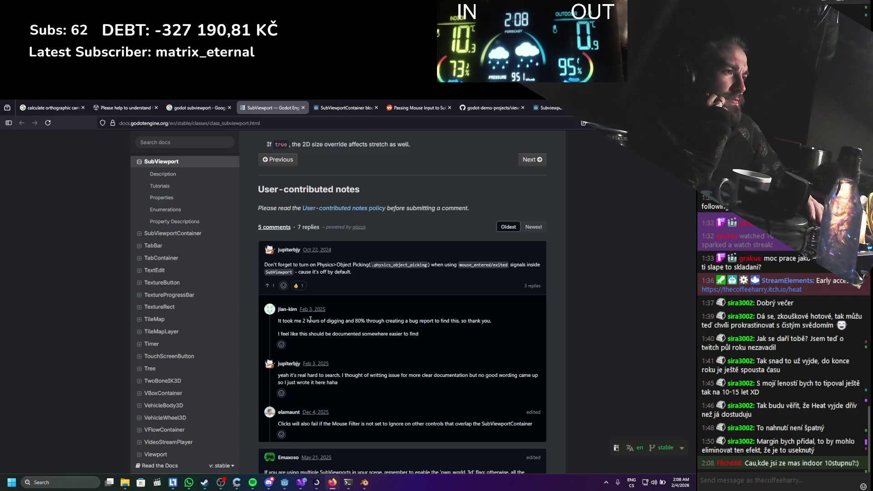
scroll(310, 320, down, 1)
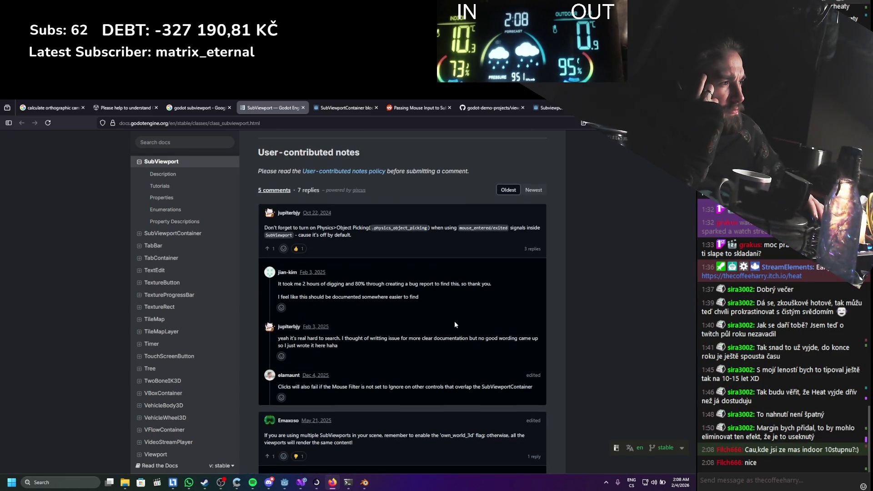
scroll(455, 322, down, 1)
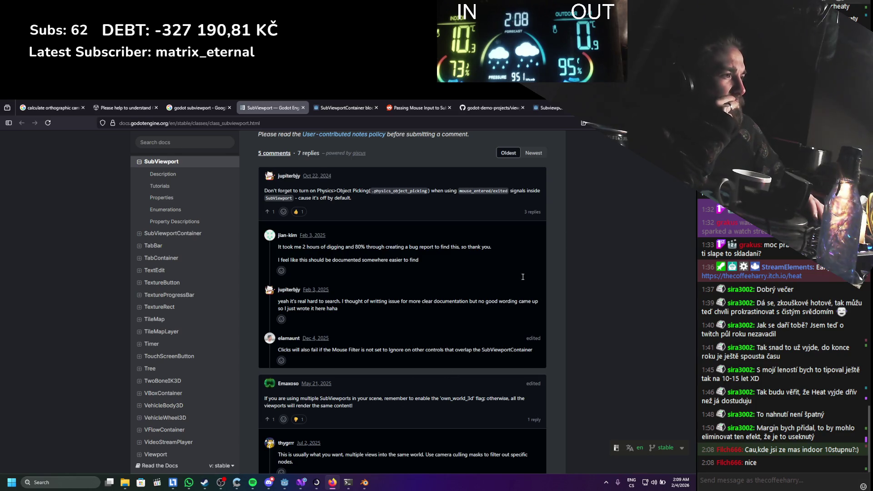
scroll(478, 300, down, 1)
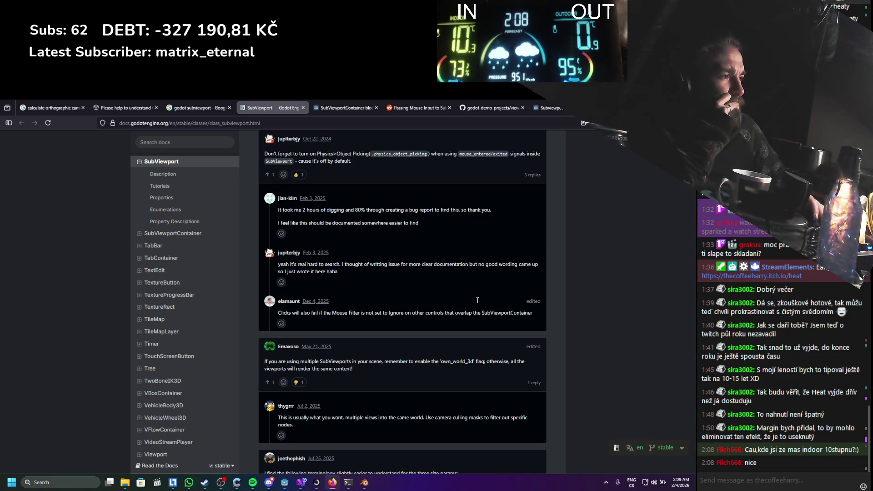
scroll(477, 300, down, 1)
scroll(477, 300, down, 1)
scroll(477, 300, down, 1)
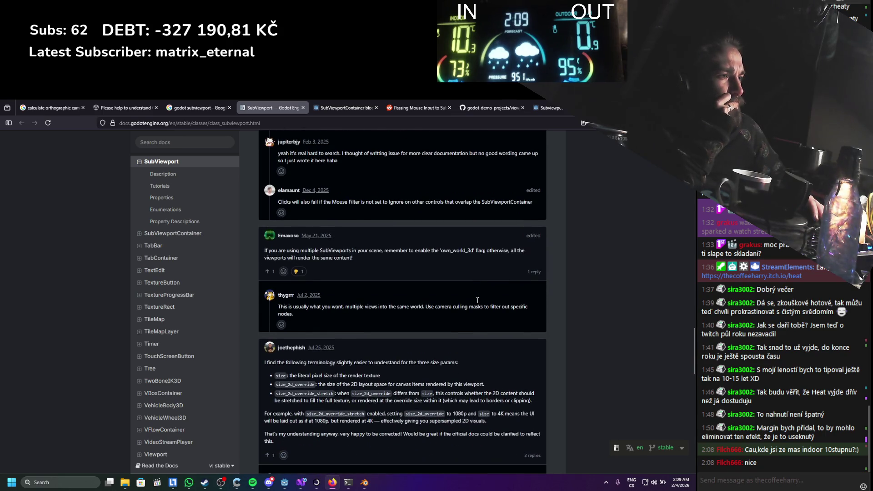
scroll(477, 300, down, 1)
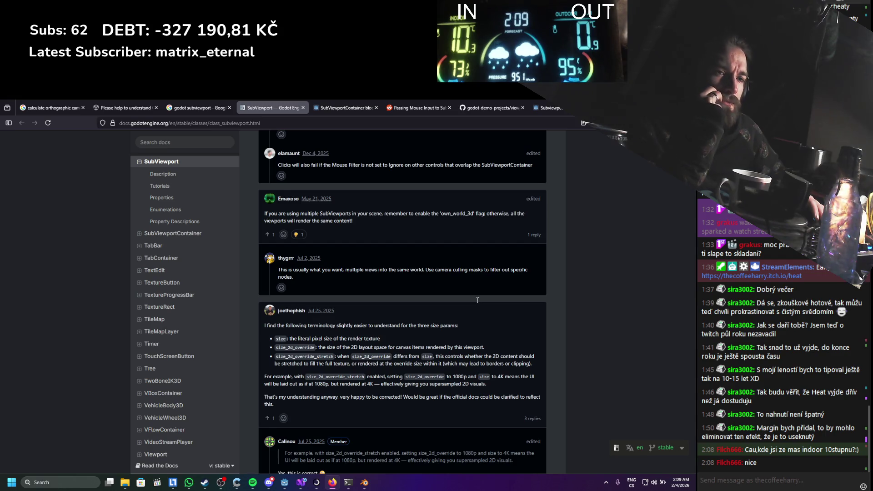
scroll(477, 300, down, 2)
scroll(477, 300, down, 1)
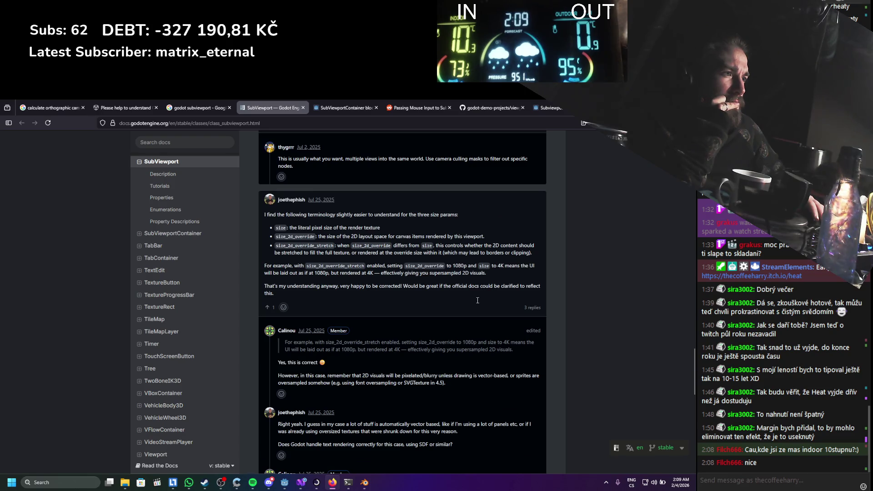
scroll(477, 300, down, 2)
scroll(478, 300, down, 2)
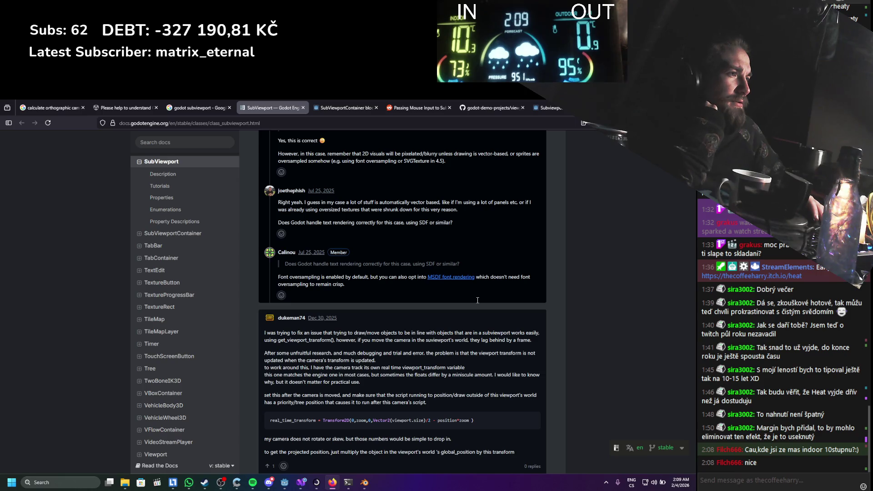
scroll(478, 300, down, 4)
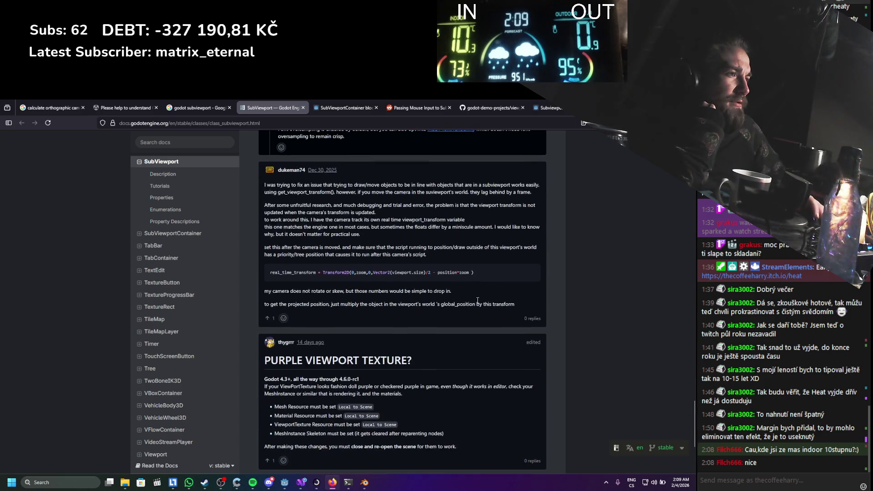
scroll(477, 300, down, 3)
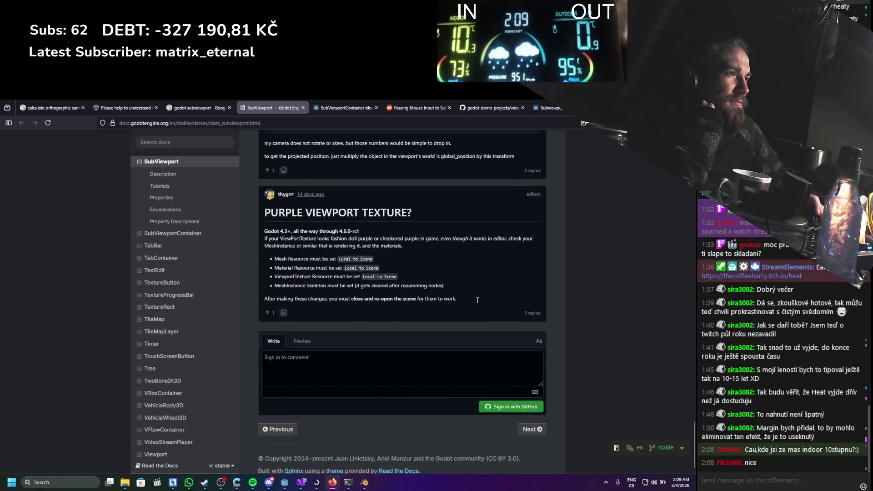
scroll(478, 300, up, 10)
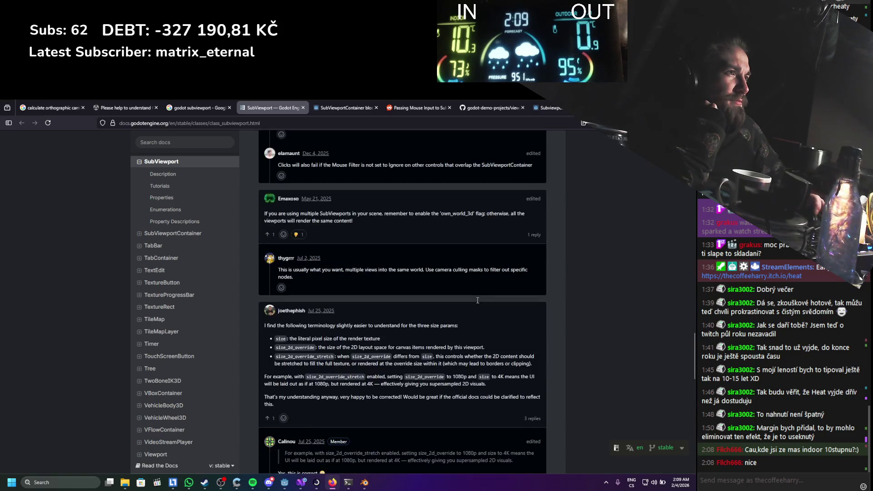
scroll(477, 300, up, 5)
scroll(478, 300, up, 10)
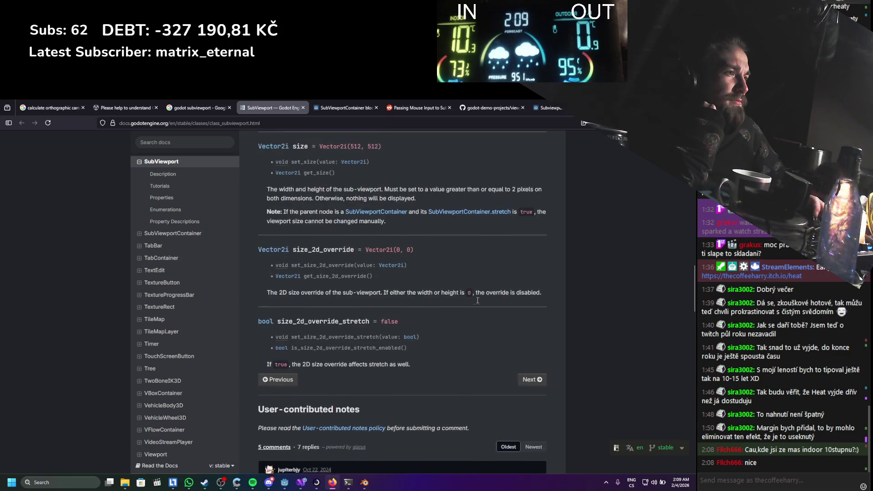
scroll(477, 300, up, 8)
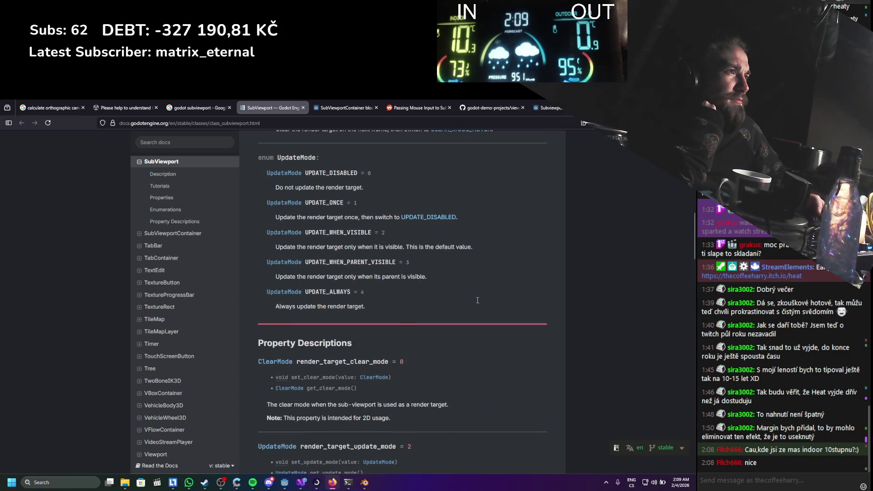
scroll(477, 300, up, 3)
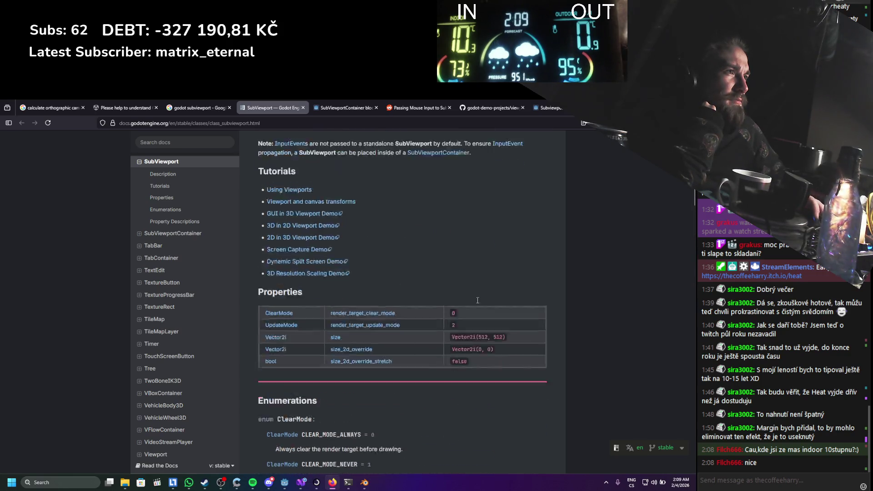
scroll(477, 300, up, 1)
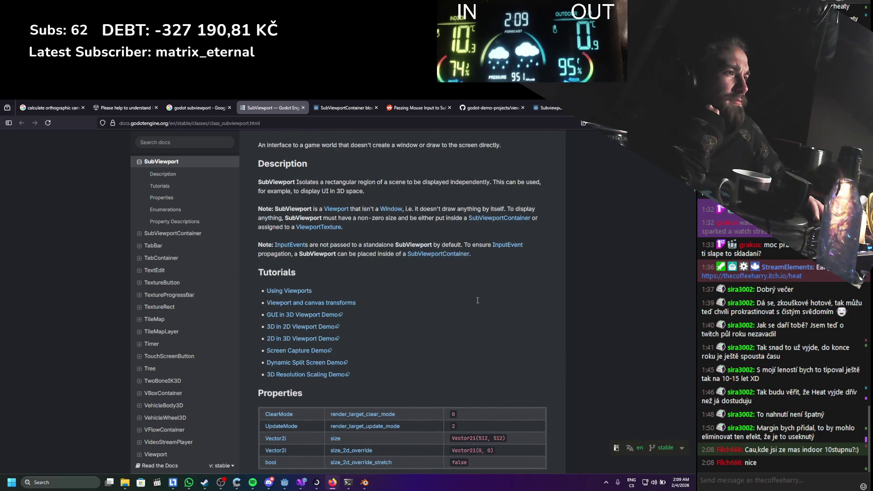
scroll(477, 300, down, 3)
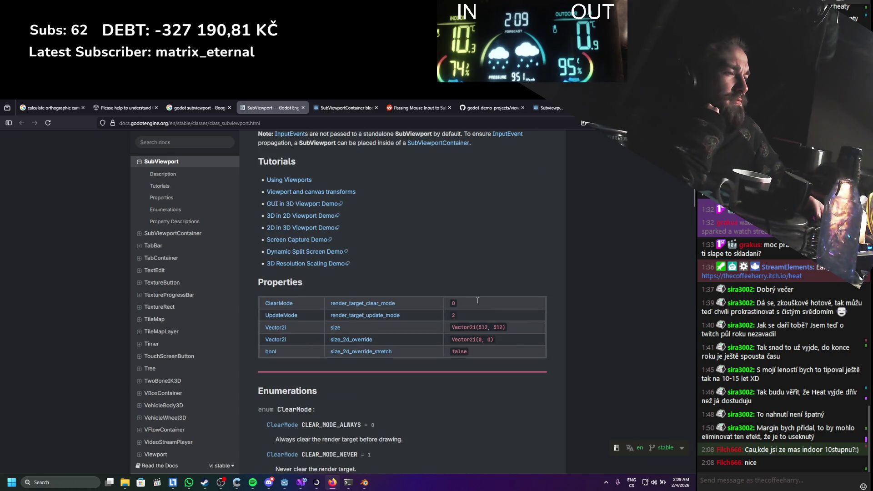
scroll(477, 300, up, 5)
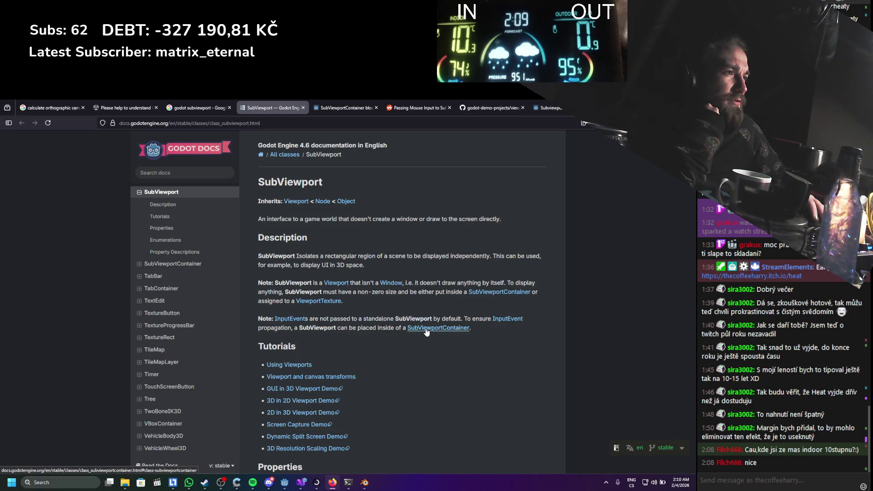
key(alt+Tab)
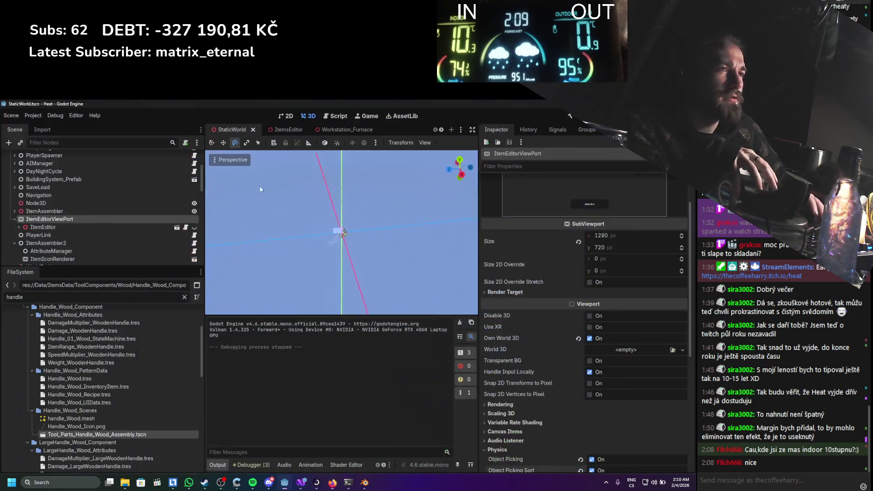
Add a SubViewportContainer node, move ItemEditorViewPort under it, and select the new container
right_click(36, 219)
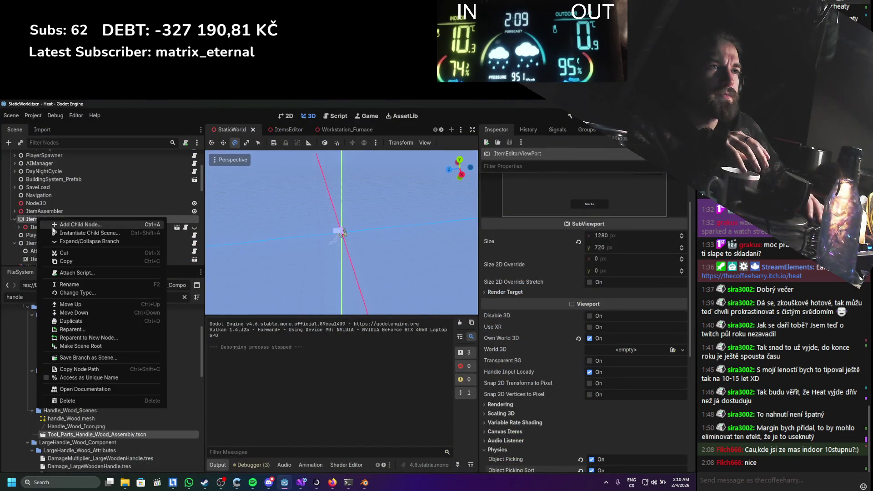
click(58, 226)
text(sub)
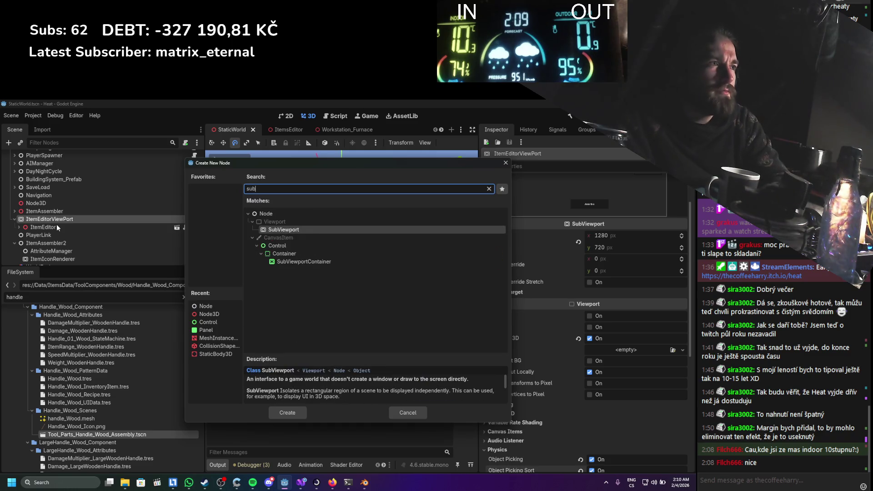
double_click(282, 266)
mouse_move(57, 235)
mouse_down()
mouse_move(42, 217)
mouse_move(50, 220)
mouse_up()
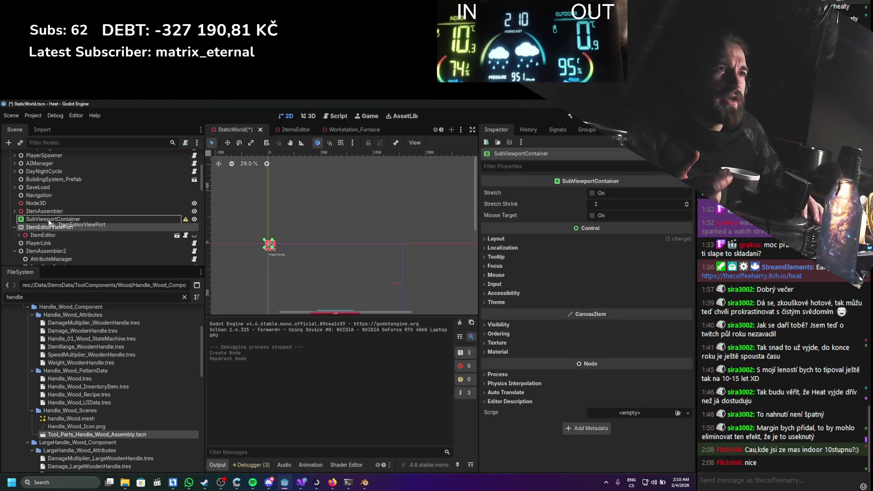
click(57, 219)
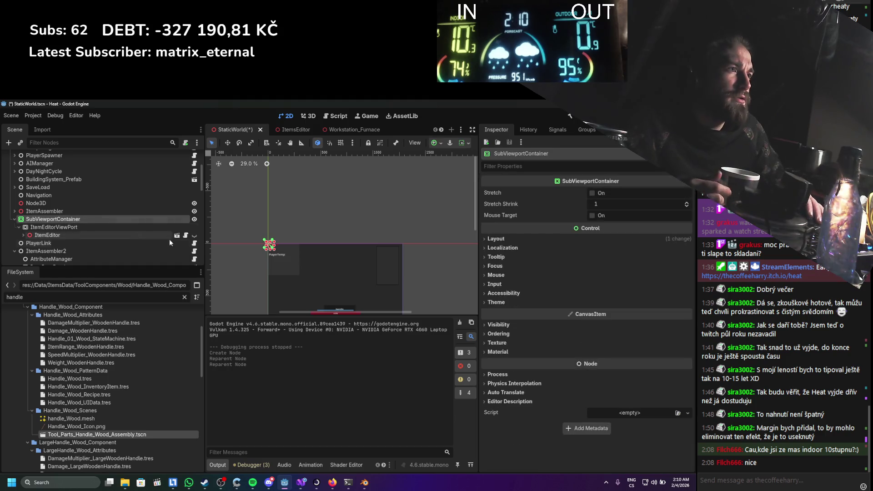
scroll(203, 255, up, 1)
scroll(230, 229, up, 2)
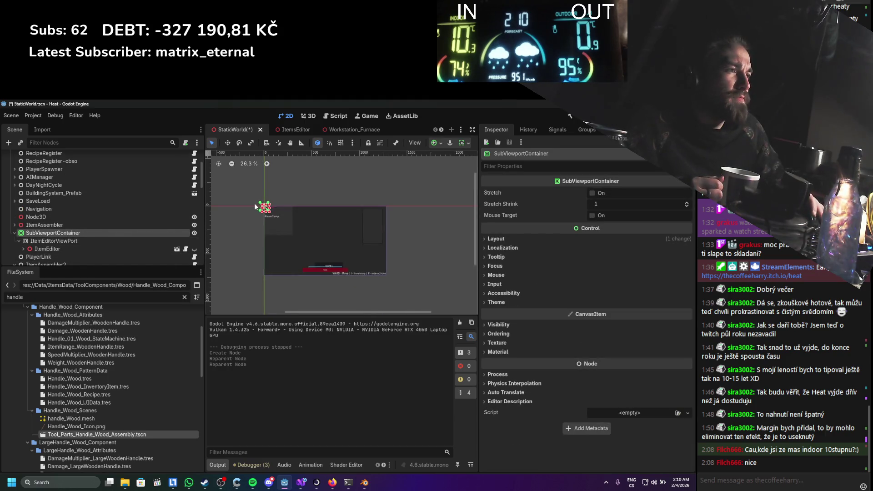
right_click(163, 235)
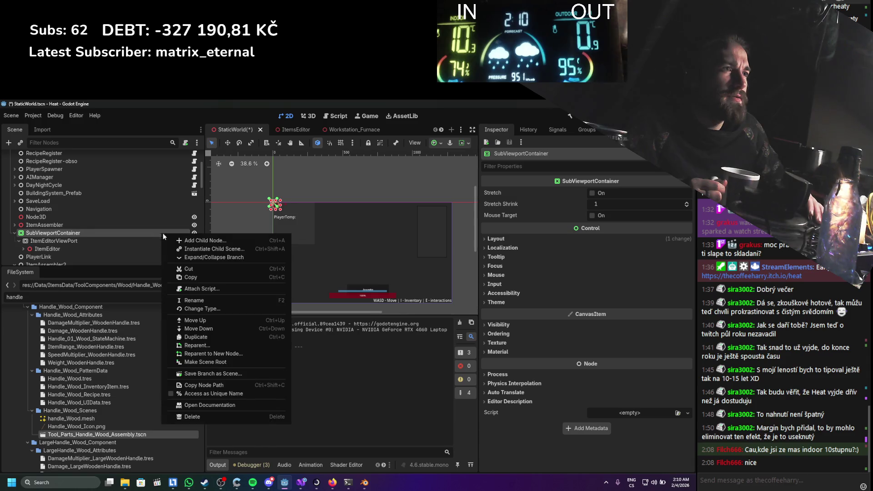
Set the SubViewportContainer's anchors preset to Full Rect and save the scene
click(554, 235)
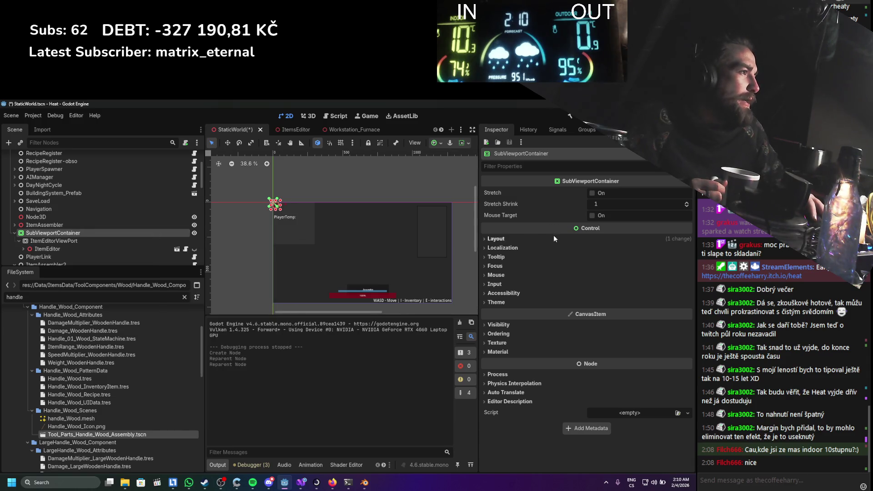
click(553, 238)
click(607, 321)
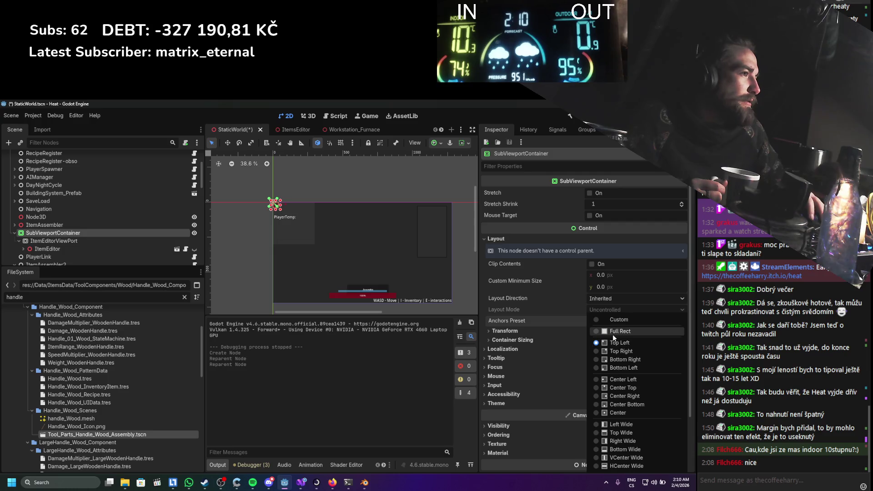
click(609, 464)
key(ctrl+s)
click(495, 376)
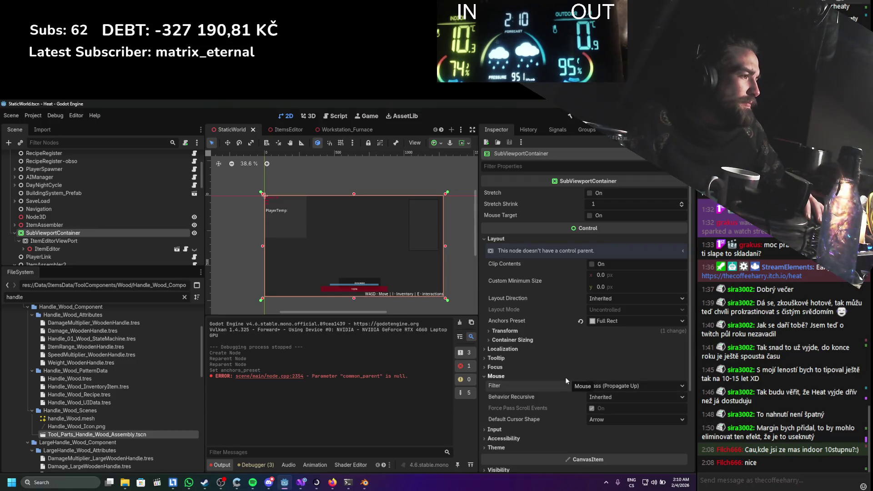
key(ctrl+s)
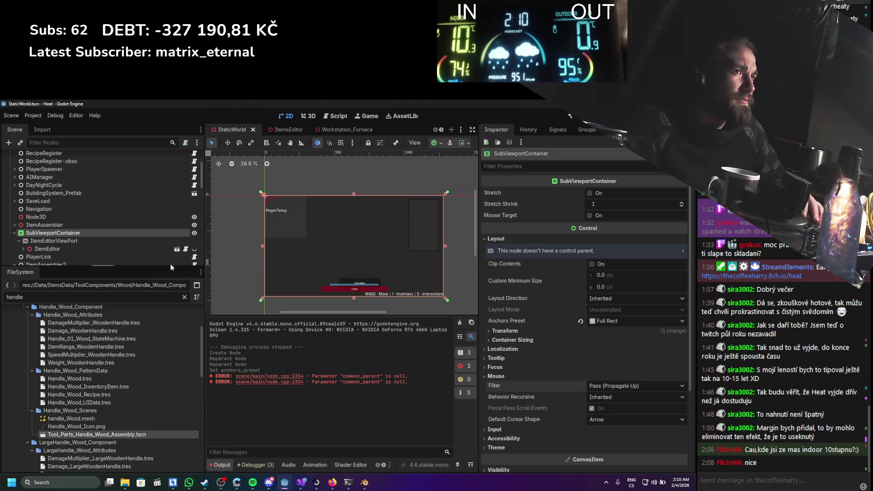
Turn off Object Picking and Object Picking Sort on ItemEditorViewPort, save, and run the game
click(105, 241)
scroll(585, 383, down, 2)
click(581, 386)
click(580, 397)
key(ctrl+s)
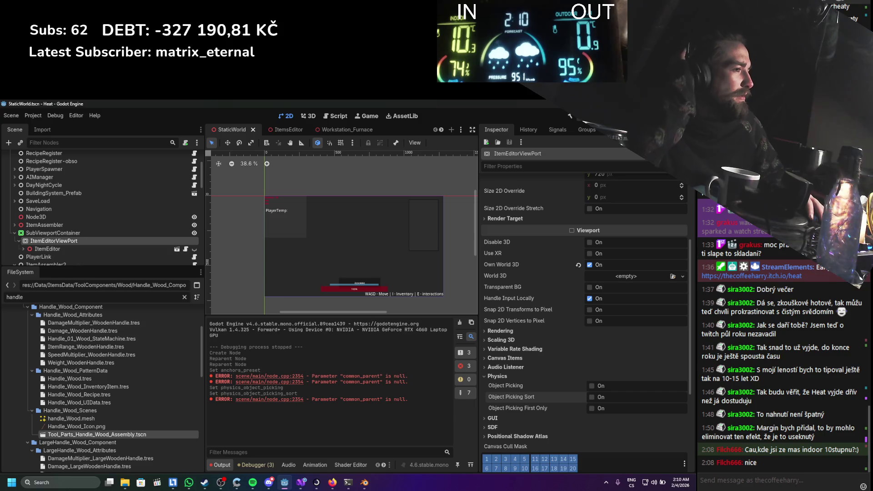
key(F5)
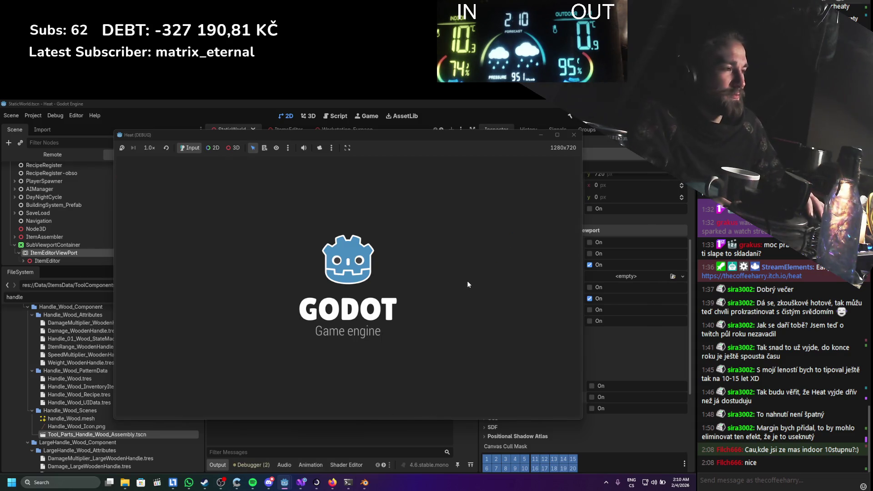
Stop the test game and toggle the SubViewportContainer's visibility off and back on
click(574, 135)
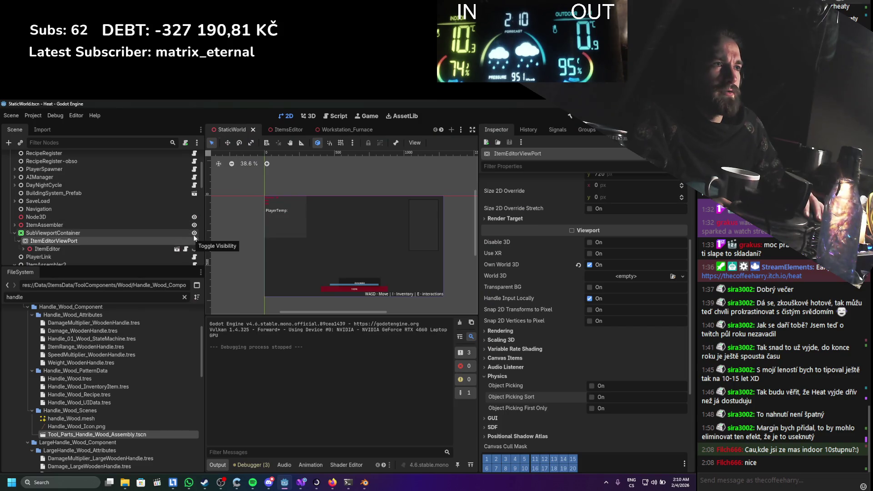
click(194, 249)
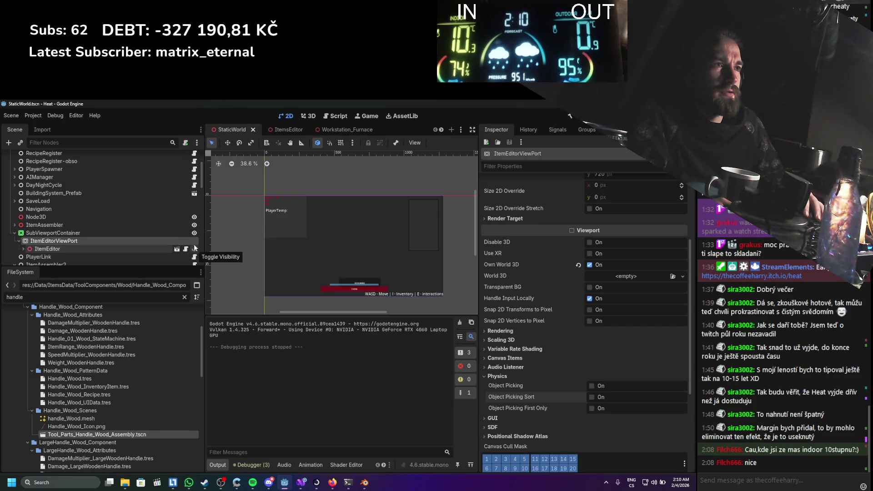
click(194, 233)
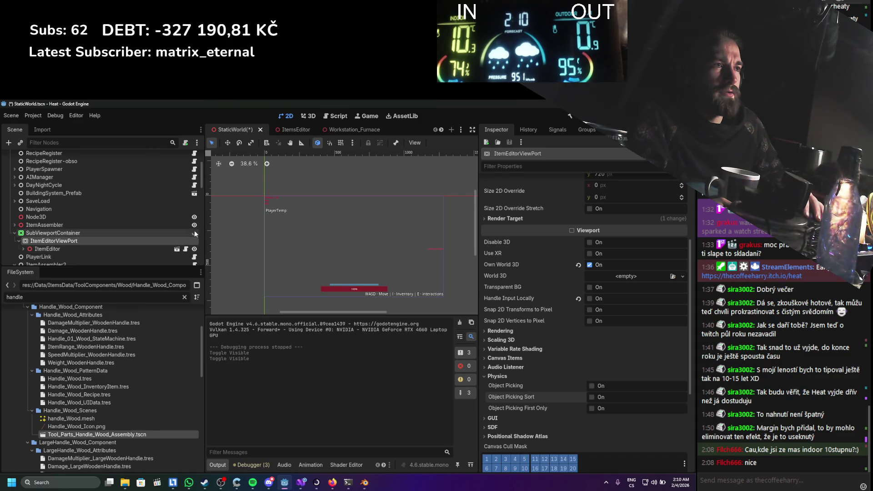
click(194, 232)
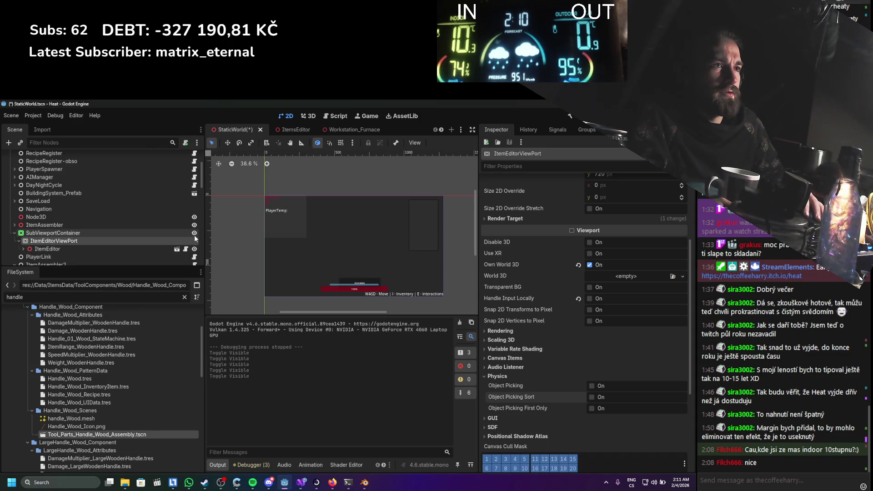
click(195, 249)
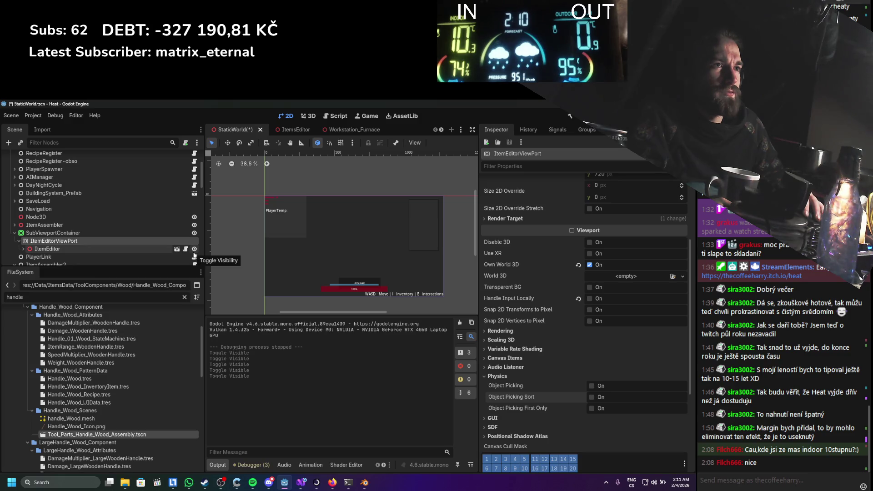
Expand ItemEditor's children, select the SubViewportContainer, and hide it to compare the view
click(24, 249)
scroll(28, 238, down, 6)
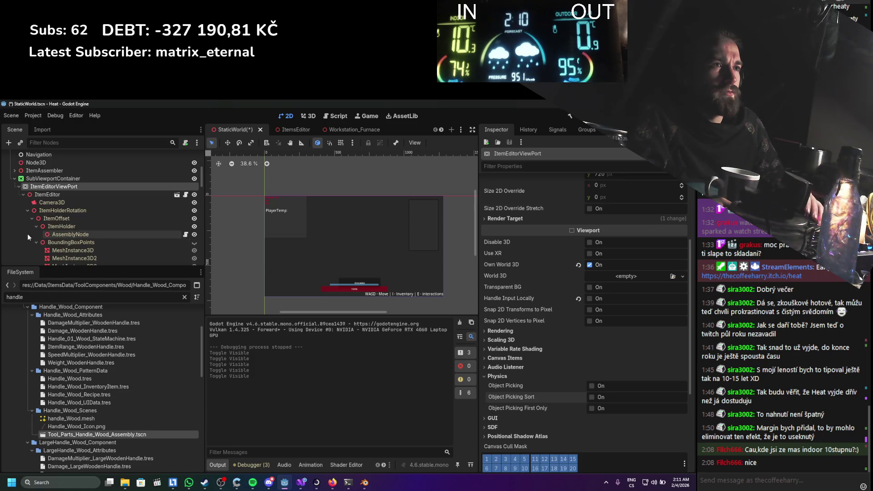
scroll(30, 230, down, 1)
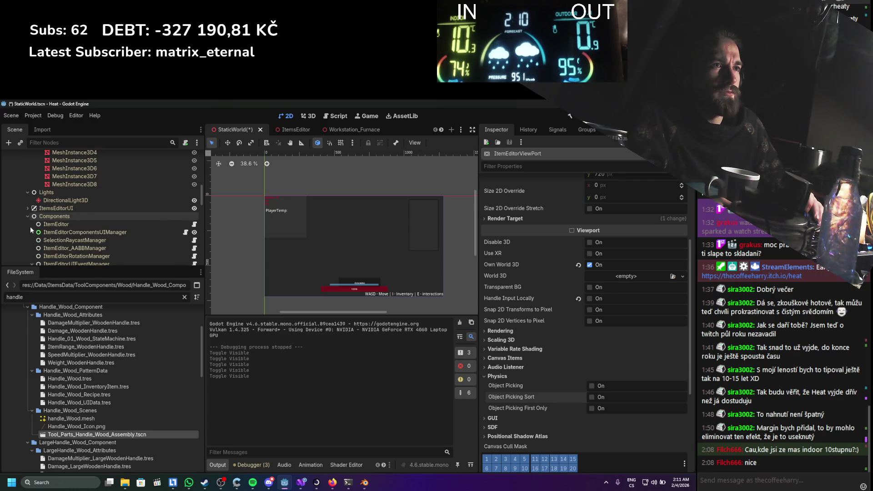
scroll(31, 230, up, 7)
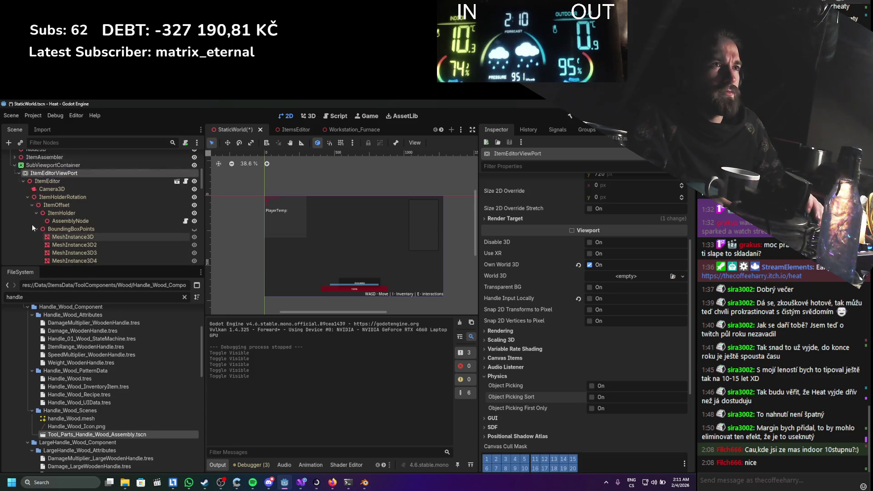
click(155, 206)
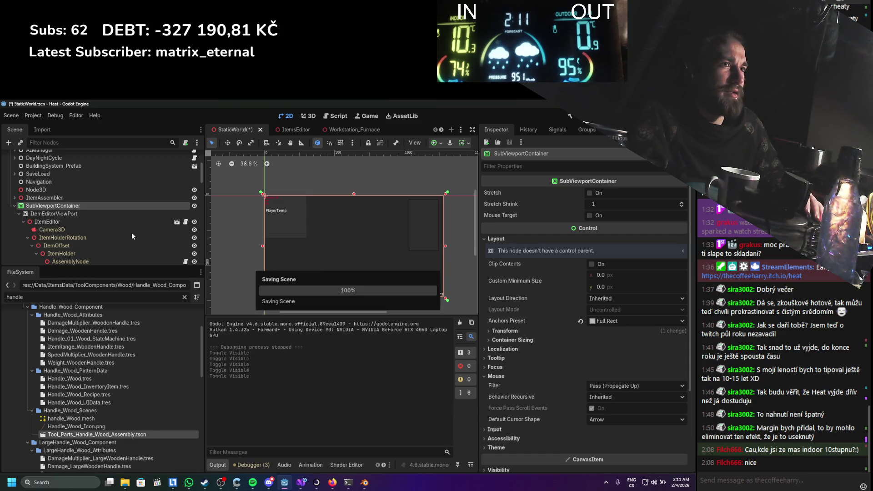
click(194, 220)
click(194, 205)
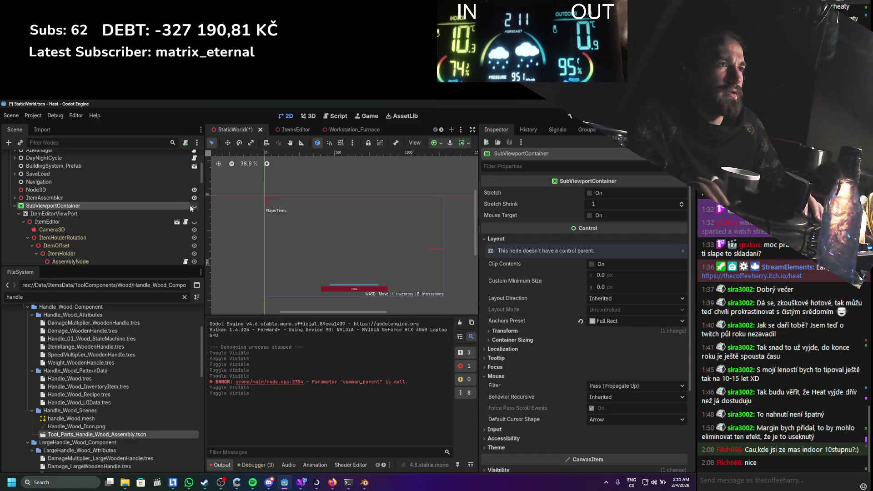
Switch to the ItemsEditor scene
scroll(20, 193, down, 1)
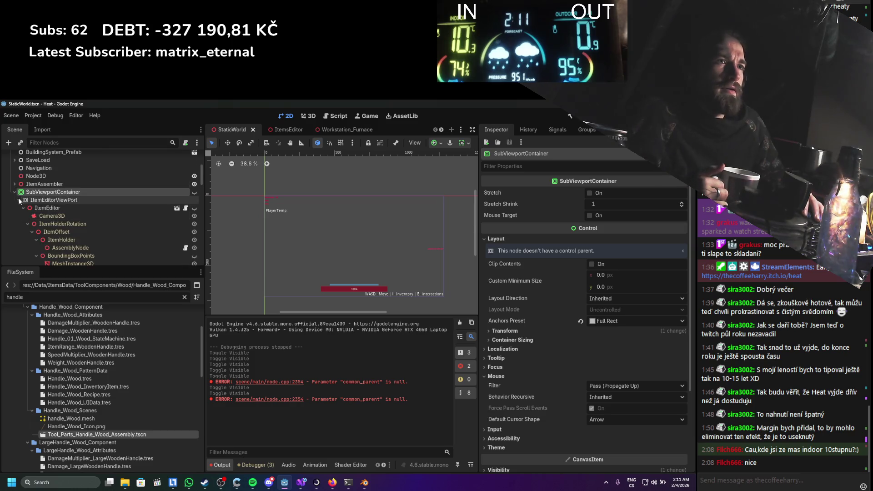
scroll(59, 213, down, 5)
scroll(59, 213, down, 8)
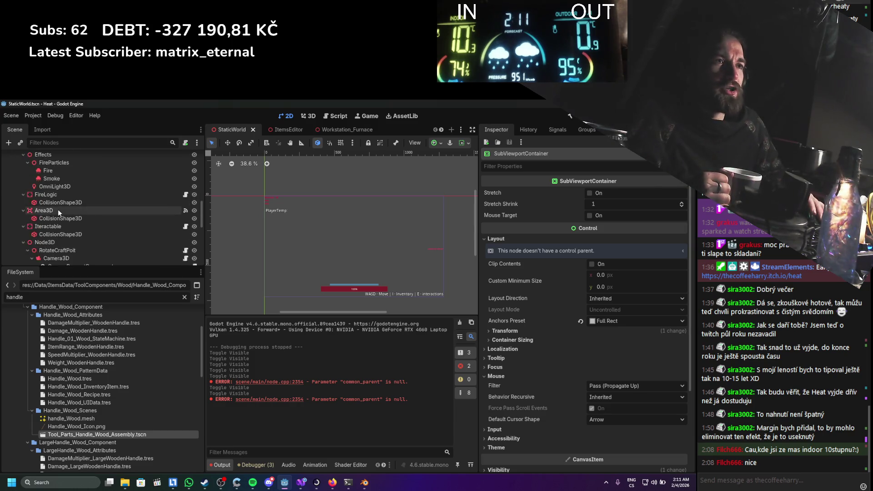
click(286, 129)
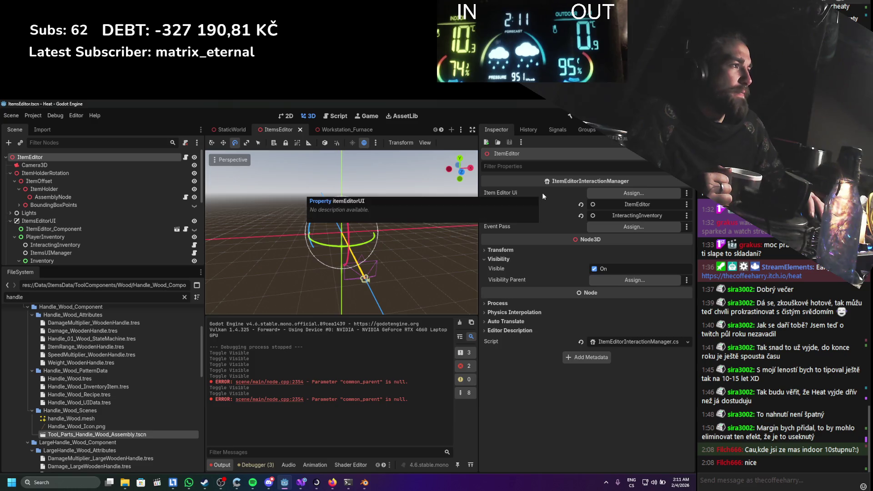
Open ItemEditorInteractionManager.cs and locate where itemEditorUI is used
click(627, 341)
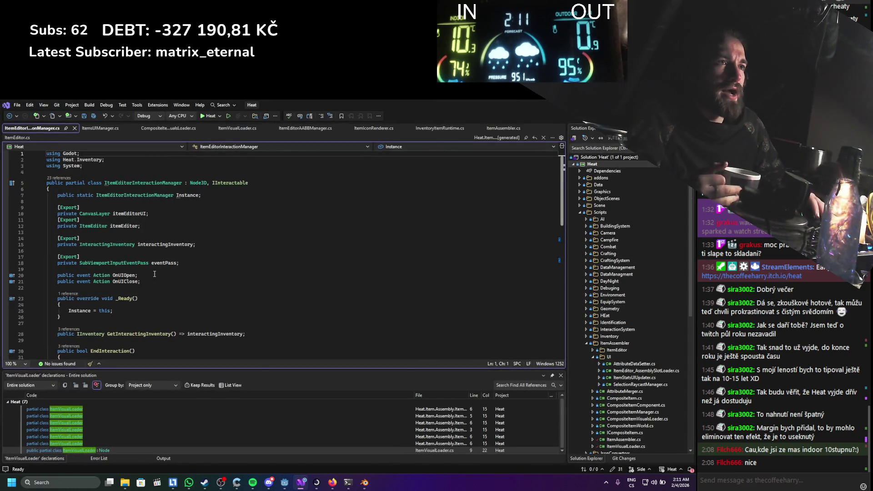
scroll(109, 226, down, 9)
scroll(109, 226, up, 9)
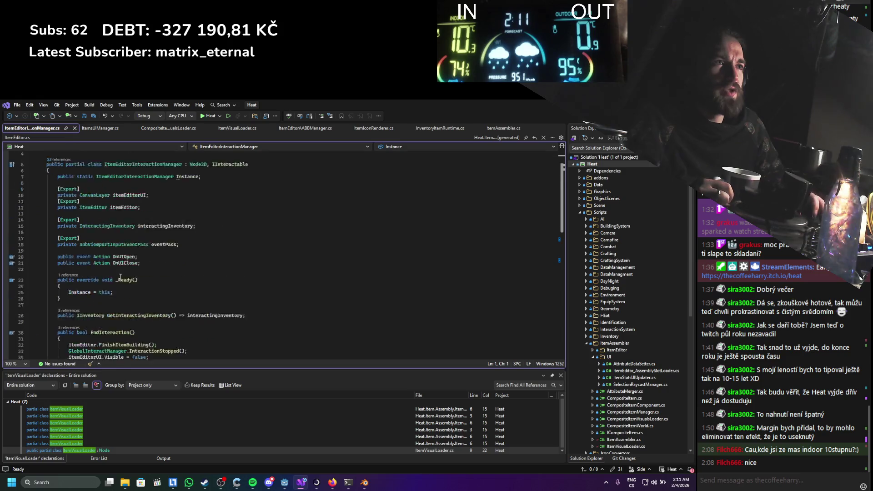
click(119, 213)
scroll(118, 217, down, 7)
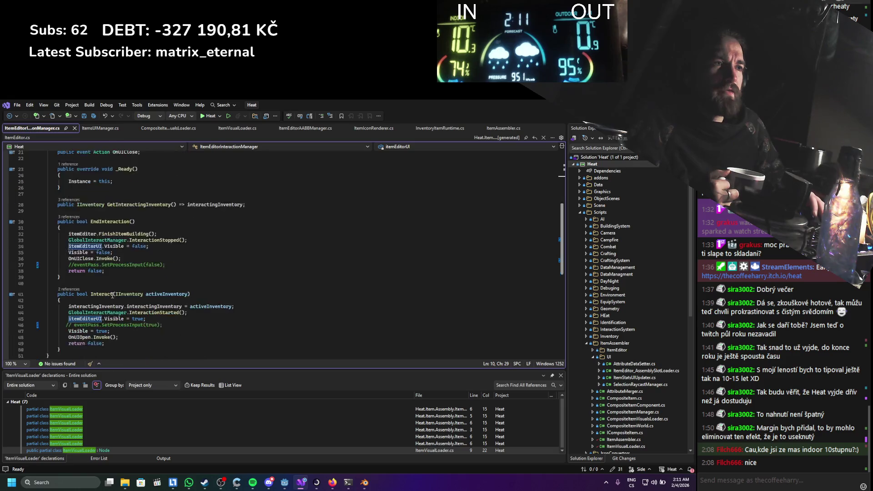
click(109, 271)
scroll(145, 271, up, 5)
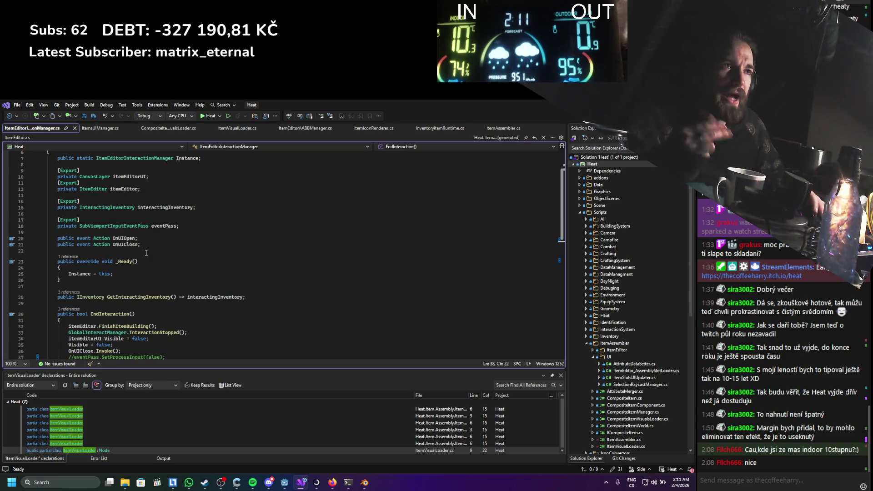
scroll(146, 253, up, 2)
Delete the itemEditorUI and eventPass [Export] field declarations
drag(151, 212, 46, 201)
key(Delete)
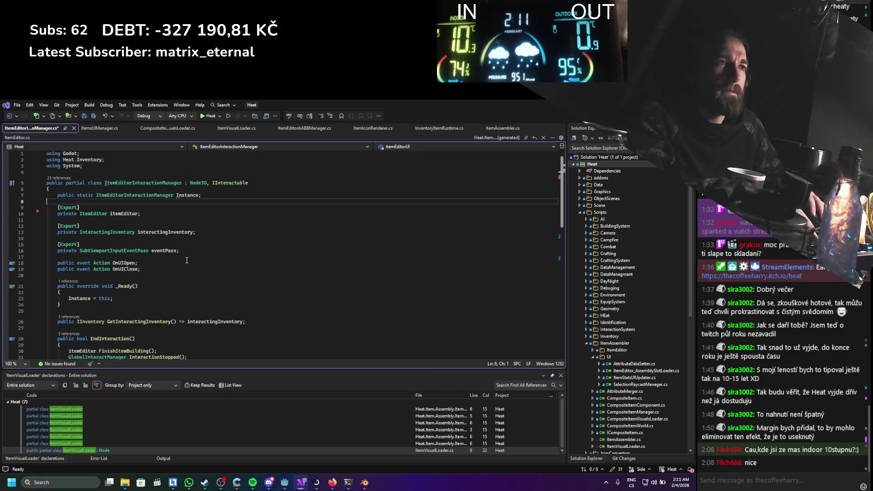
drag(181, 250, 47, 238)
key(Delete)
scroll(133, 285, down, 5)
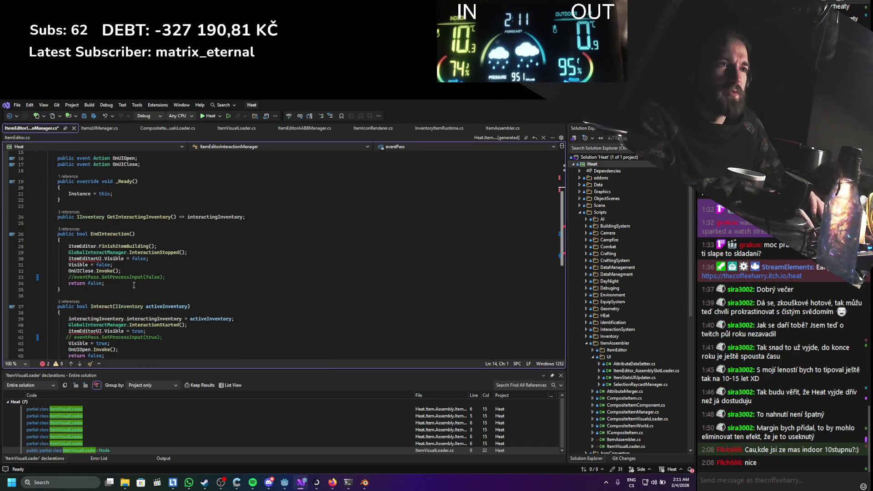
Remove the itemEditorUI Visible lines and commented eventPass lines, then save the script
drag(149, 258, 47, 257)
key(Delete)
click(152, 325)
drag(152, 325, 46, 325)
key(Delete)
drag(163, 325, 52, 321)
key(shift+End)
key(Delete)
drag(170, 269, 121, 265)
key(Delete)
key(ctrl+s)
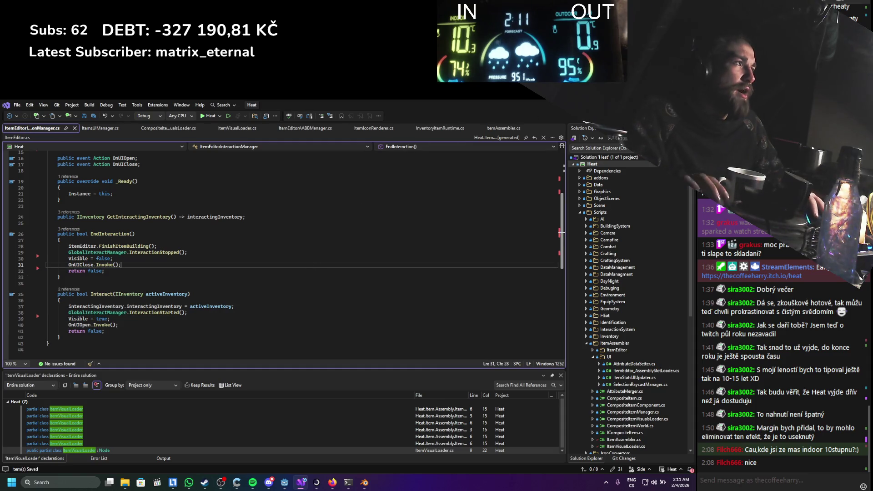
key(alt+Tab)
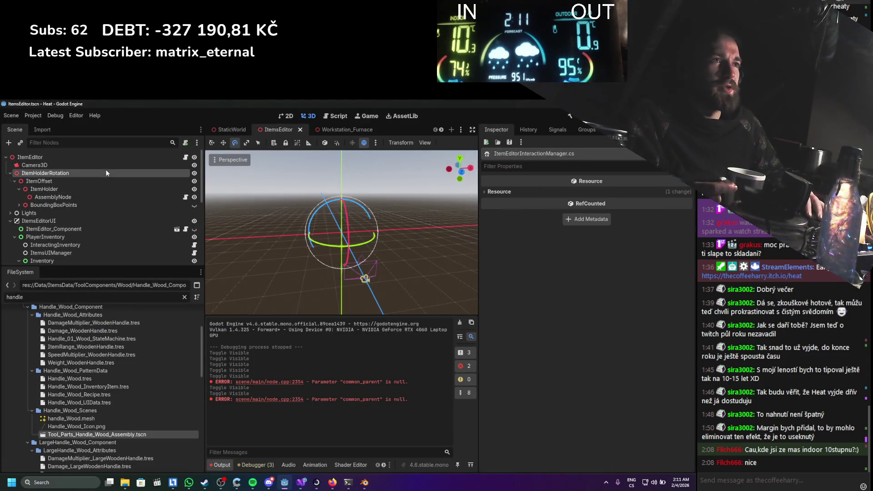
Select the ItemEditor node and rebuild the C# project
click(69, 157)
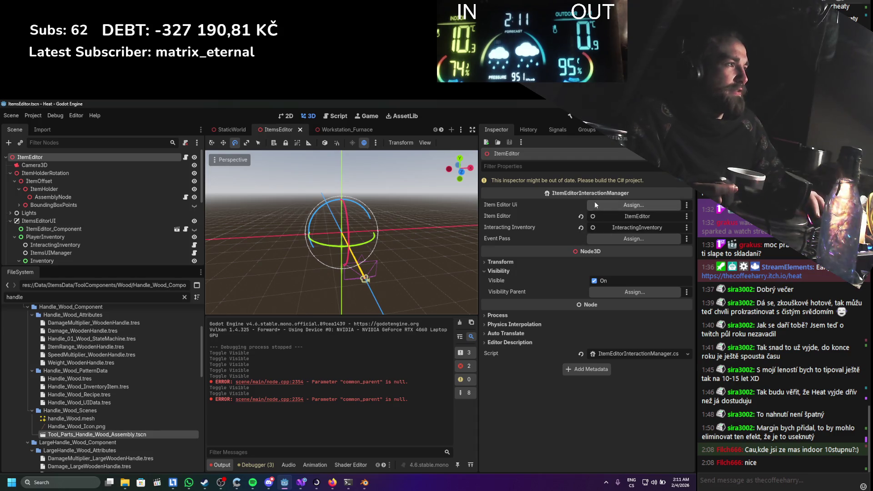
click(570, 116)
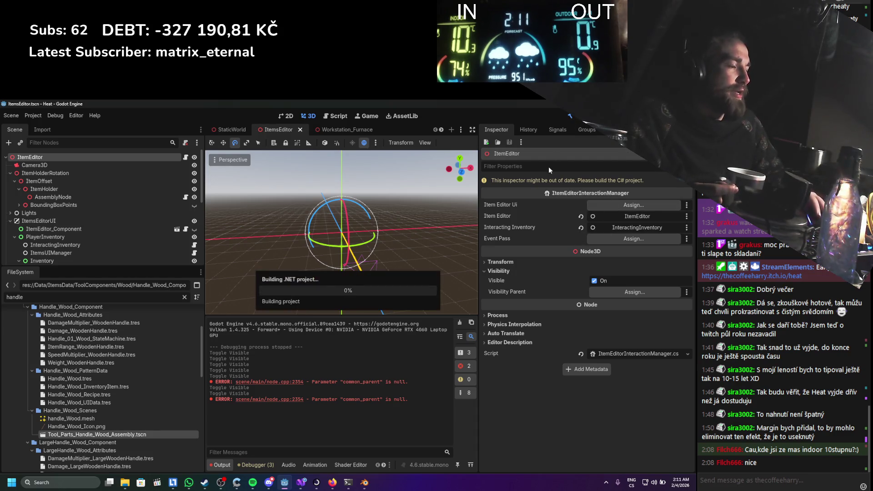
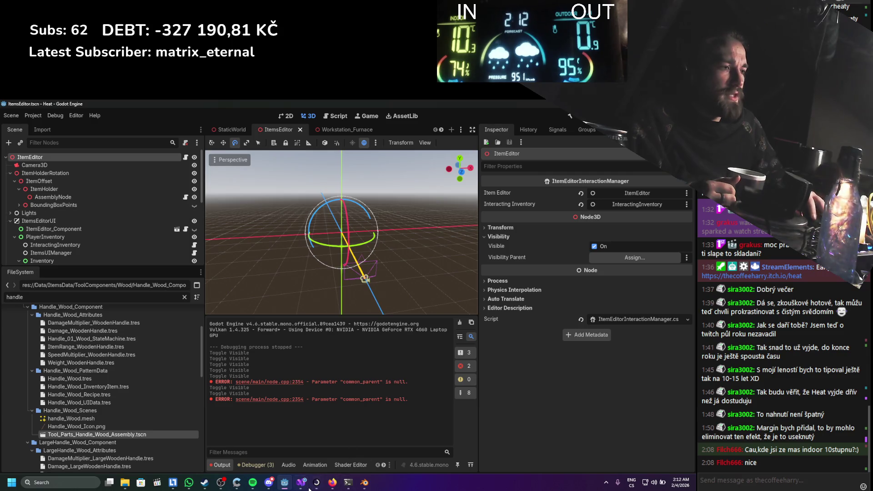
Jump to Visual Studio and back, then bring up the StaticWorld scene tab
click(302, 483)
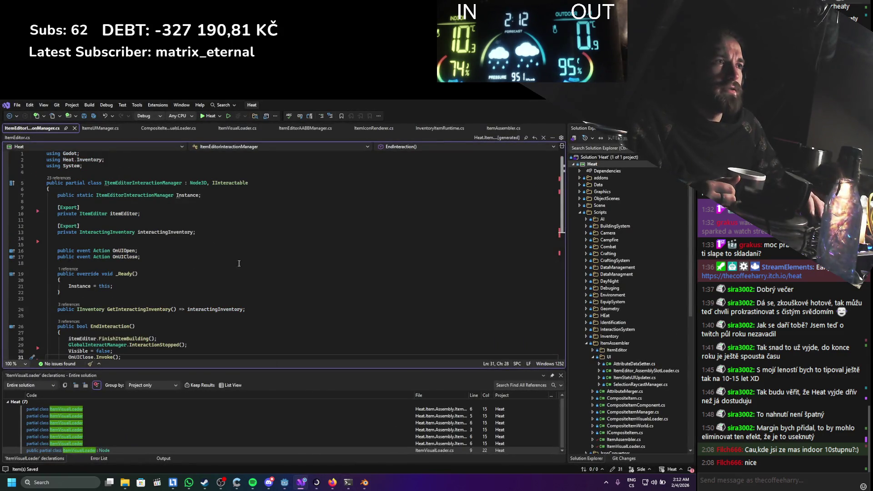
click(285, 482)
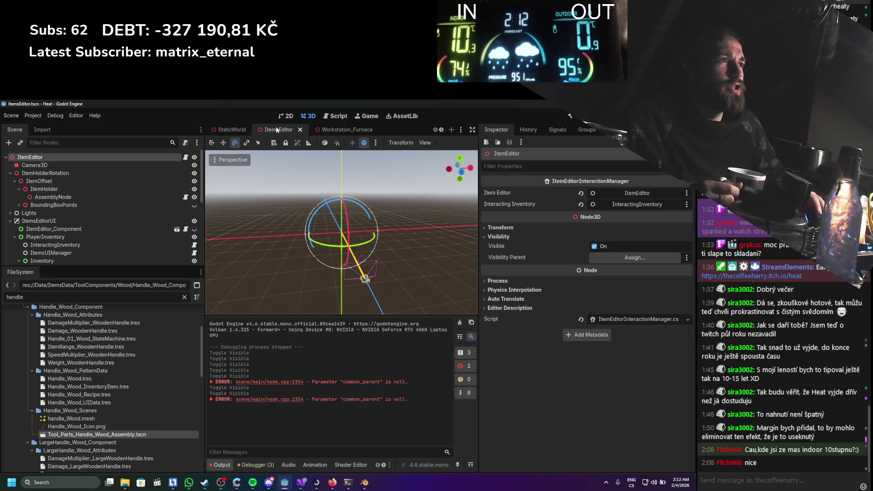
click(232, 131)
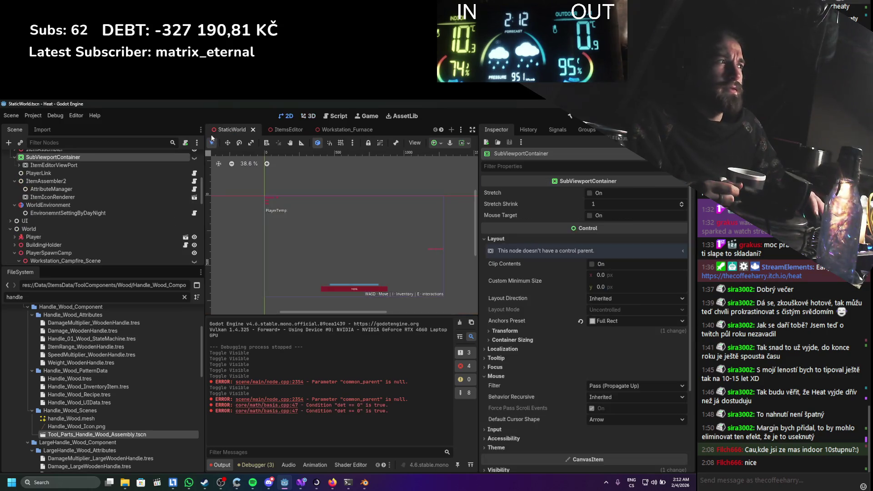
Open and dismiss the script attach options, then clear the 'handle' FileSystem filter
scroll(82, 200, down, 3)
scroll(73, 202, down, 3)
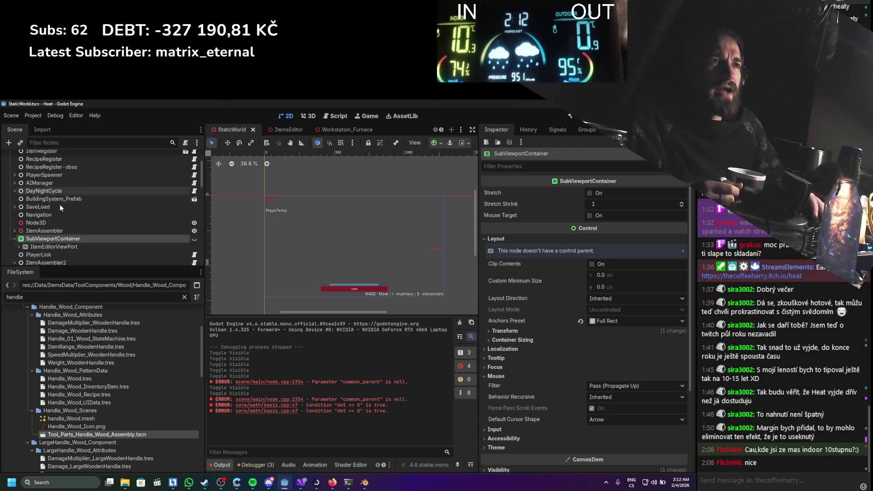
scroll(91, 203, up, 3)
scroll(566, 379, down, 5)
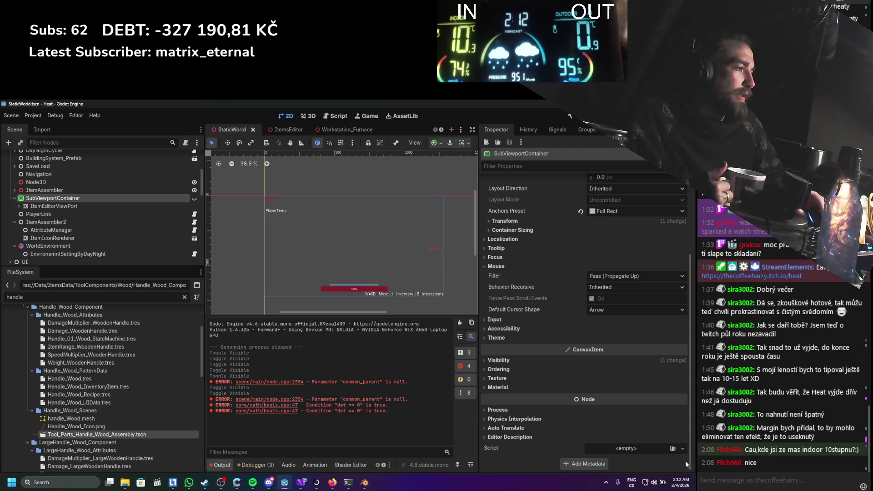
click(682, 448)
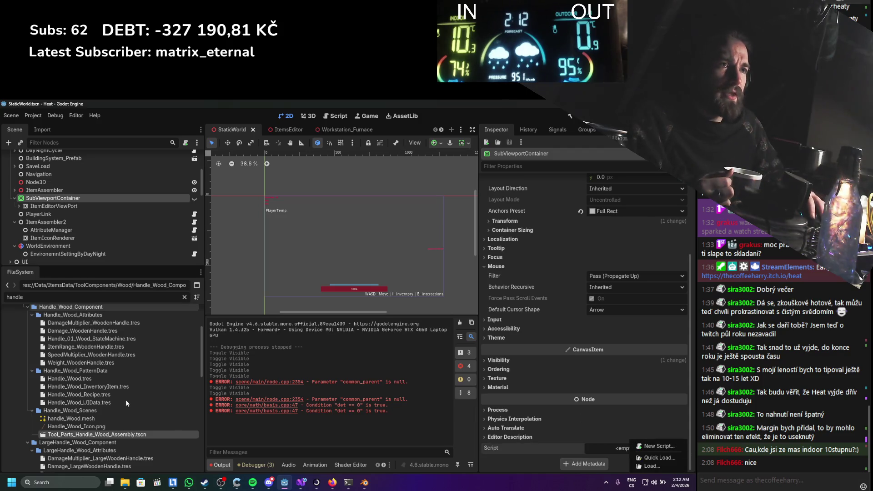
click(177, 307)
click(185, 297)
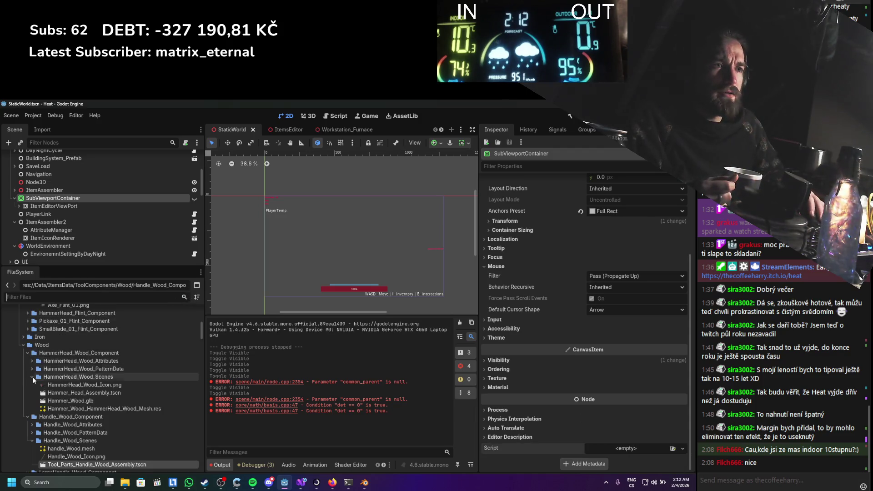
Filter FileSystem for 'itemedit' and start a new script in the ItemEditor folder
text(itemedit)
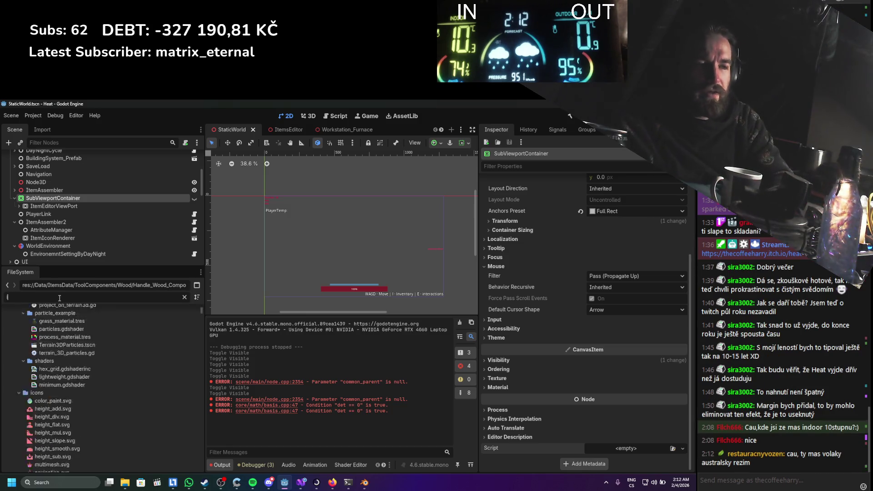
right_click(42, 367)
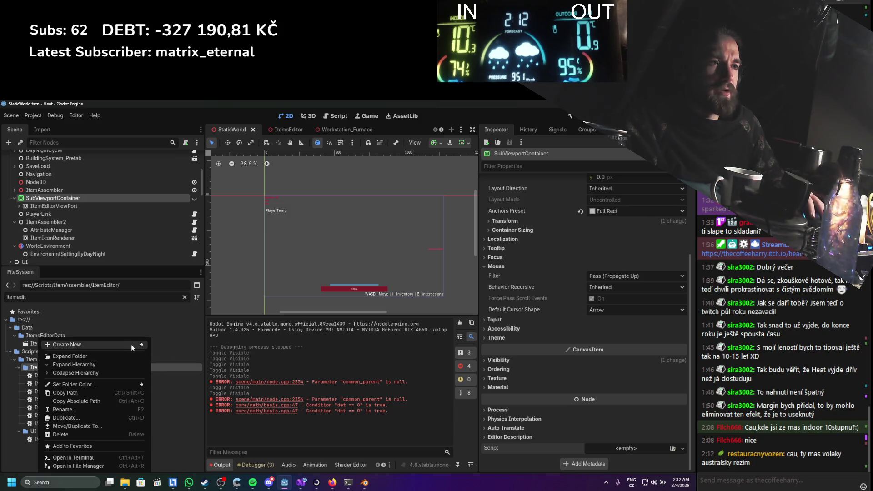
mouse_move(127, 347)
click(175, 359)
Name the new C# script ItemEditor_Visibility and create it
key(BackSpace)
text(ItemEditor_)
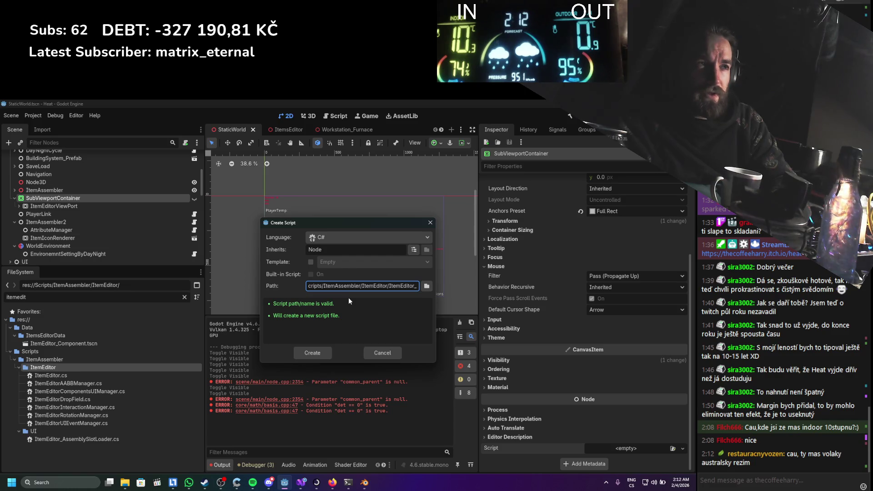
text(Vixibilit)
key(BackSpace)
key(BackSpace)
key(BackSpace)
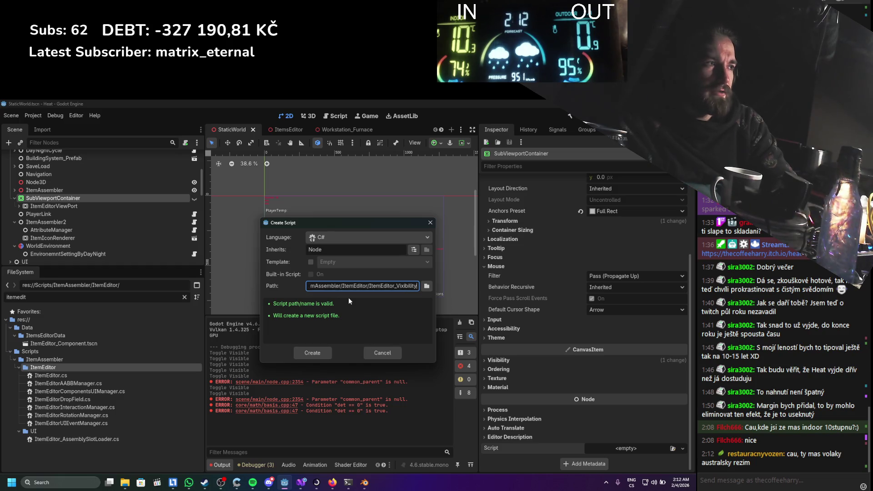
key(BackSpace)
text(isibility)
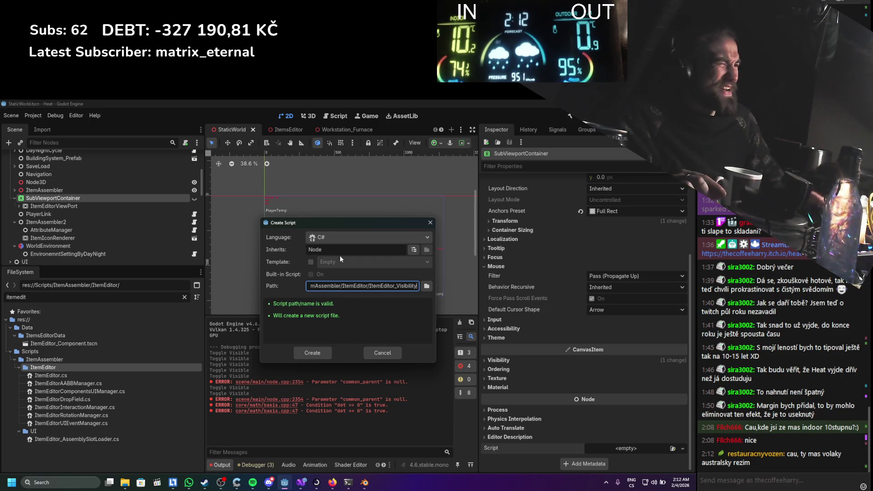
click(316, 351)
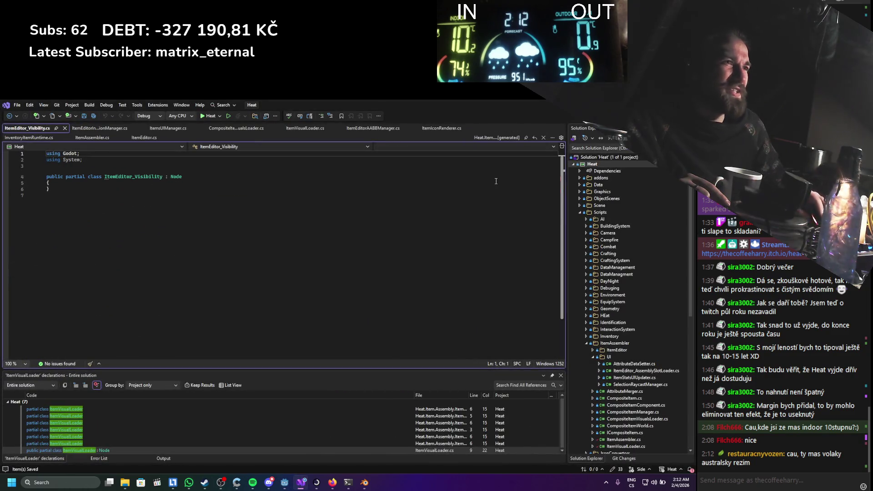
Declare an [Export] private Node interactableNode field and save
click(58, 187)
key(Return)
key(Return)
key(Up)
text(Export])
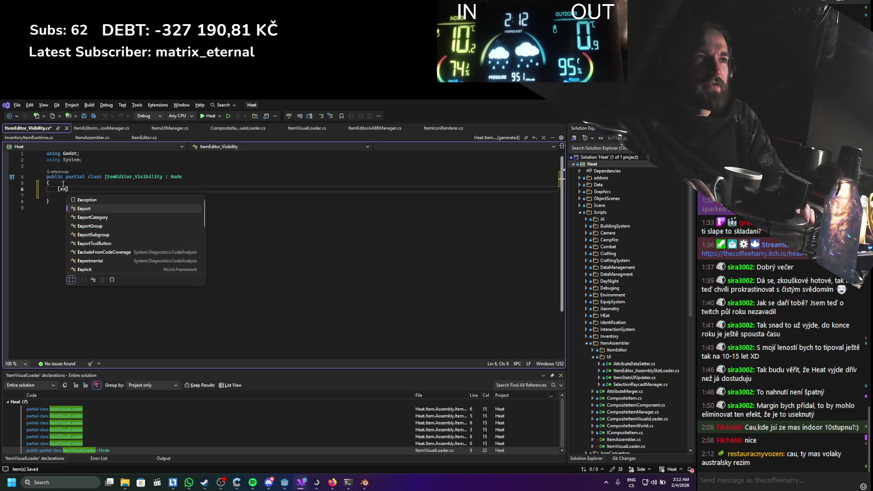
key(Return)
text(riva)
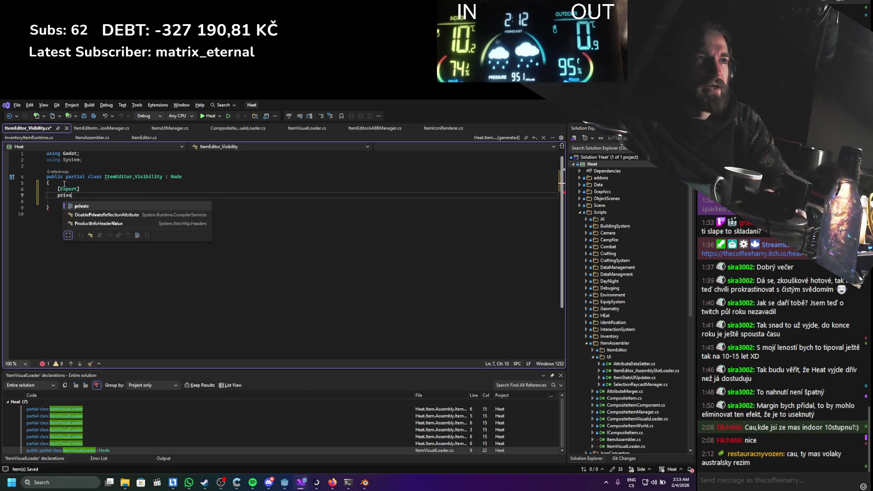
text(te Node)
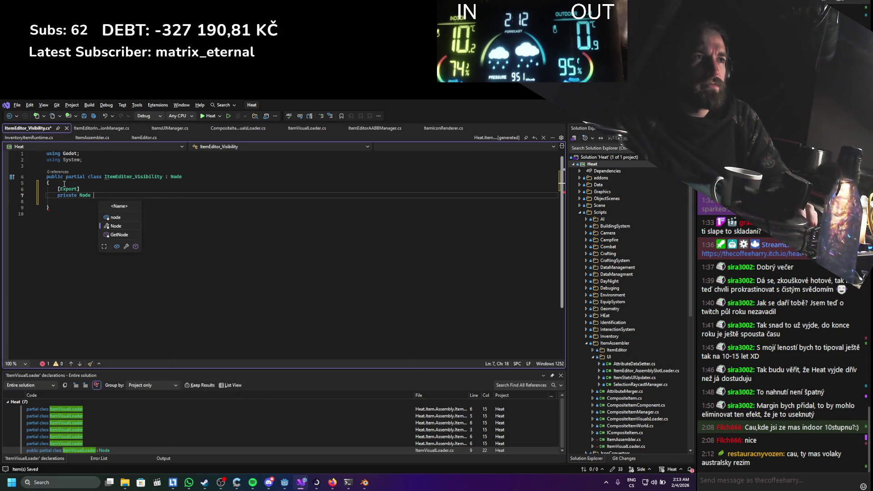
text( in)
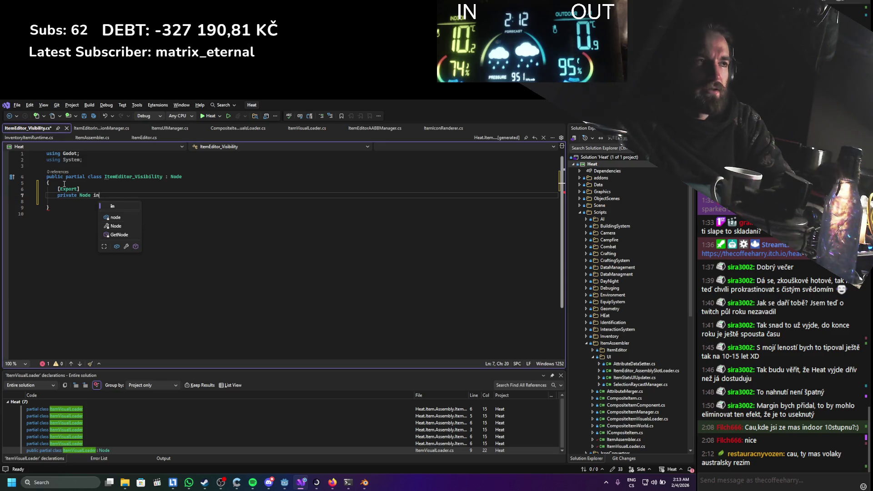
text(teractableNode;)
key(ctrl+s)
key(Return)
key(Return)
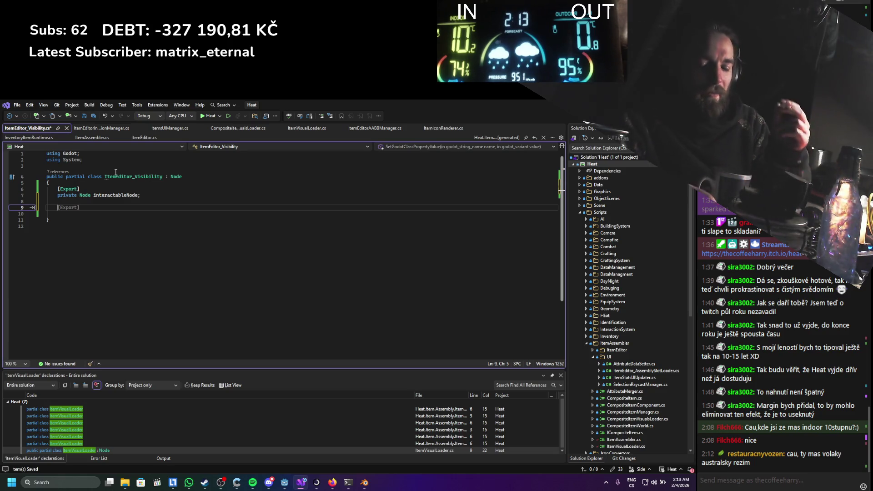
Add the property 'private IInteractable interactable => interactableNode as IInteractable;'
key(Up)
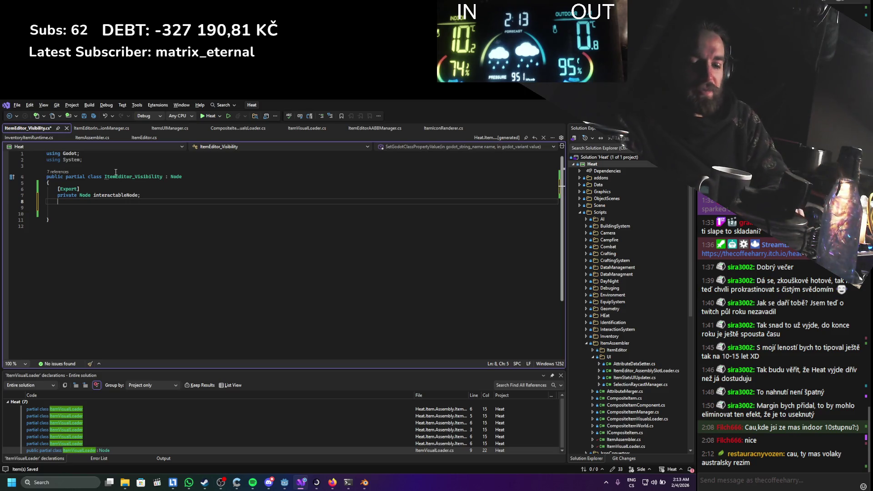
text(private)
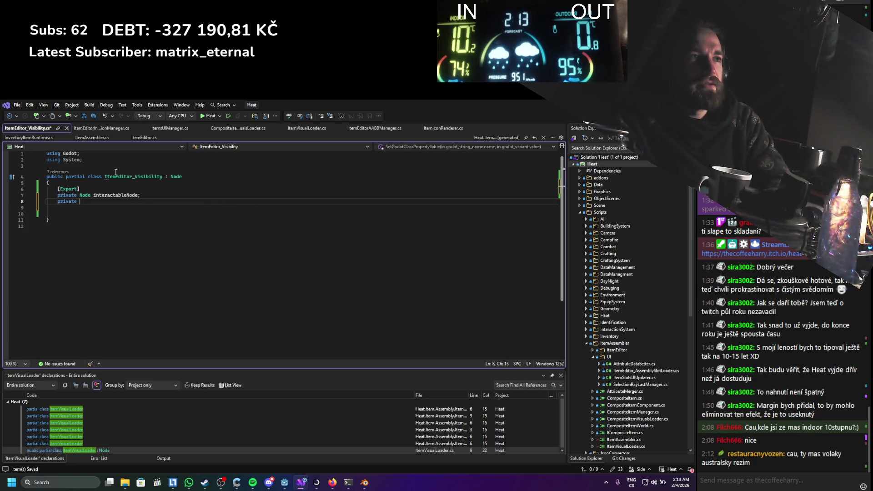
text( IInteractable )
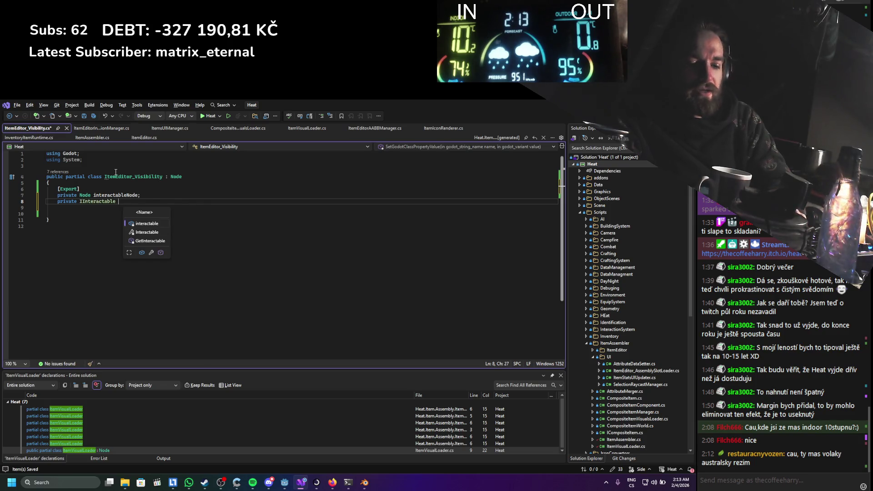
text(interactable =)
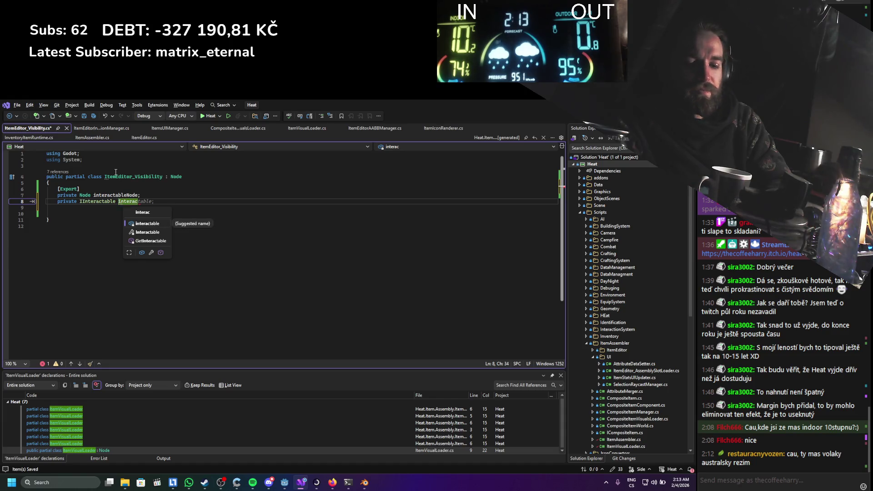
key(BackSpace)
text(> )
text(inte)
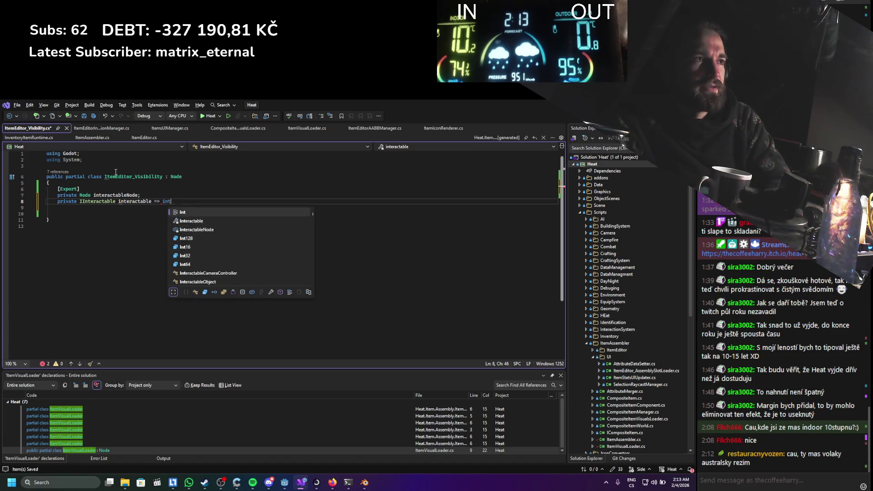
text(ractableNode as IInteractable;)
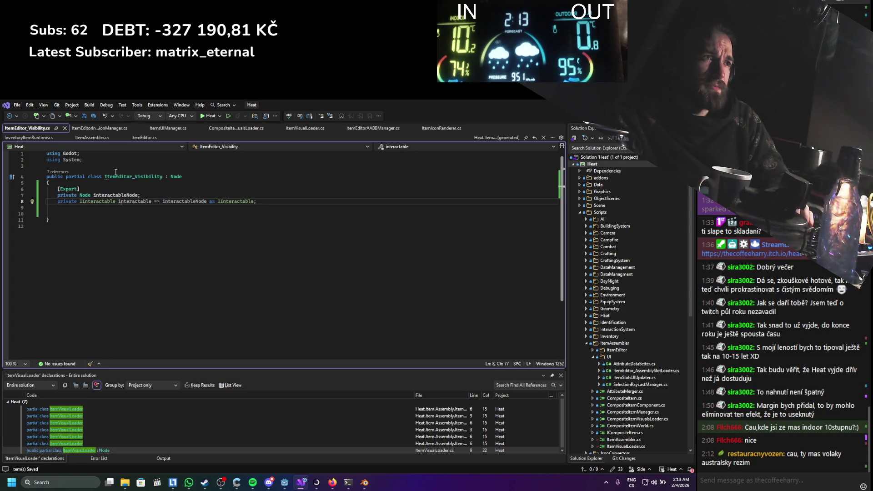
key(Return)
key(Return)
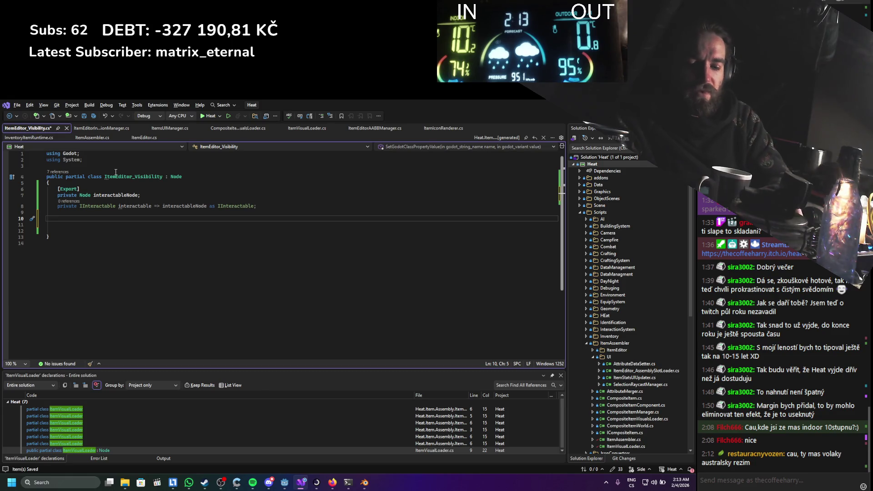
Override _Ready and replace its base call with an interactable.OnUIOpen += subscription
text(override)
key(Down)
key(Down)
key(Return)
double_click(115, 195)
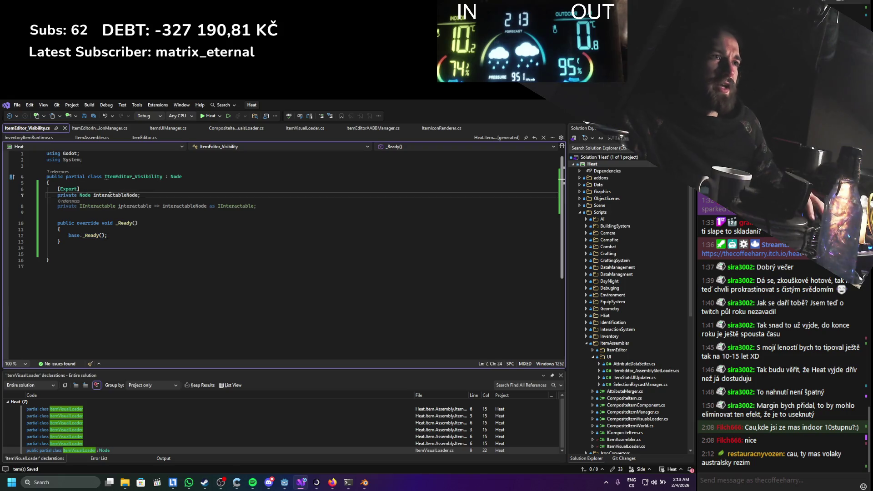
click(128, 210)
drag(107, 235, 71, 235)
text(interactable.)
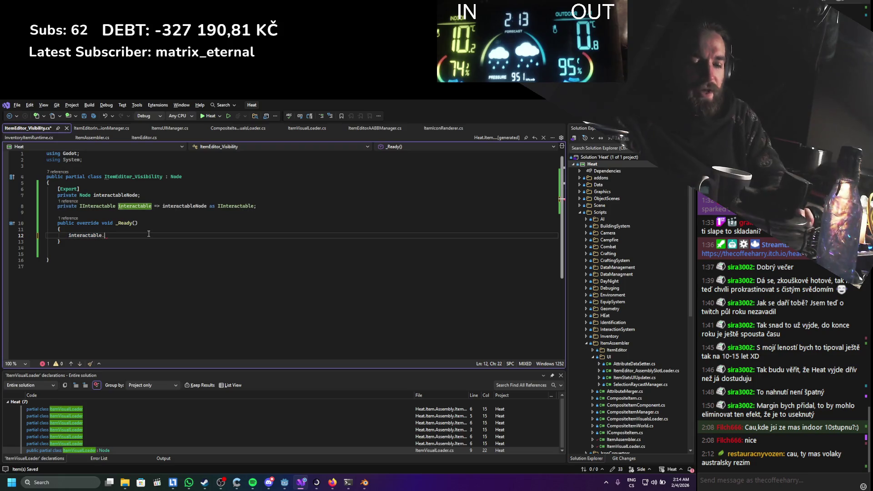
text(On)
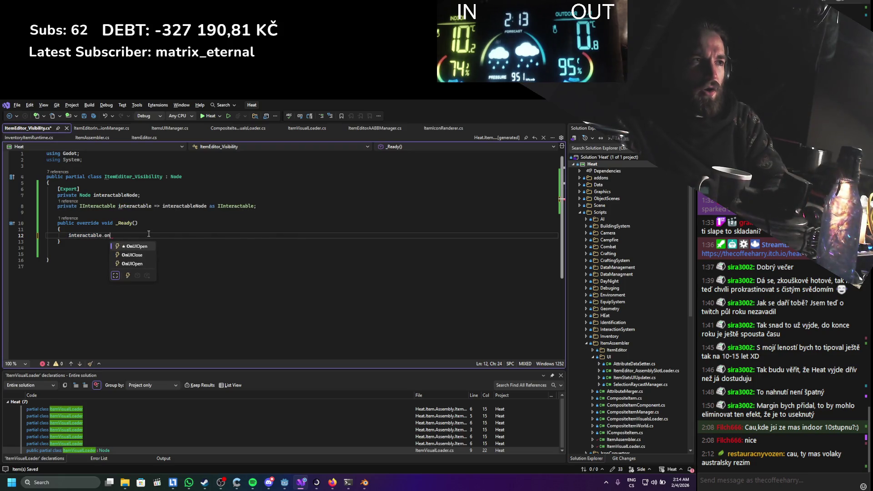
key(Tab)
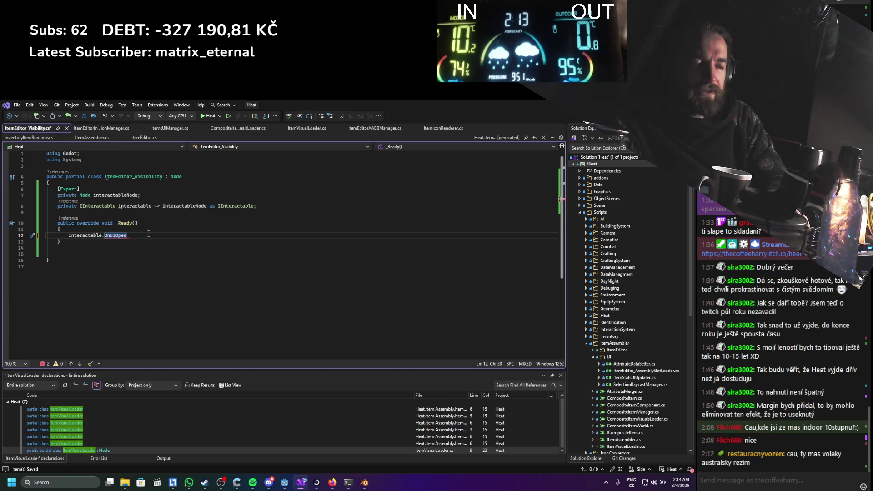
text(+=)
key(Down)
key(Return)
key(Return)
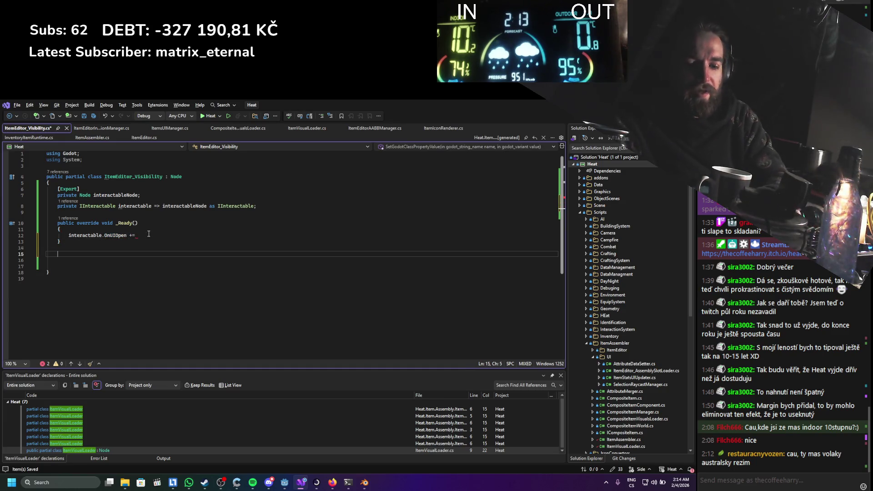
Add a 'private void Show() =>' stub and select the Node base type
text(private void Show()
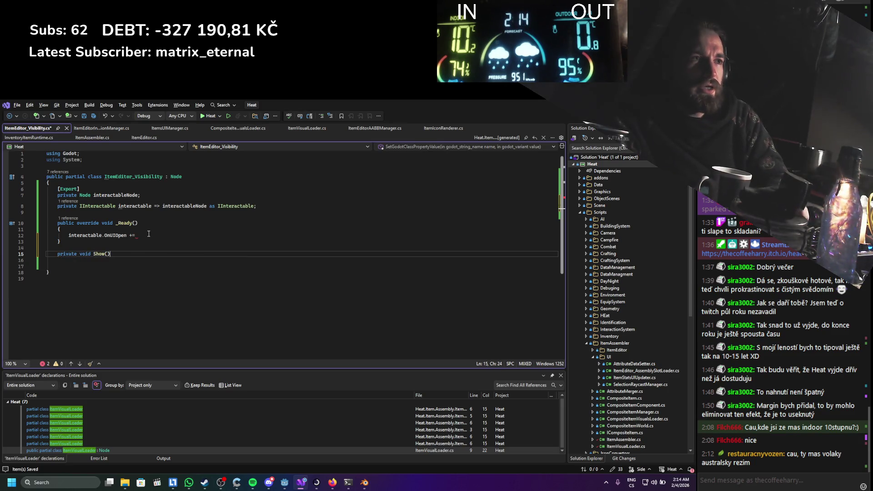
text())
key(Return)
key(BackSpace)
text(v)
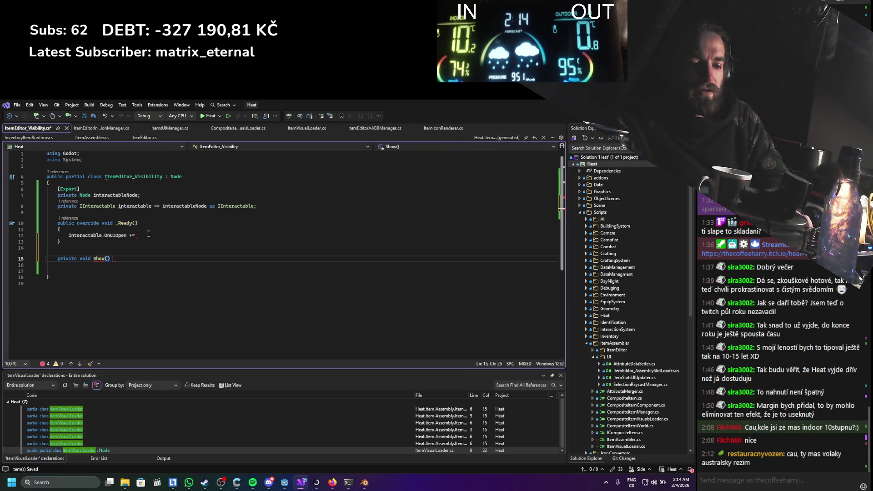
text(isible)
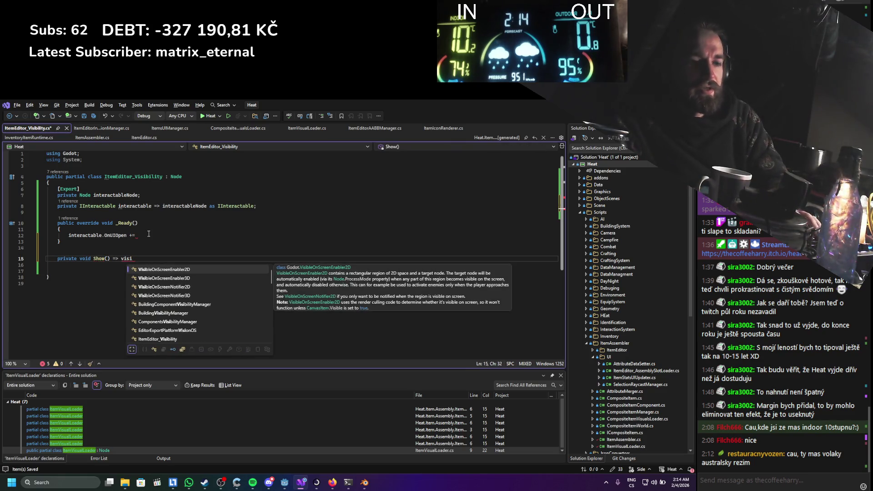
key(BackSpace)
key(BackSpace)
key(BackSpace)
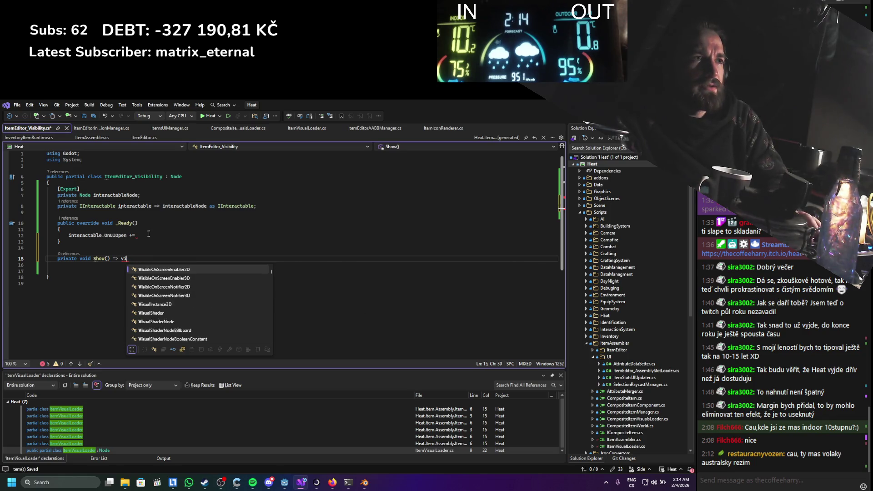
double_click(176, 175)
Make the class inherit Control and have Show() set Visible = true
text(Control)
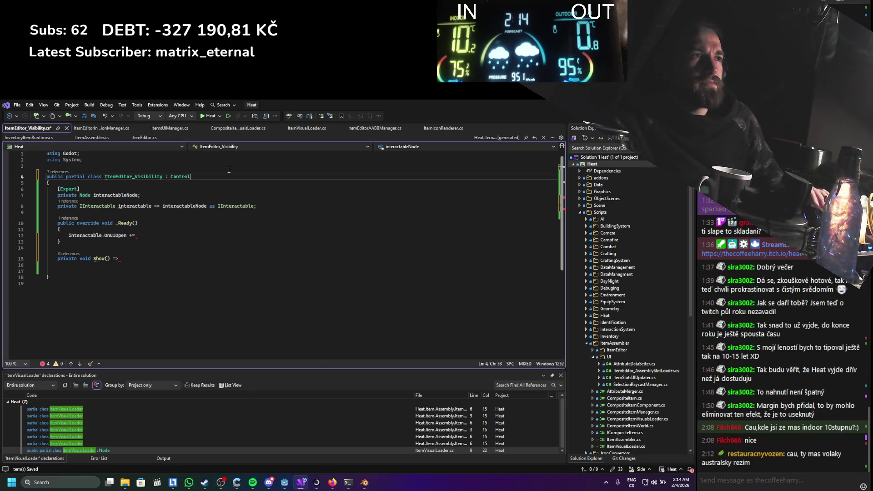
click(133, 261)
text(Visible)
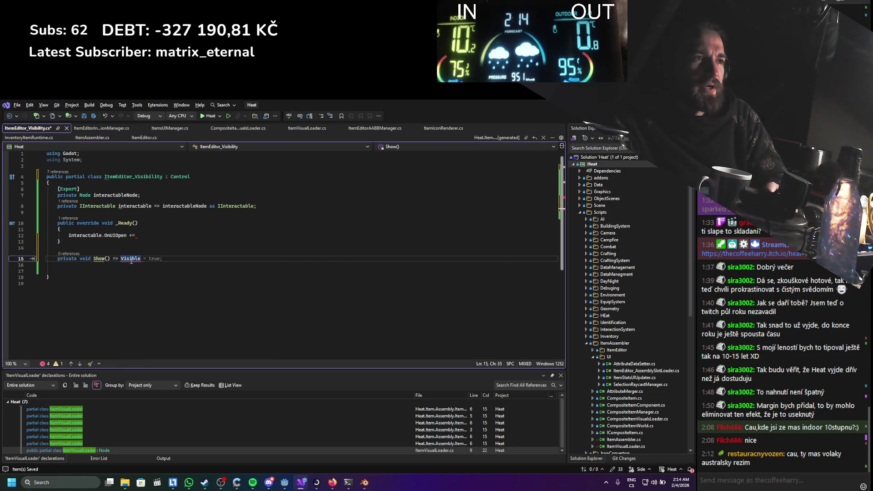
key(Tab)
Duplicate Show() as Hide() setting Visible = false
key(ctrl+d)
double_click(104, 268)
text(Hide)
key(ctrl+Left)
key(ctrl+Right)
key(ctrl+Right)
key(ctrl+Right)
key(ctrl+shift+Right)
text(fa)
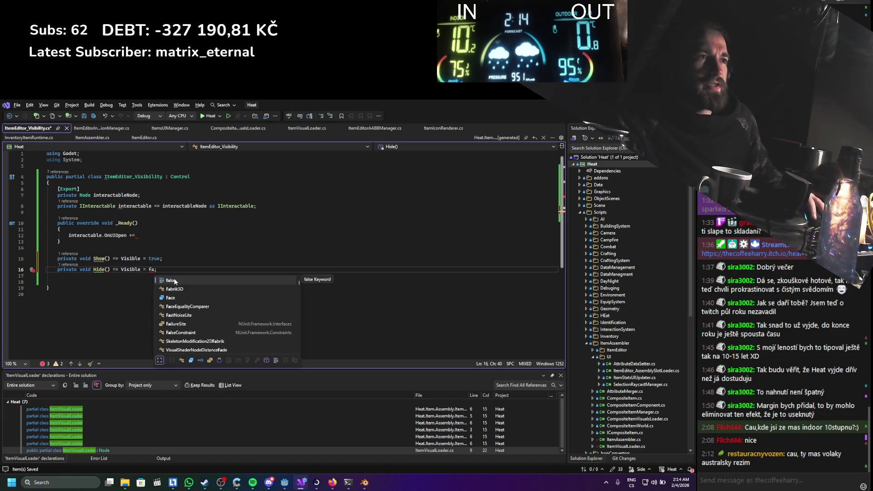
key(Tab)
Subscribe Show to OnUIOpen, save, and duplicate the subscription line
click(147, 236)
text(Show;)
key(ctrl+s)
key(ctrl+d)
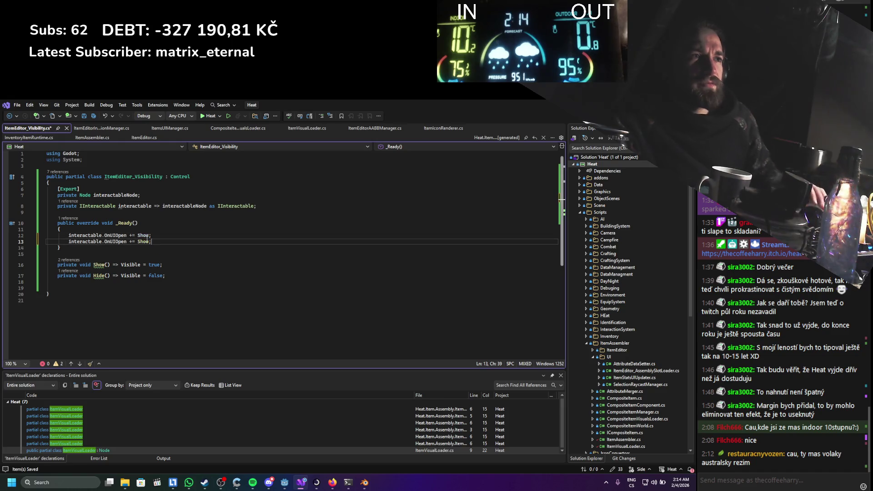
Rename the methods to ShowUI and HideUI
mouse_move(98, 267)
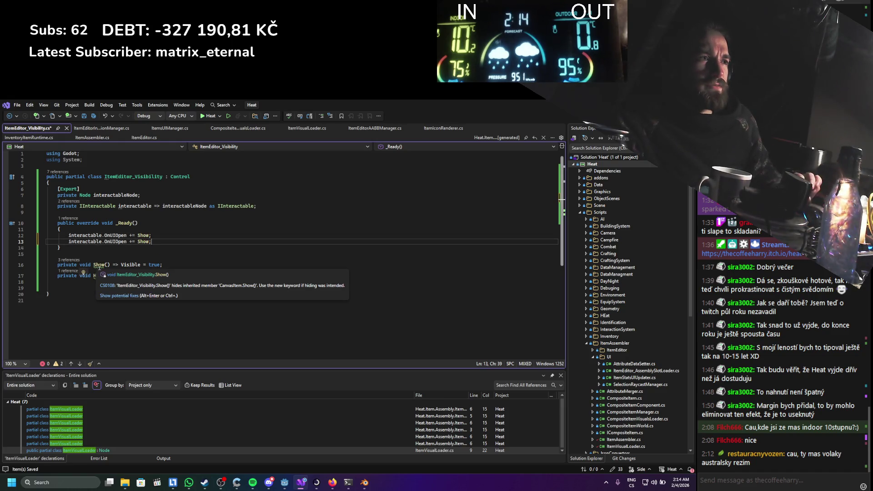
double_click(105, 265)
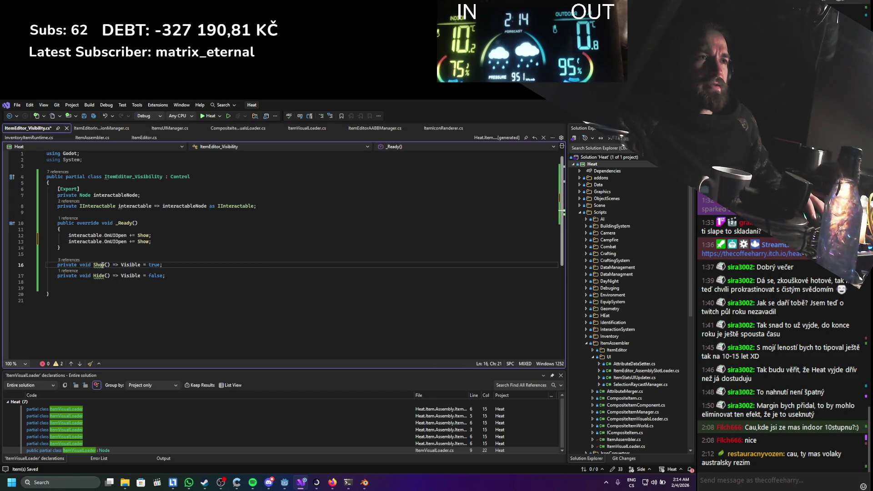
text(ShowUI)
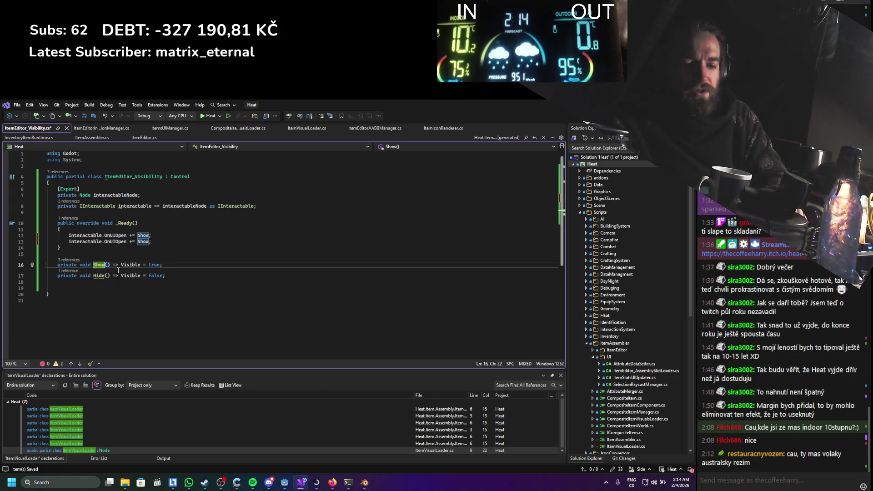
click(106, 275)
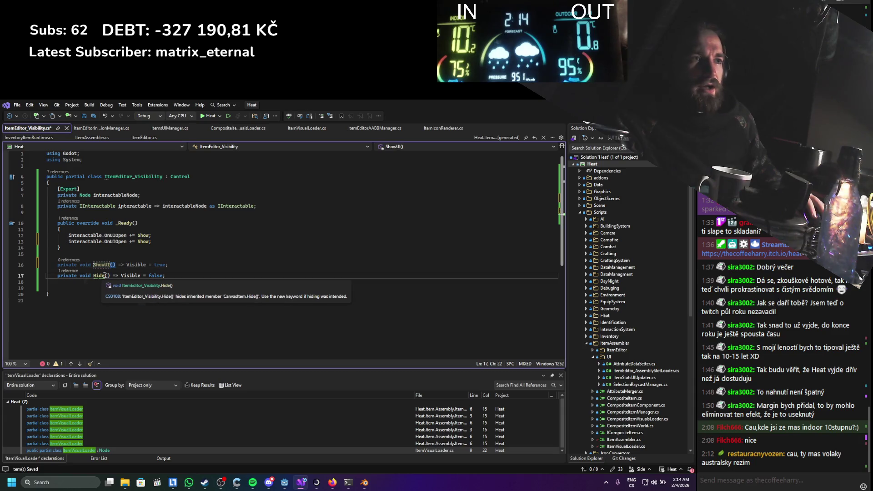
text(UI)
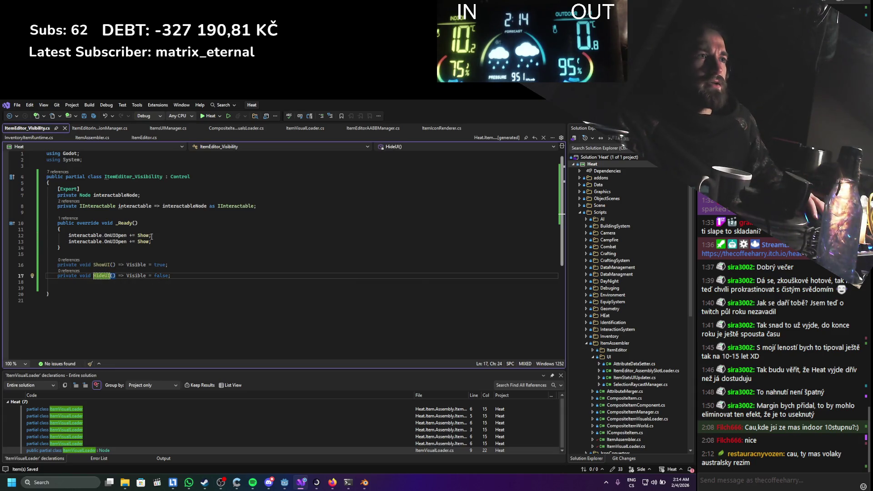
click(151, 235)
Point both _Ready subscriptions at the ShowUI handler
text(UI)
click(151, 242)
text(UI)
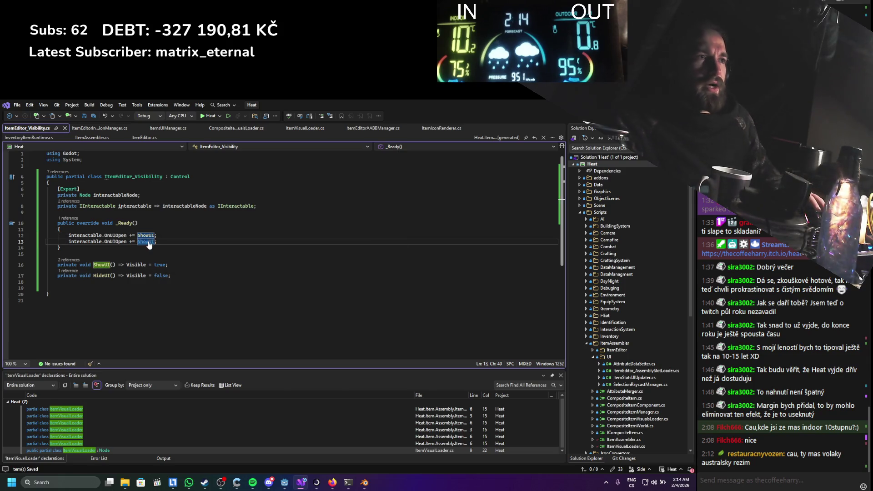
Add an _ExitTree override containing a copy of the two subscription lines
click(175, 245)
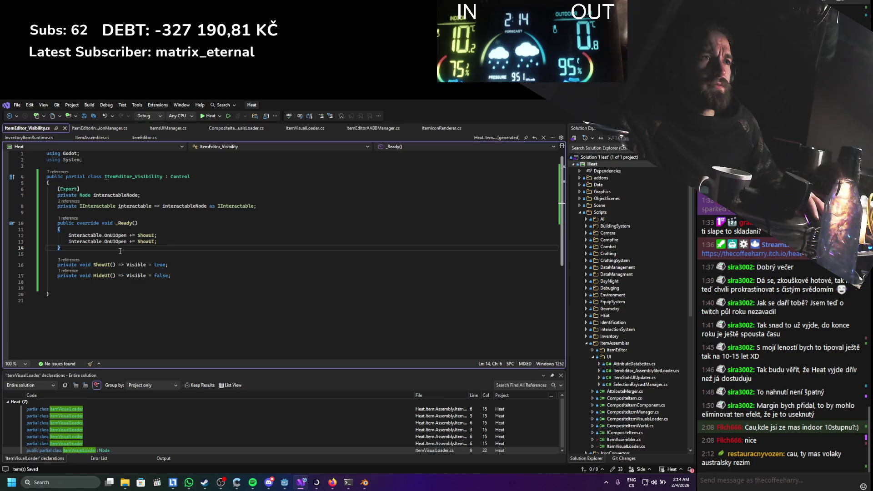
key(Return)
key(Return)
text(override )
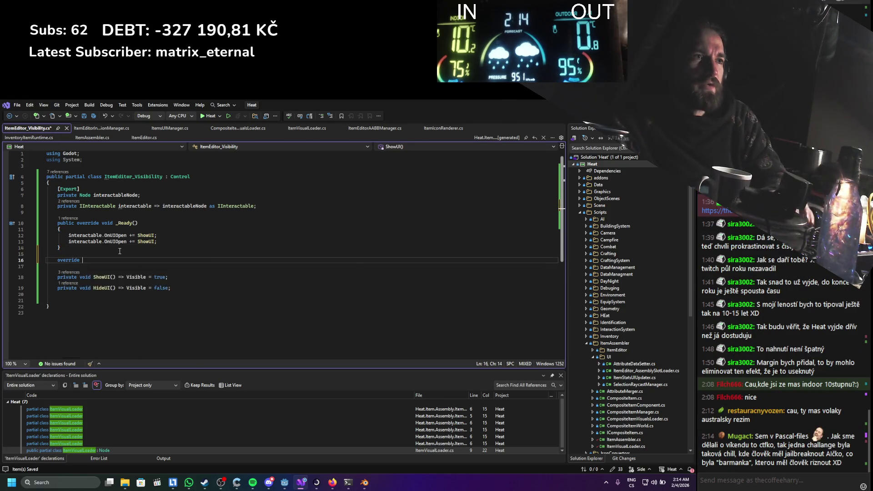
text(ex)
key(Return)
drag(157, 241, 67, 236)
key(ctrl+c)
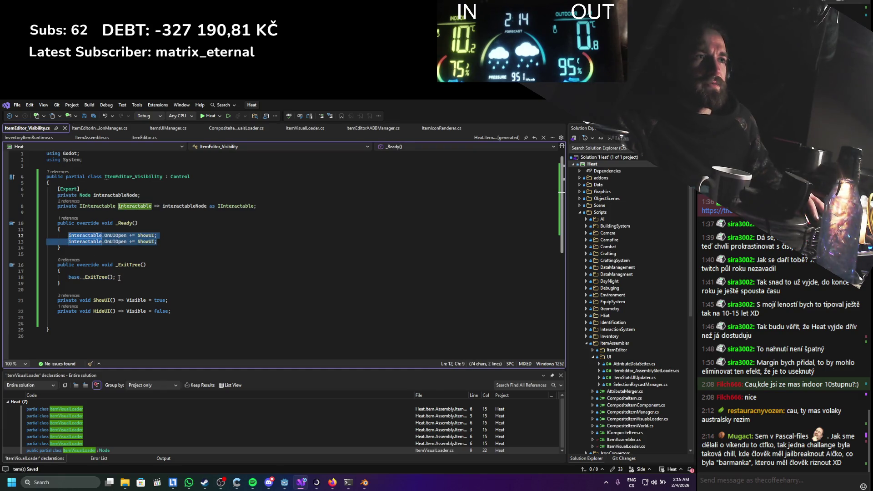
drag(68, 277, 115, 277)
key(ctrl+v)
Change both _ExitTree subscriptions from += to -=
click(132, 277)
key(BackSpace)
text(-)
key(Down)
key(BackSpace)
text(-)
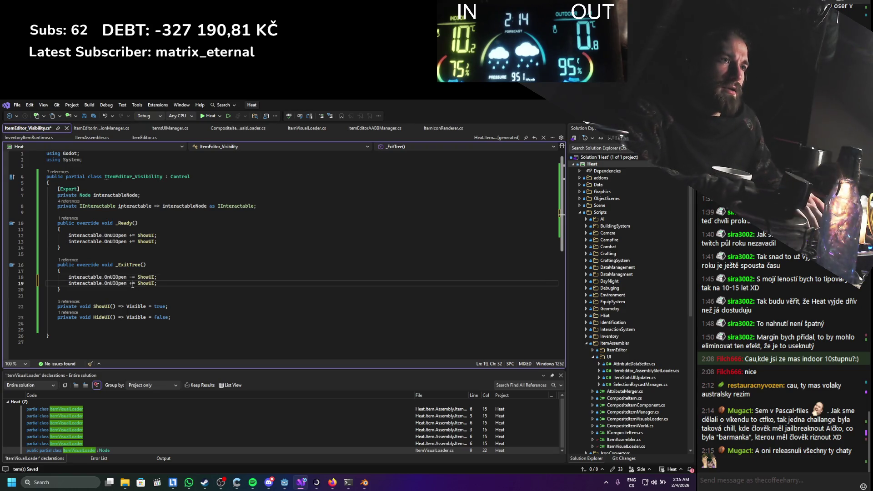
Switch the second event in _Ready and _ExitTree to OnUIClose and save
double_click(121, 242)
text(onU)
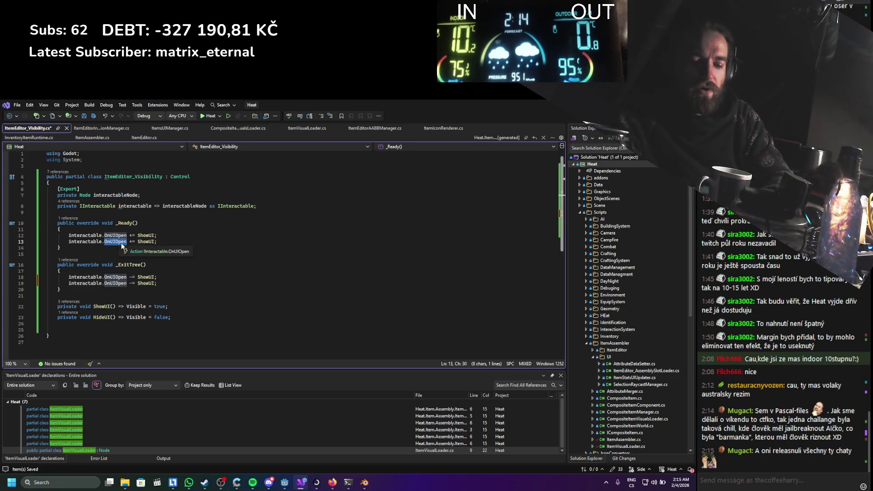
key(Down)
key(Tab)
double_click(119, 241)
key(ctrl+c)
double_click(115, 283)
key(ctrl+v)
key(ctrl+s)
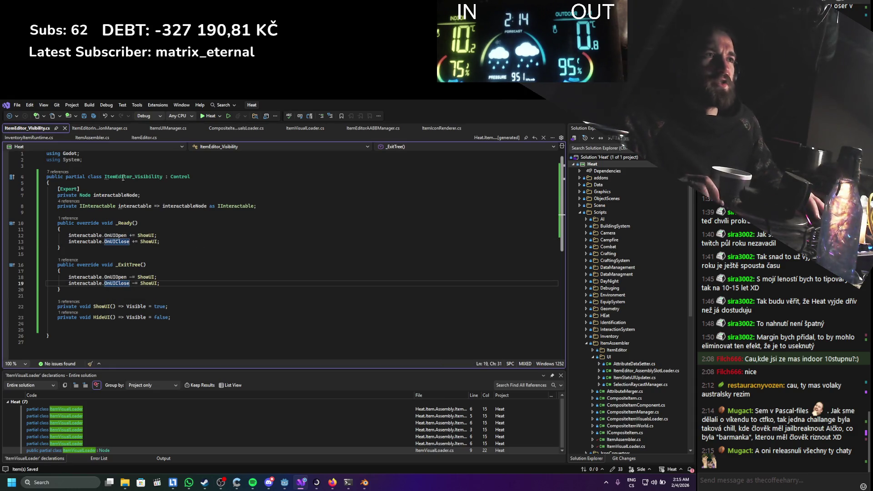
click(160, 206)
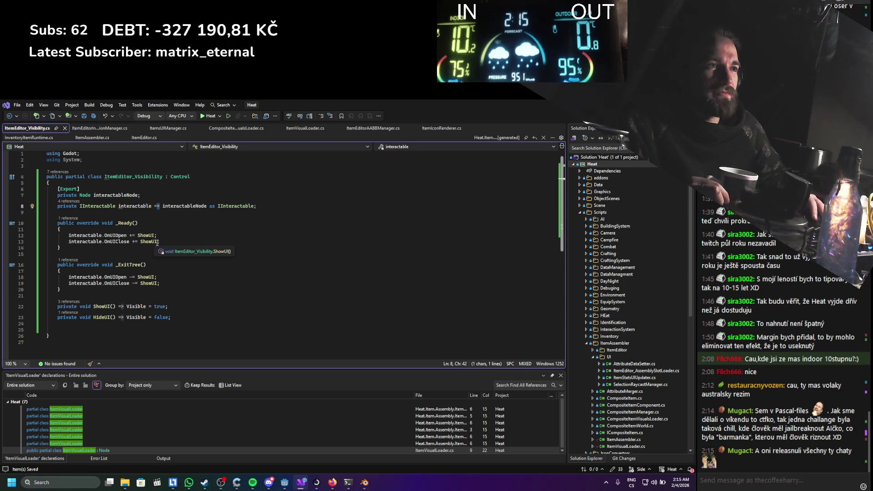
Use HideUI as the OnUIClose handler in both methods and save
double_click(104, 317)
key(ctrl+c)
double_click(145, 283)
key(ctrl+v)
double_click(146, 242)
key(ctrl+v)
key(ctrl+s)
click(173, 264)
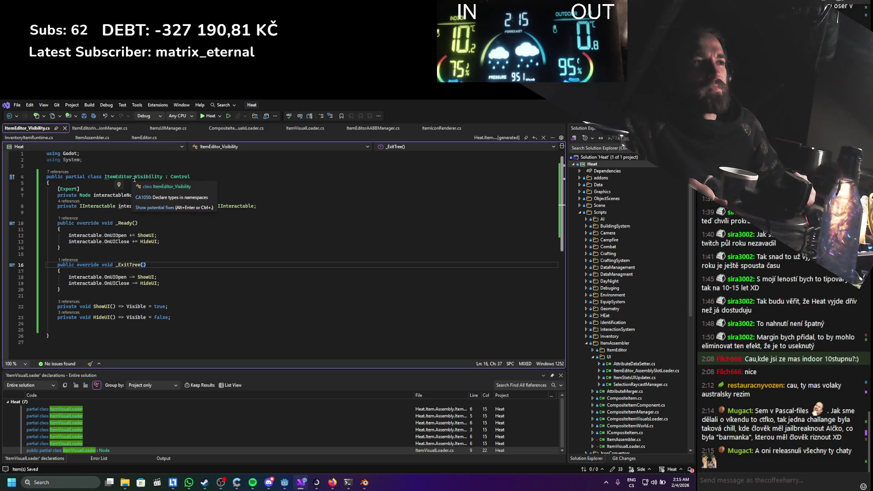
Rename the class to Interactable_Visibility
right_click(134, 177)
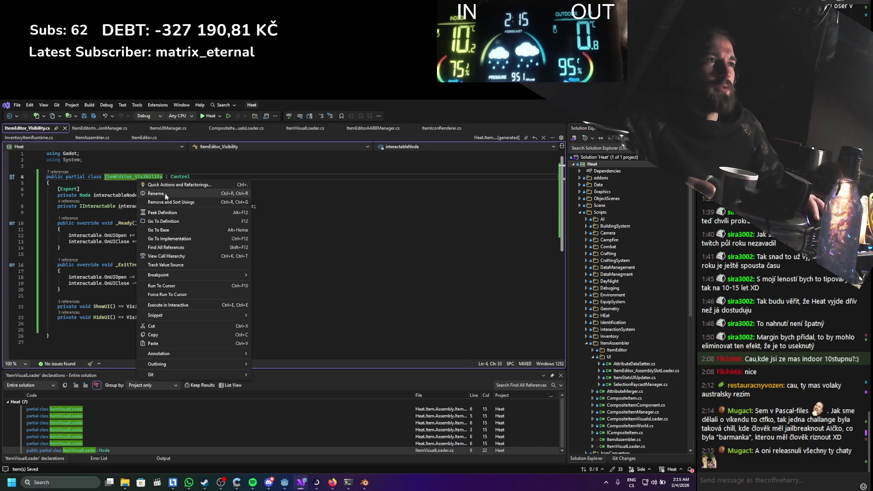
click(201, 191)
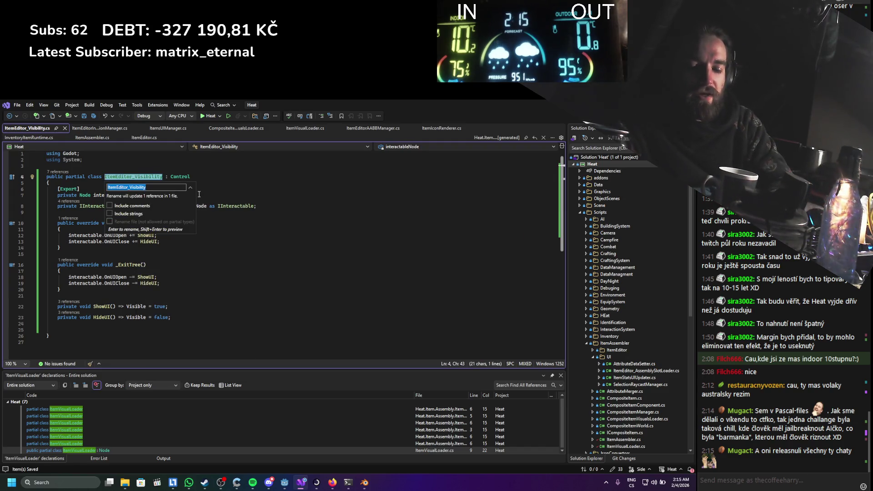
text(Interactable)
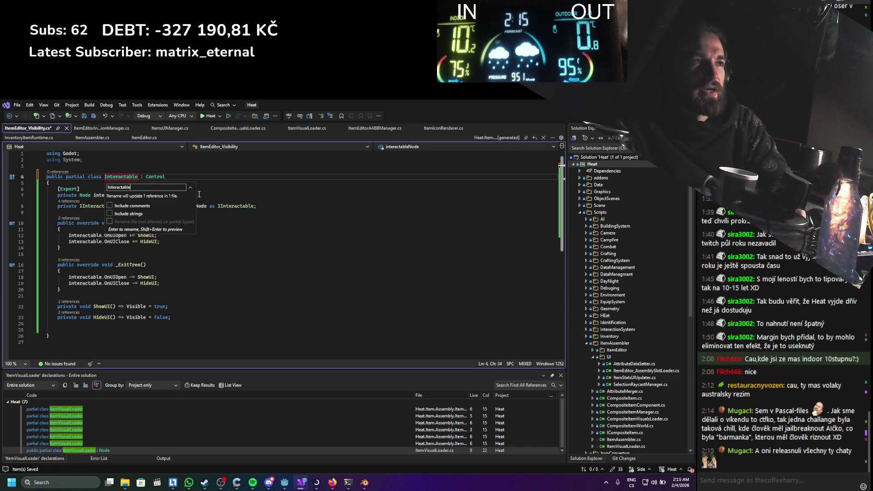
text(_Visib)
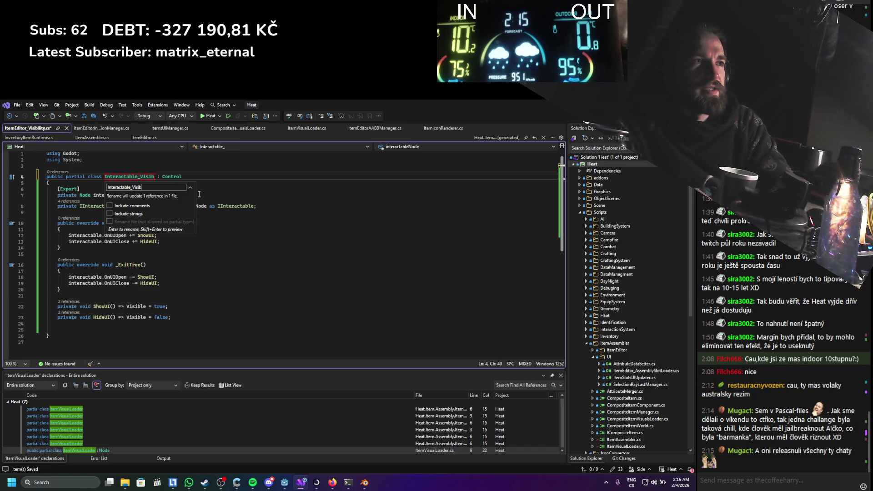
text(ility)
key(Return)
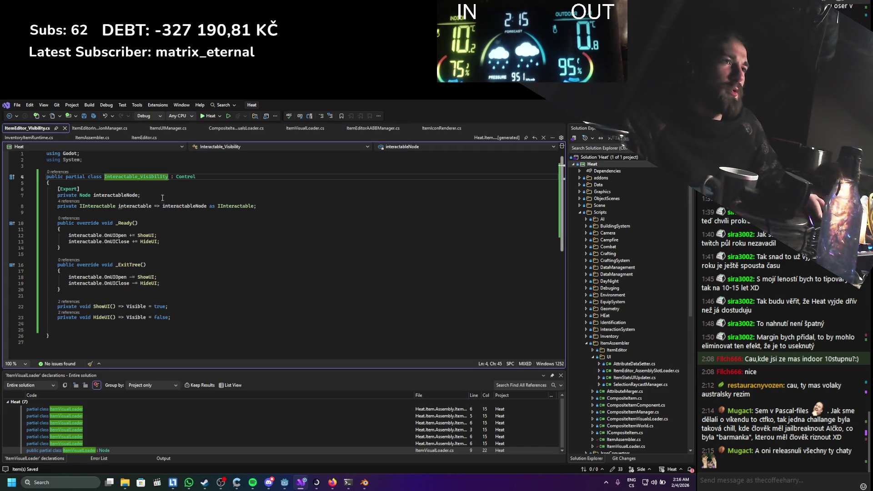
Close the visibility script file, leaving ItemEditorInteractionManager.cs showing
click(144, 235)
click(216, 336)
drag(216, 335, 150, 178)
double_click(150, 176)
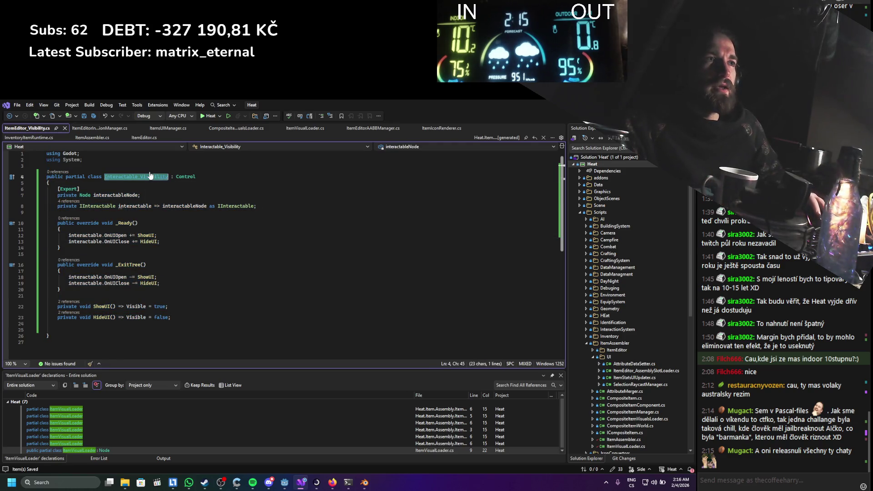
click(64, 128)
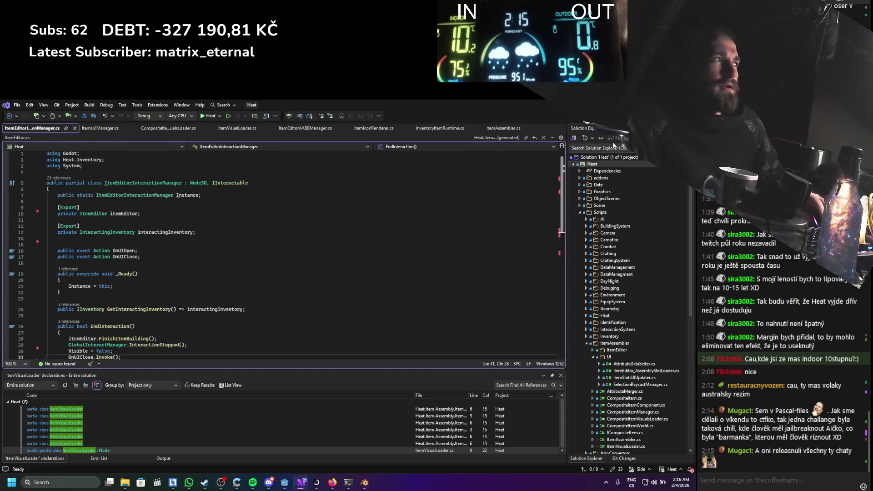
In Godot, rename the script file to Interactable_Visibility.cs
key(alt+Tab)
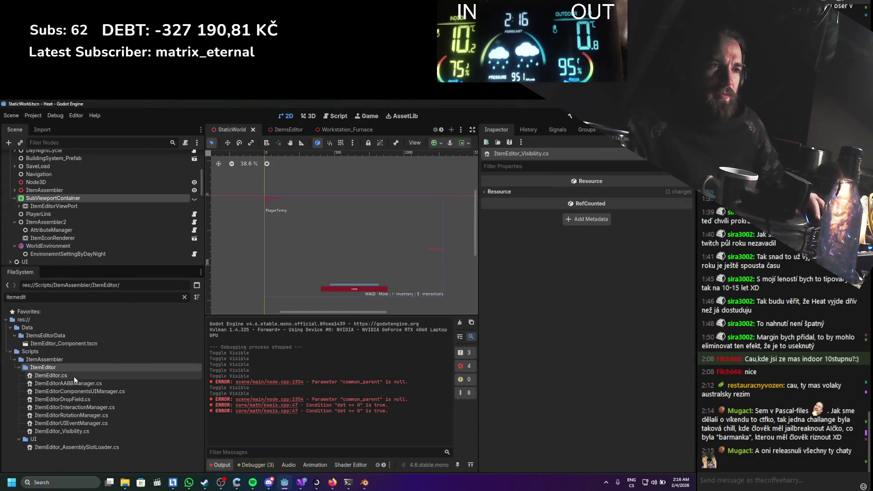
right_click(70, 435)
click(101, 405)
key(ctrl+v)
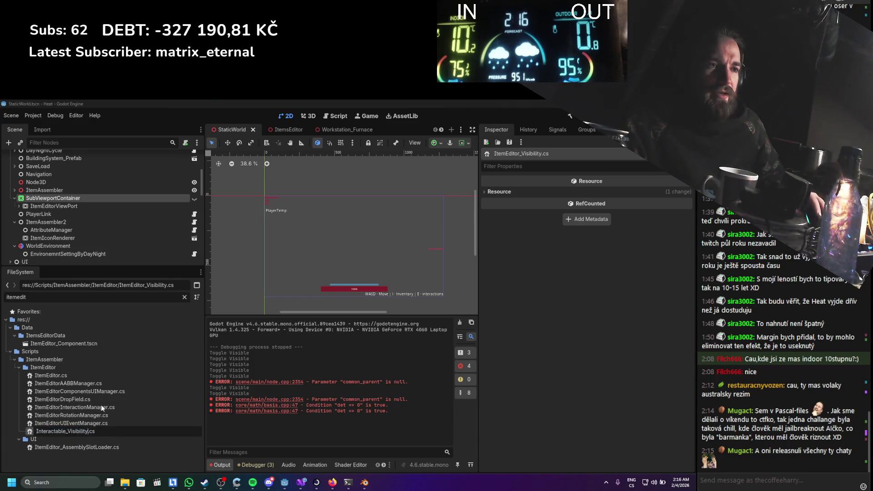
key(Return)
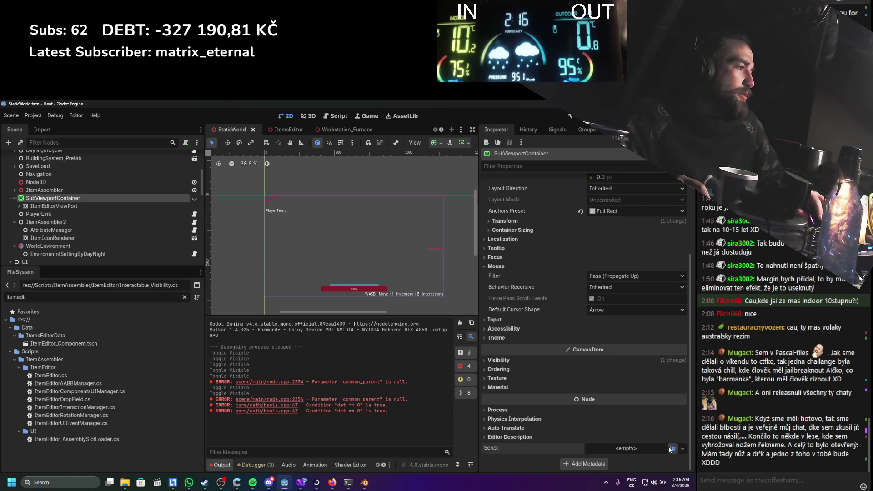
Attach Interactable_Visibility.cs to SubViewportContainer, save the scene, and build the C# project
click(671, 448)
text(intera)
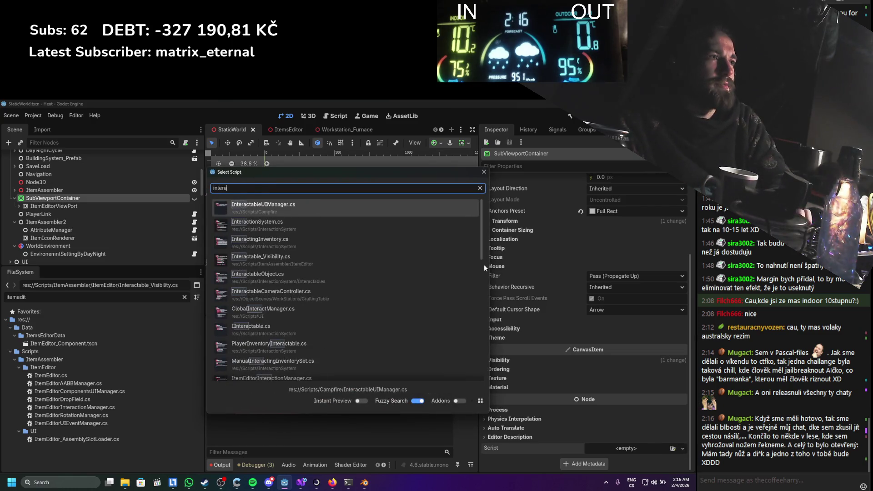
key(Down)
key(Down)
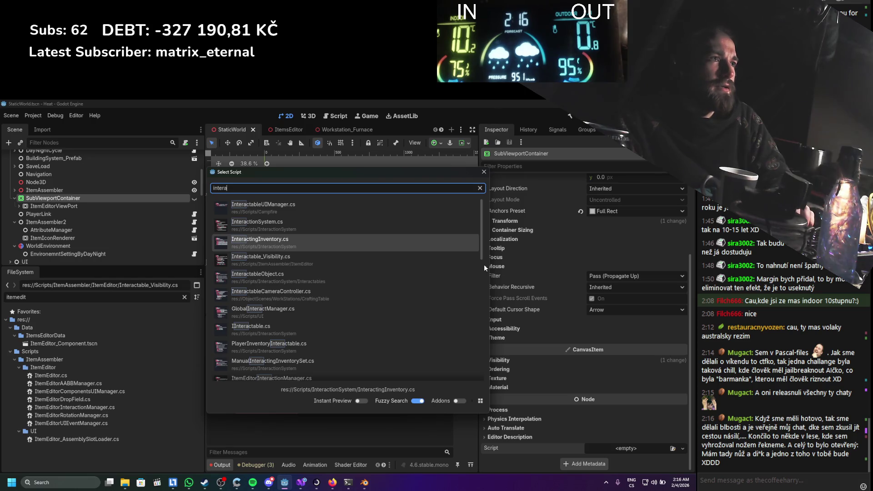
text(_vis)
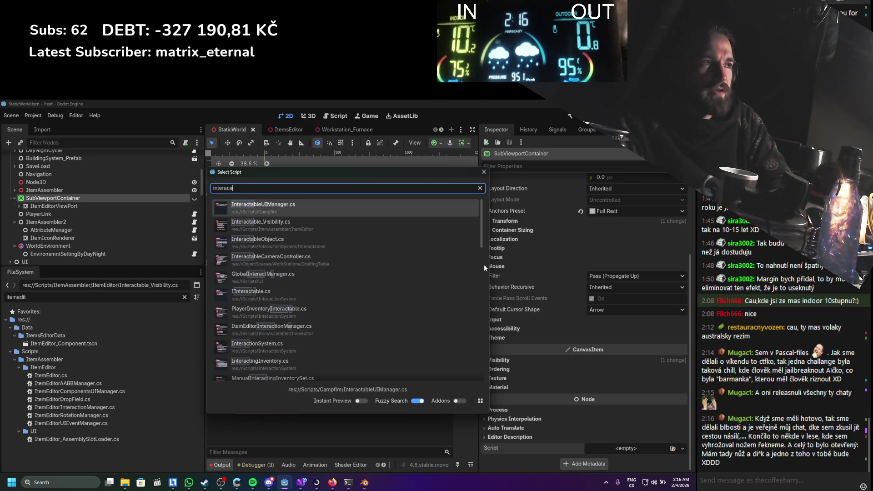
key(Return)
key(ctrl+s)
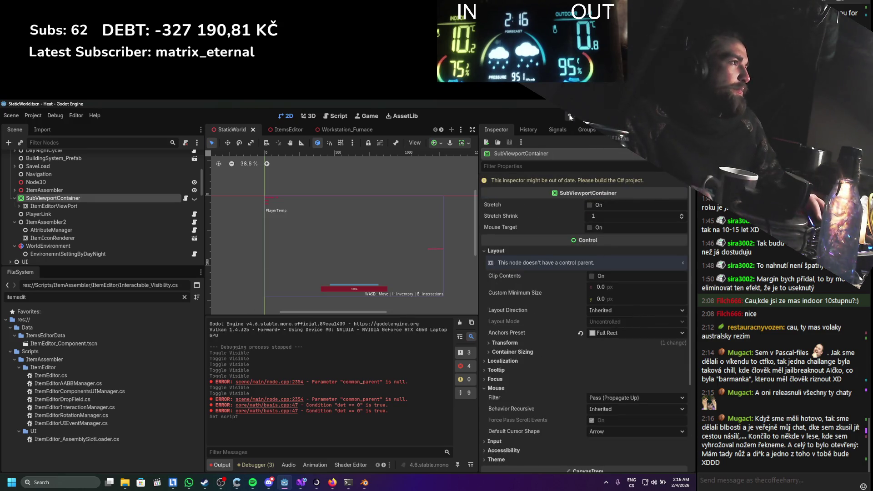
click(569, 117)
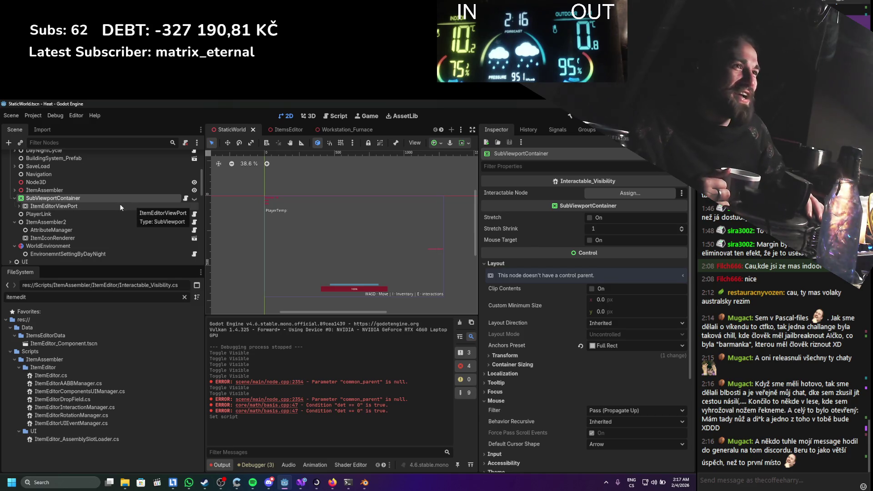
Set ItemEditor as SubViewportContainer's Interactable Node and save the StaticWorld scene
click(19, 206)
mouse_move(47, 213)
mouse_down()
mouse_move(700, 191)
mouse_move(633, 196)
mouse_up()
key(ctrl+s)
click(282, 130)
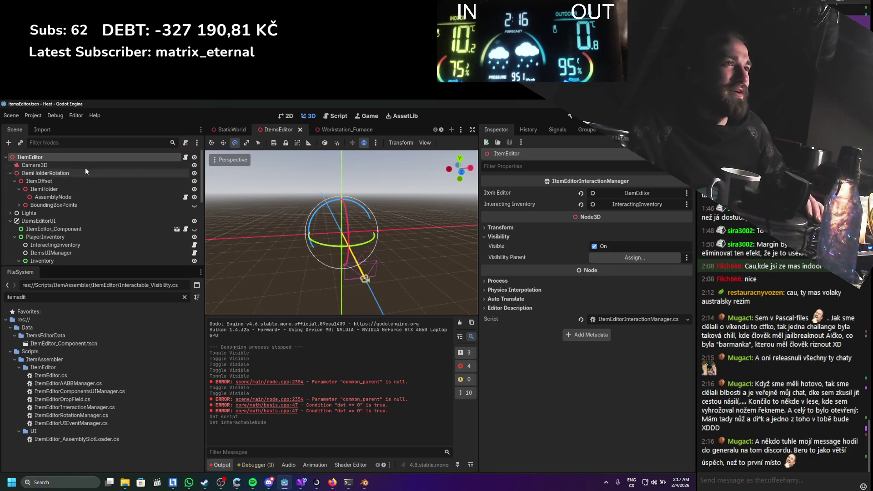
click(232, 129)
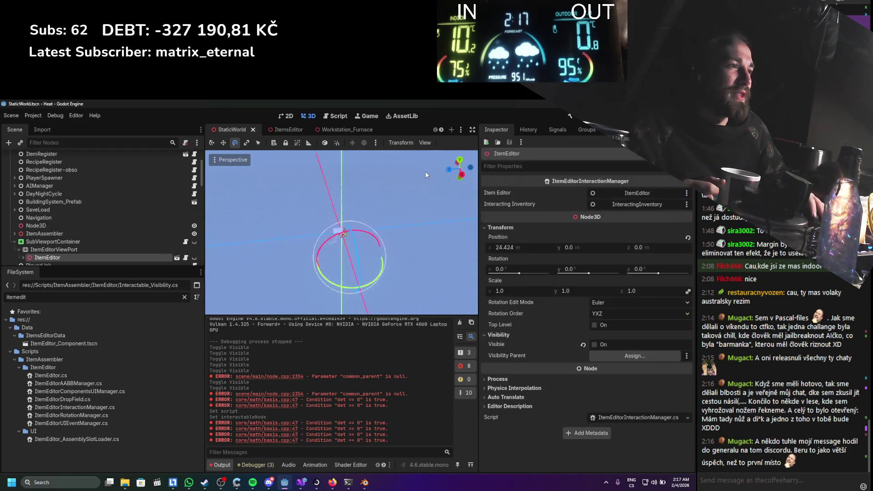
Clear the output, run the game, try Edit Item on an inventory item, then stop
click(460, 323)
click(569, 116)
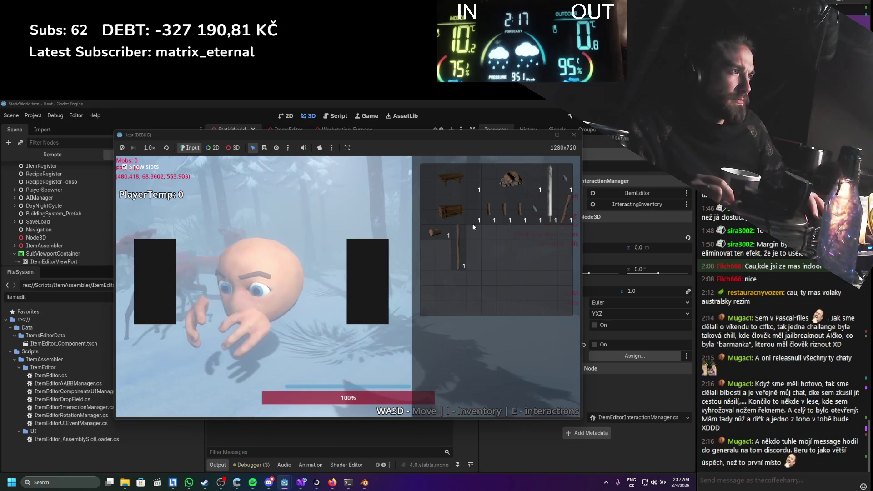
right_click(441, 230)
click(451, 239)
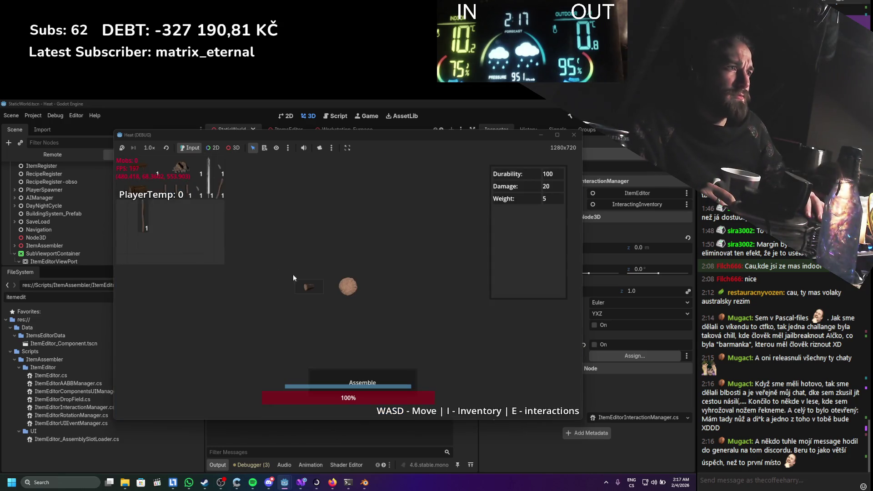
right_click(309, 287)
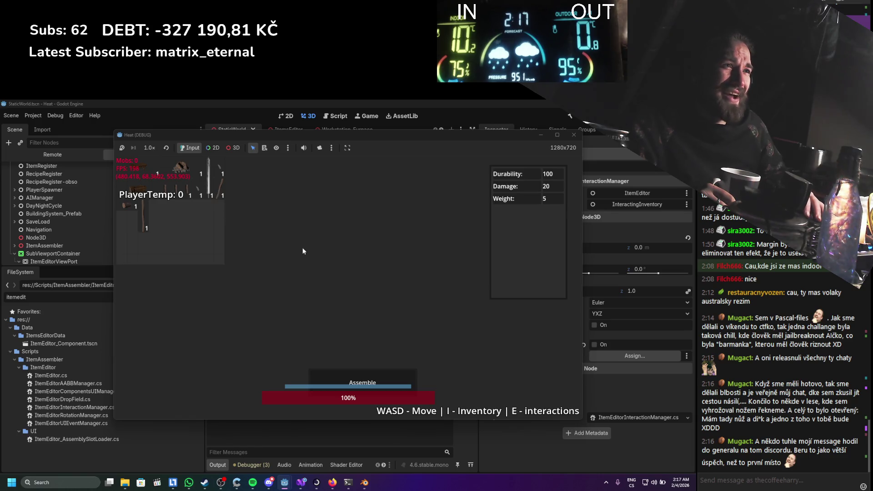
click(573, 135)
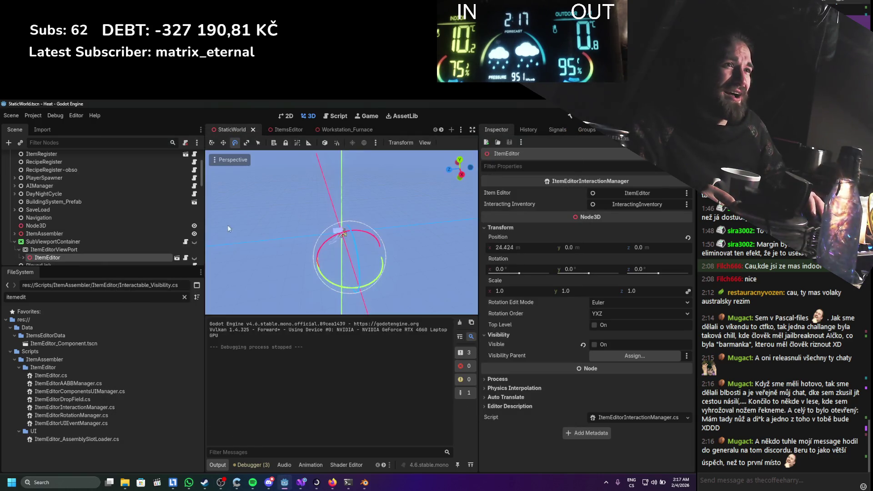
Review the SubViewportContainer's sizing, focus and mouse filter settings, keeping Mouse Filter at Pass
click(92, 241)
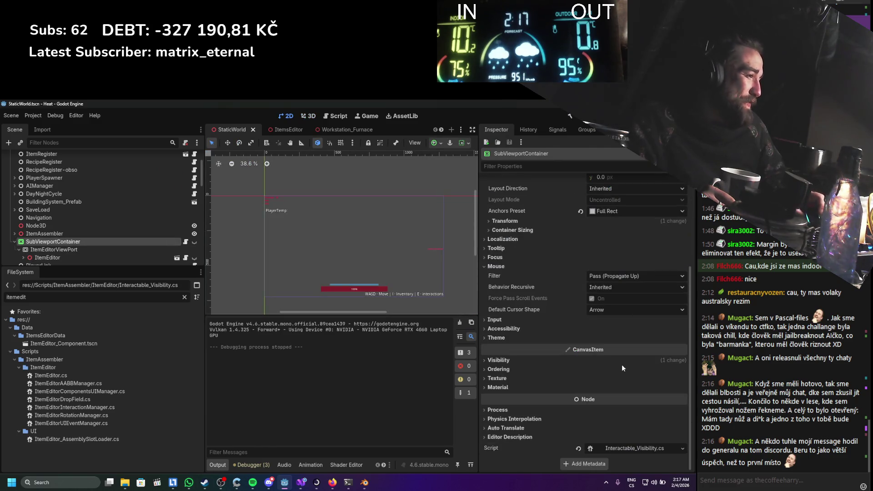
scroll(554, 294, up, 3)
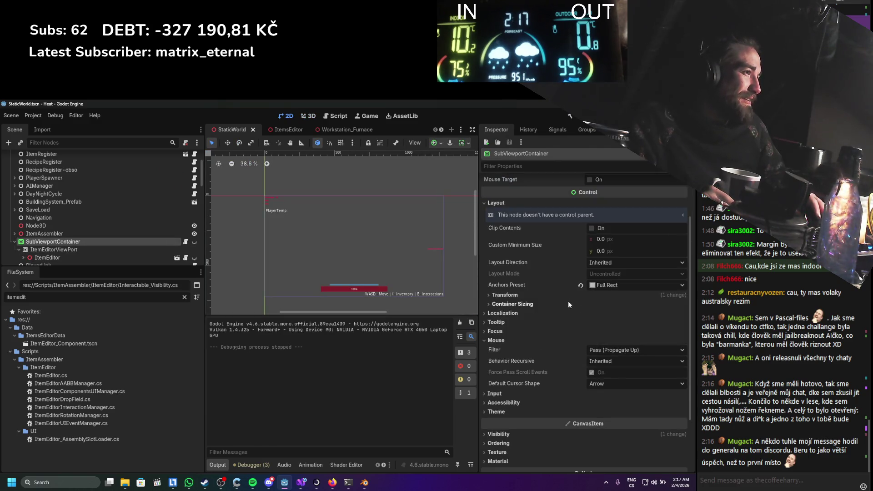
click(526, 302)
click(527, 303)
click(523, 304)
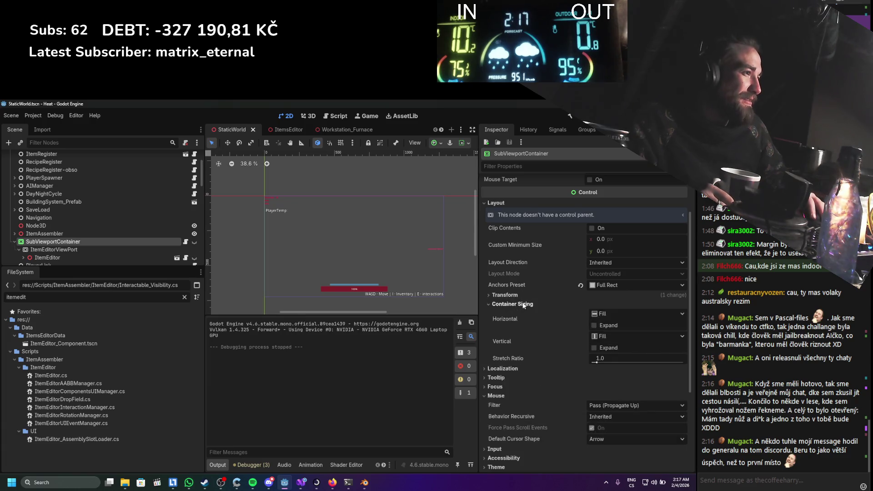
click(521, 304)
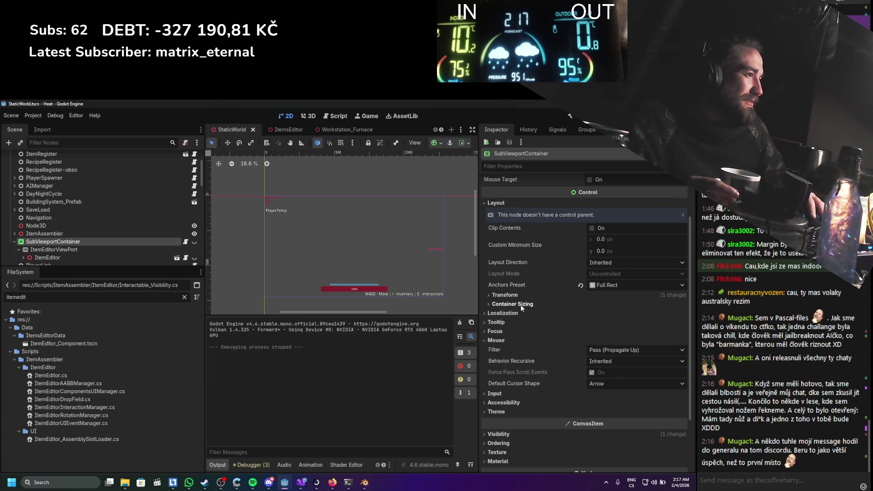
click(500, 331)
click(500, 331)
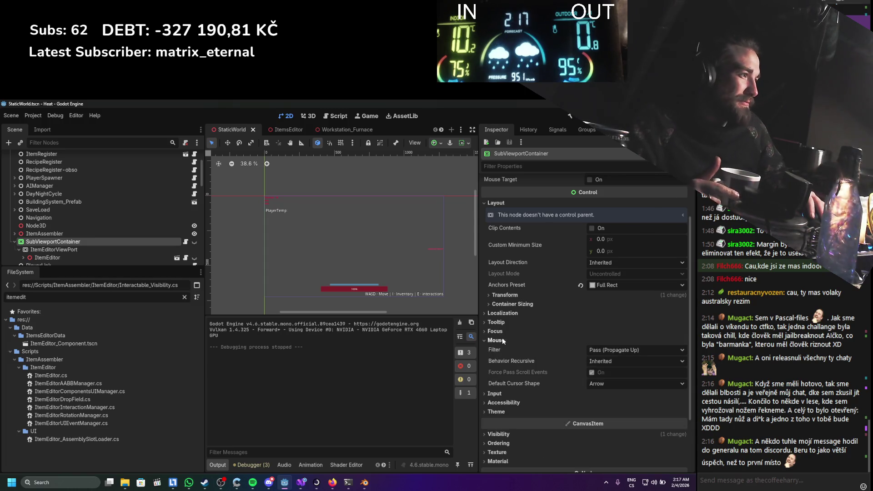
click(611, 351)
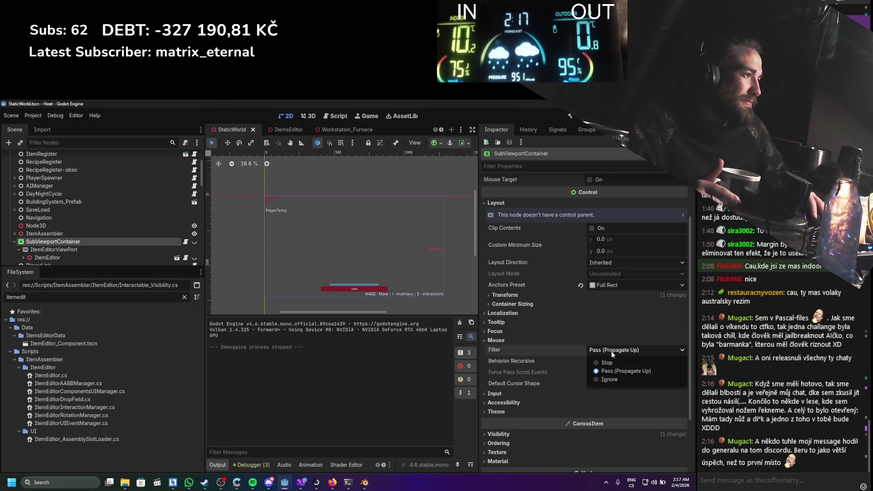
click(534, 347)
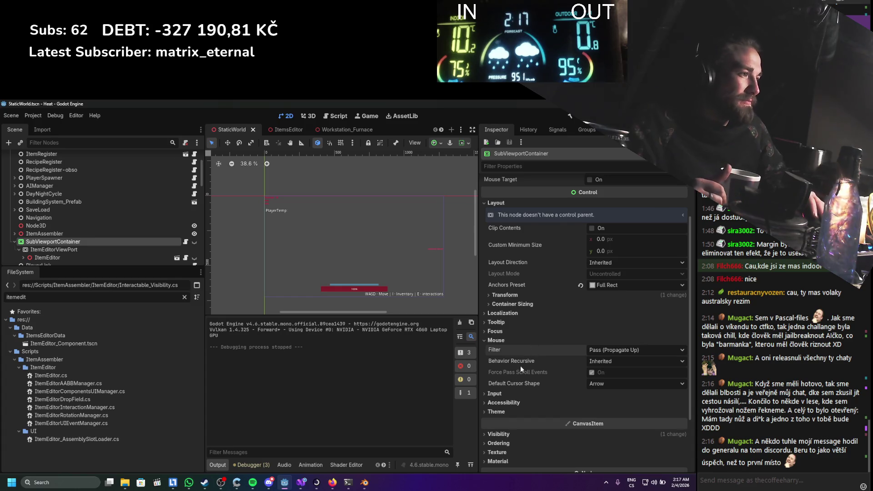
scroll(520, 337, up, 2)
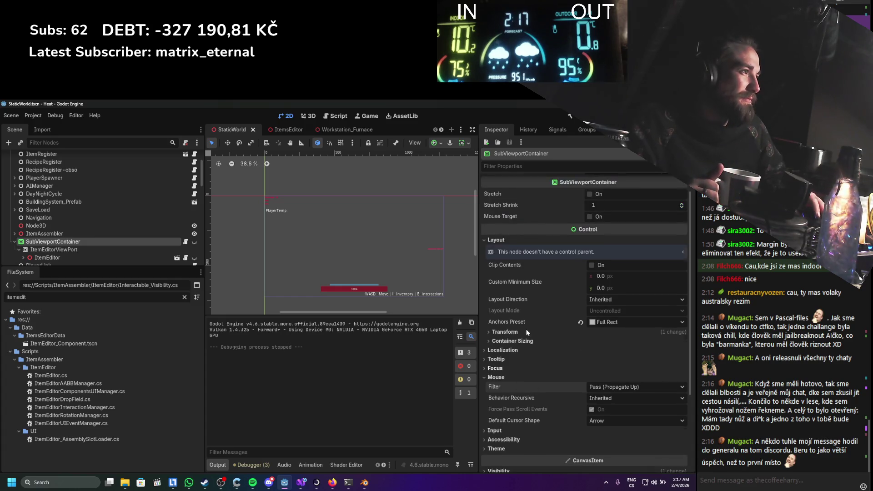
scroll(525, 329, up, 2)
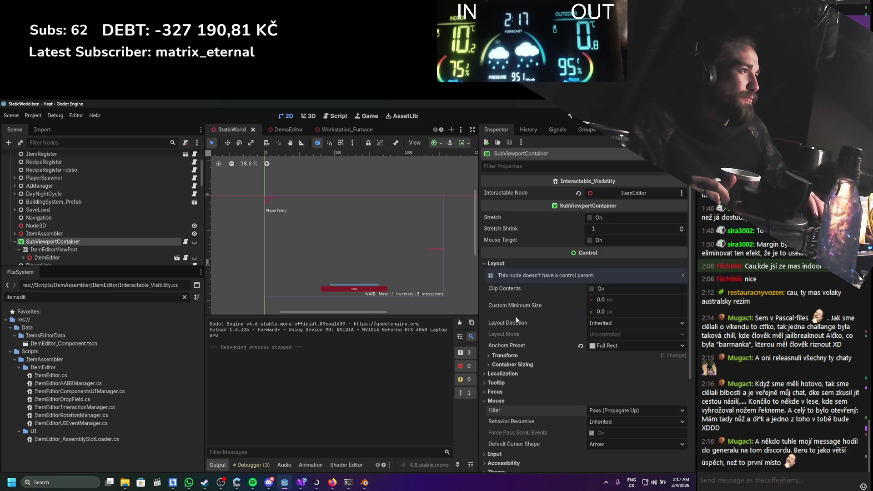
mouse_move(523, 240)
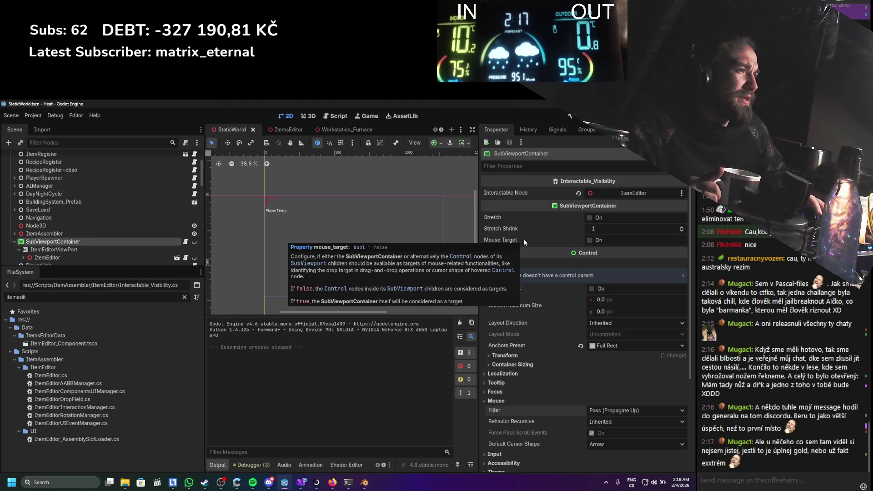
scroll(541, 345, down, 2)
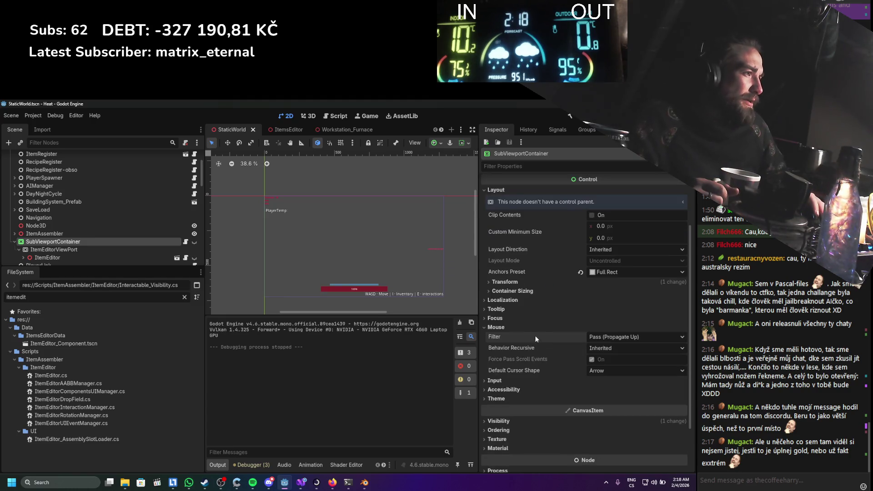
scroll(515, 339, down, 1)
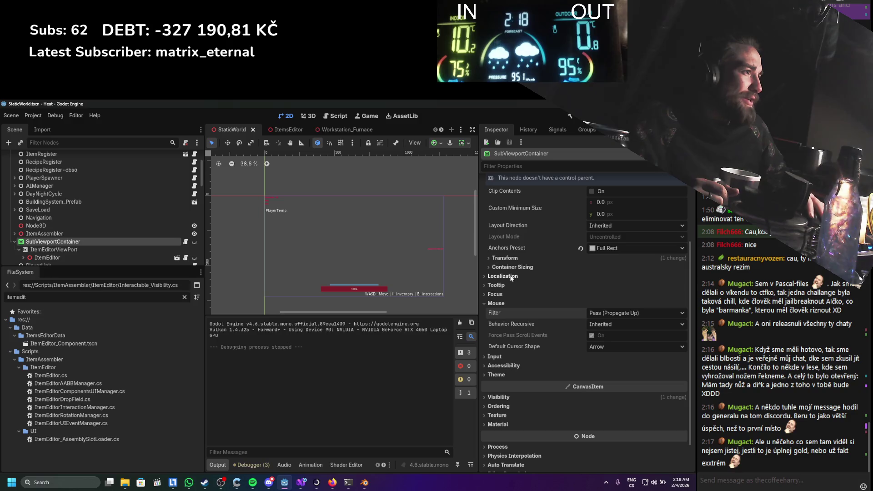
scroll(525, 249, up, 3)
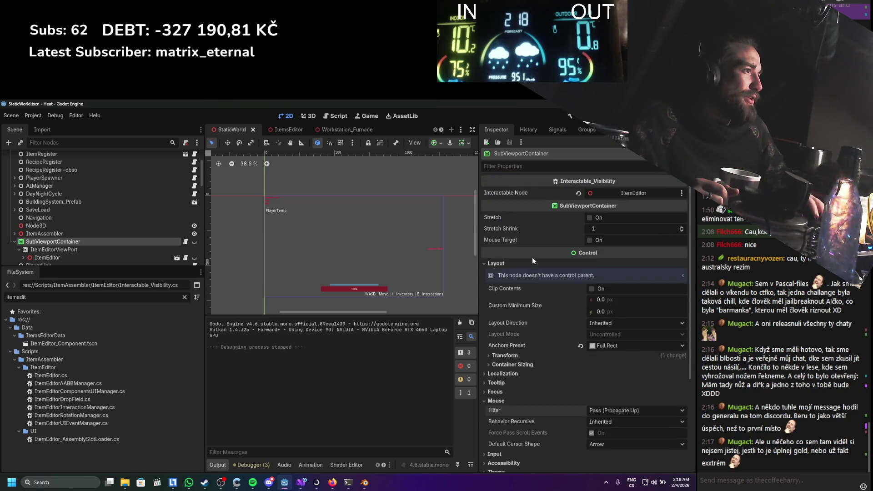
scroll(533, 260, down, 1)
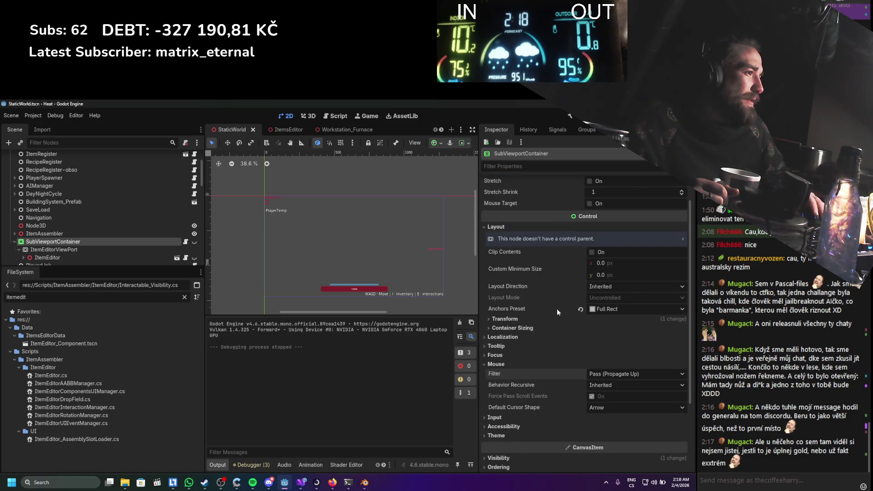
Set the container's Z Index to 10 under Ordering, save the scene and run the game
click(514, 320)
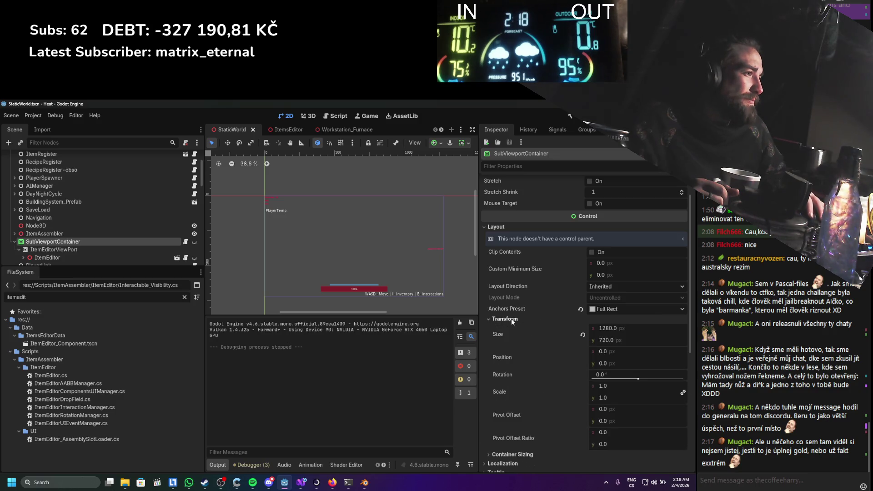
click(511, 318)
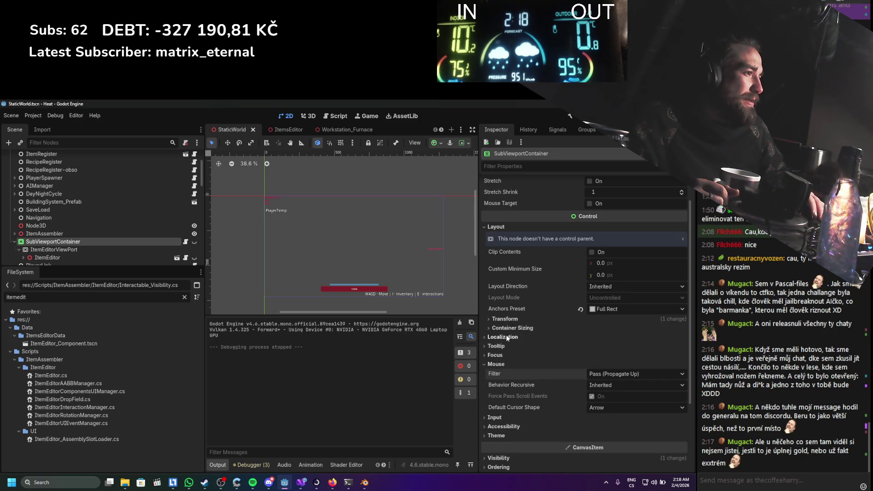
scroll(502, 352, down, 2)
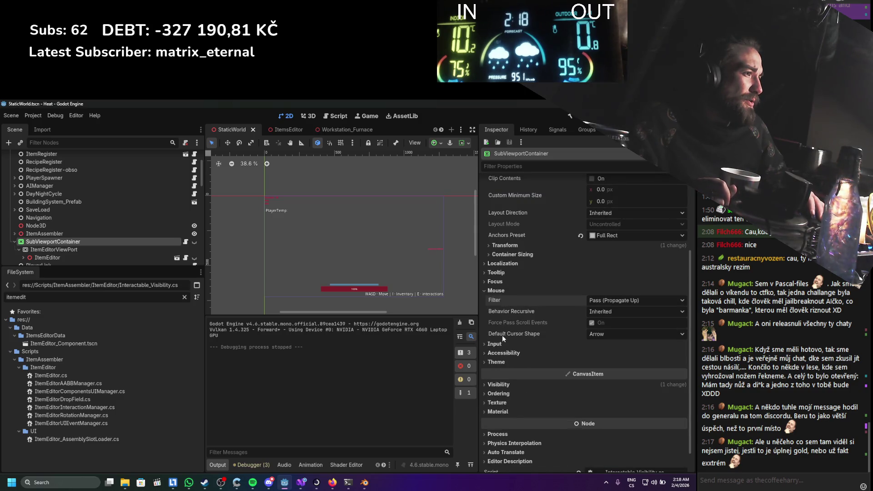
scroll(503, 338, down, 1)
click(502, 369)
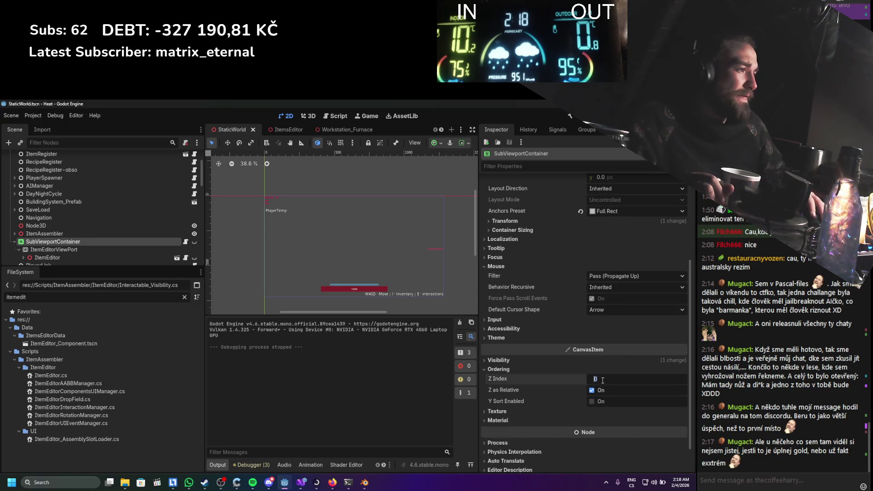
click(601, 380)
text(10)
key(Return)
key(ctrl+s)
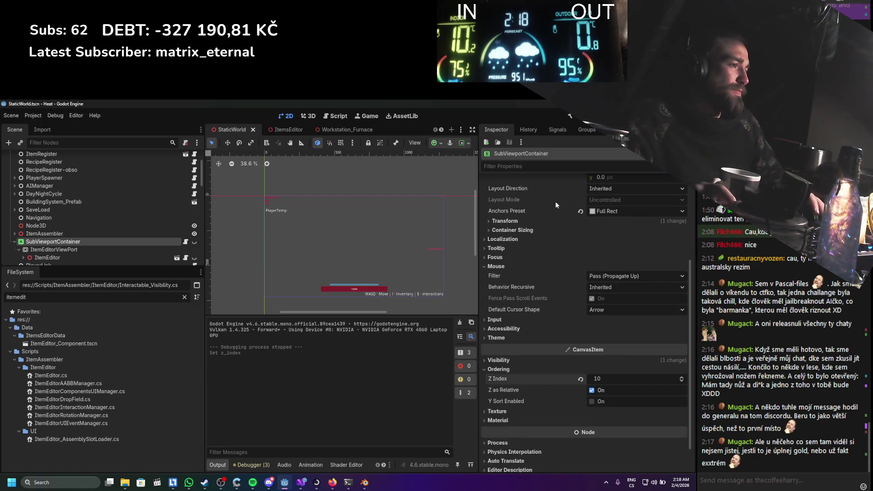
key(F5)
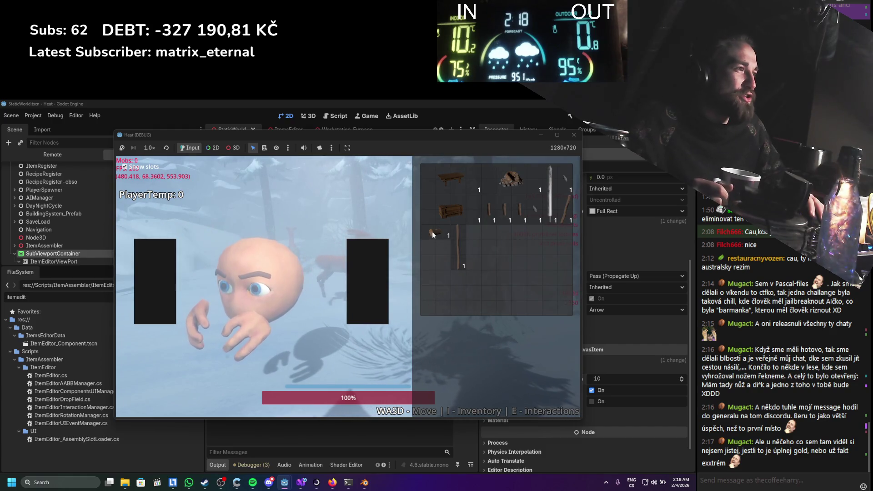
Drag the log from the inventory into the item editor's drop slot, then stop the game
drag(433, 234, 323, 285)
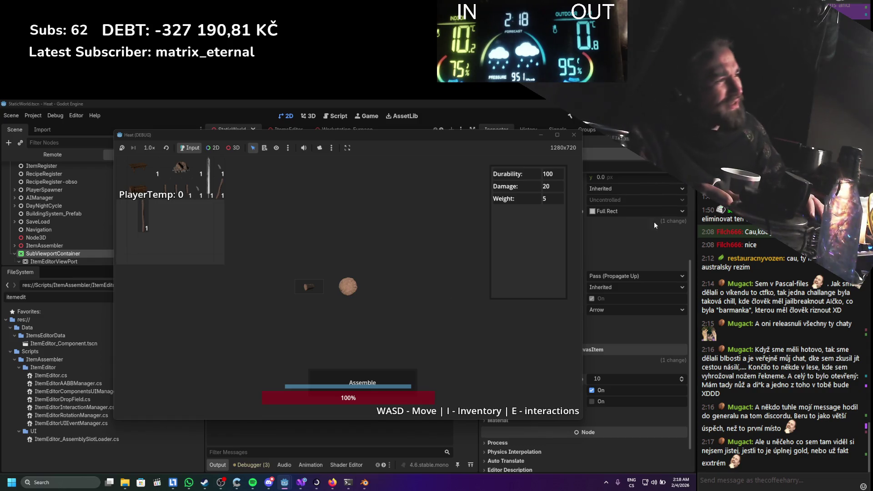
click(573, 135)
scroll(112, 233, down, 4)
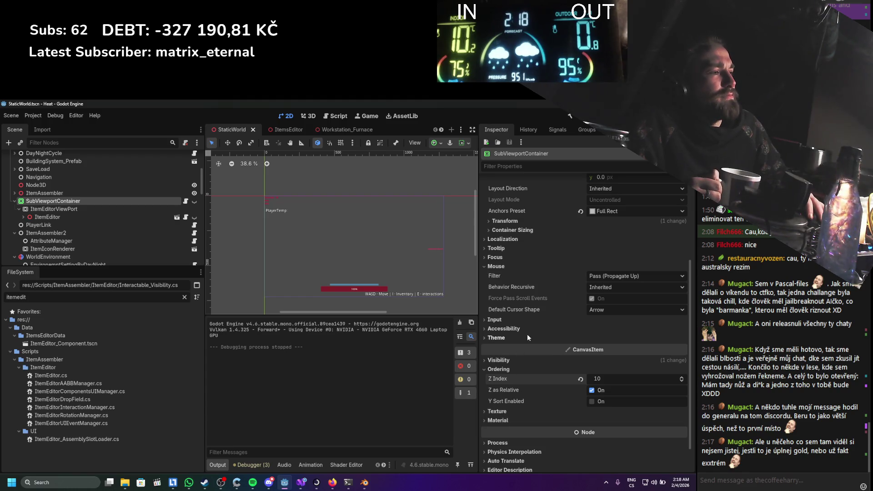
mouse_move(511, 397)
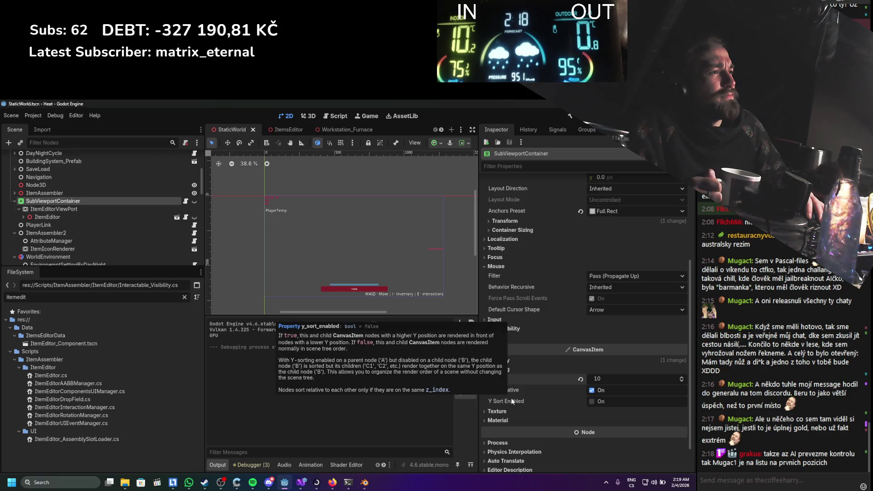
click(110, 208)
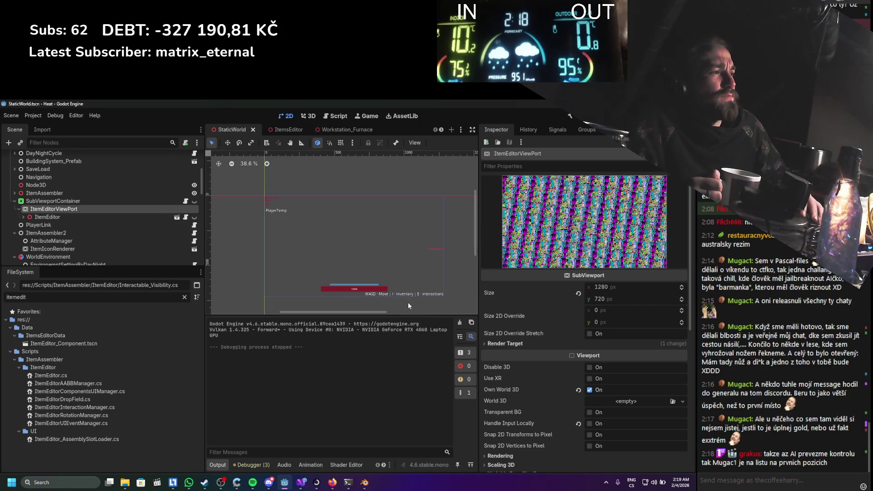
scroll(522, 326, down, 5)
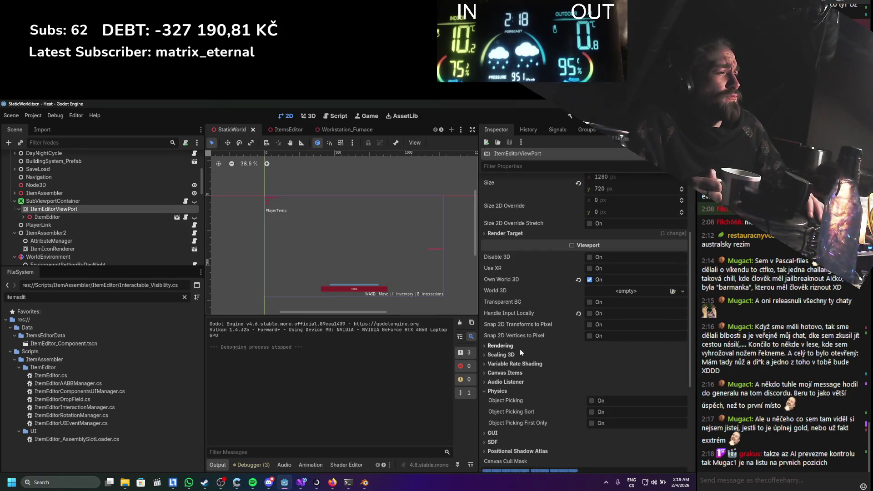
scroll(518, 355, down, 7)
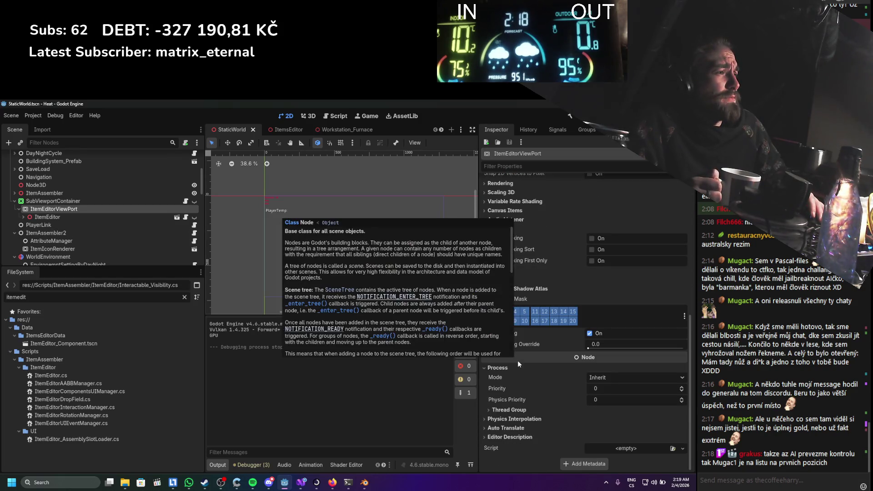
scroll(515, 378, up, 5)
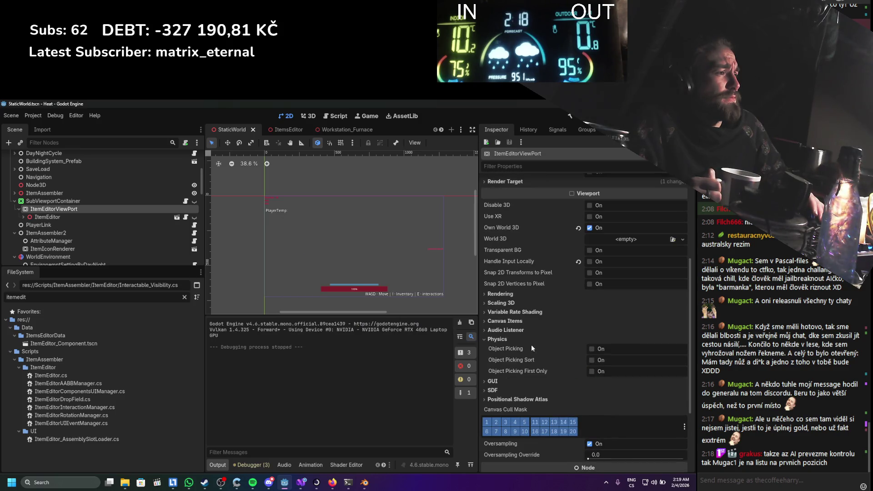
scroll(530, 344, up, 2)
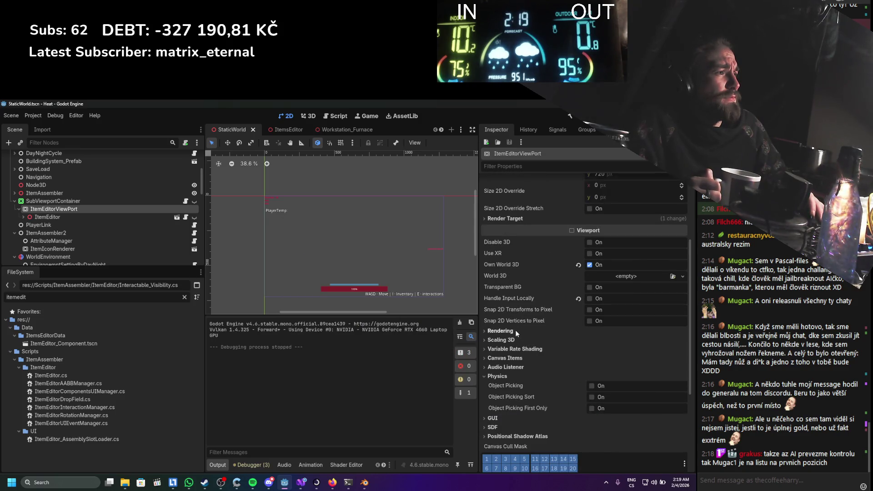
scroll(515, 329, up, 5)
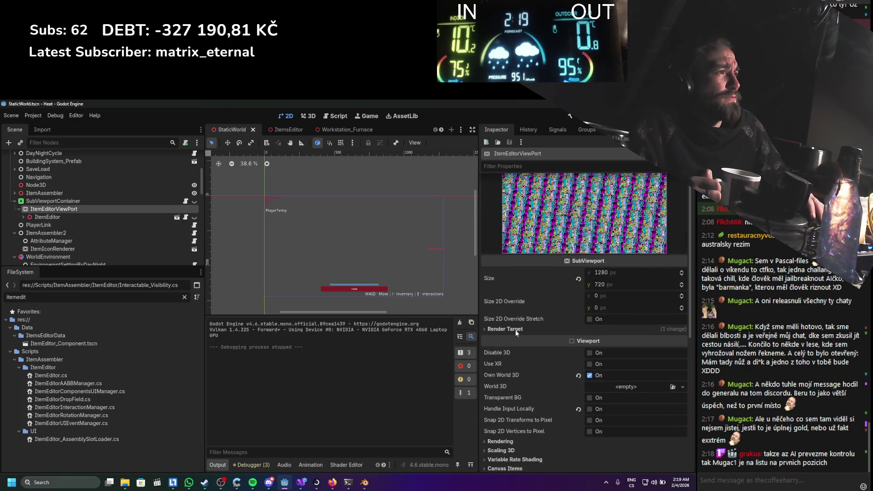
scroll(514, 330, up, 1)
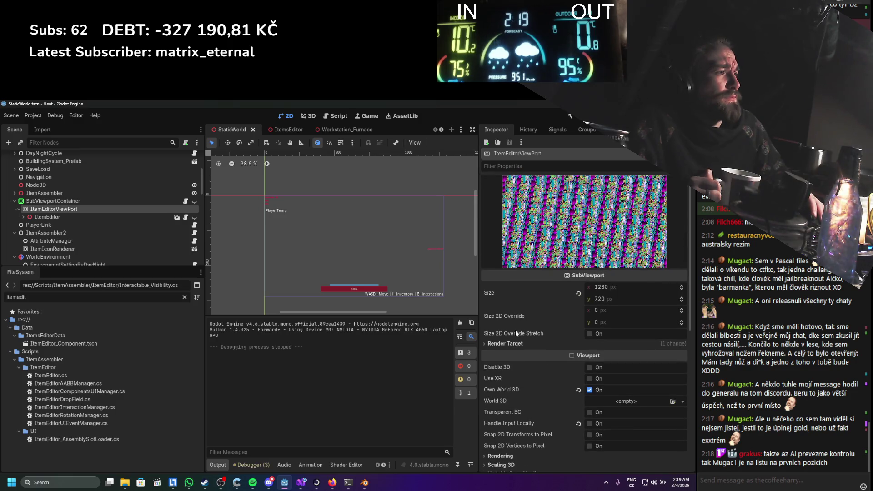
click(80, 203)
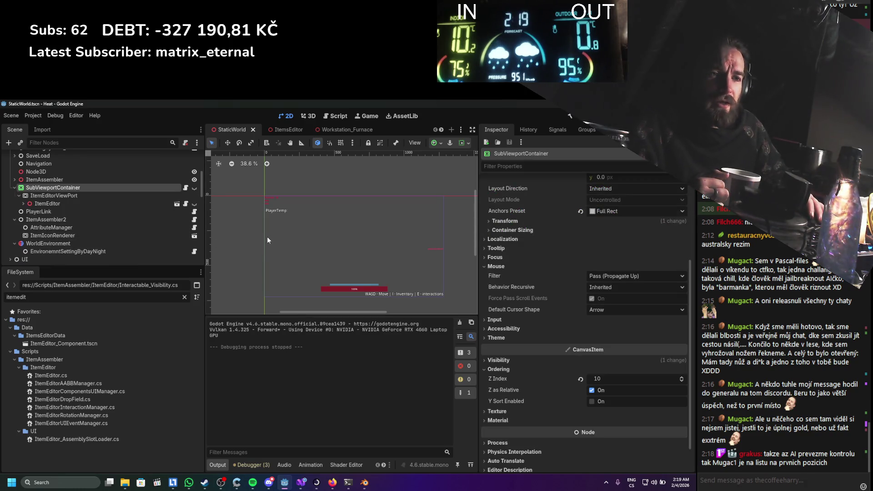
Make the SubViewportContainer visible, save the scene, and turn on its Mouse Target
scroll(323, 257, up, 1)
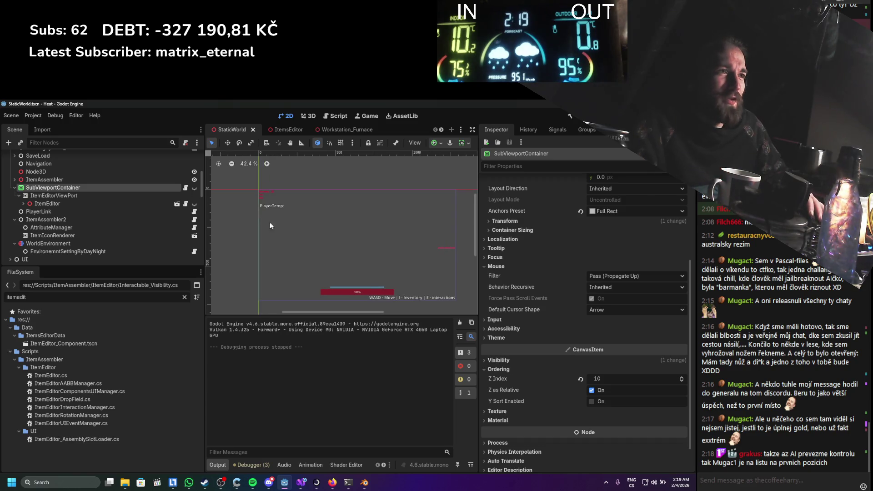
click(194, 188)
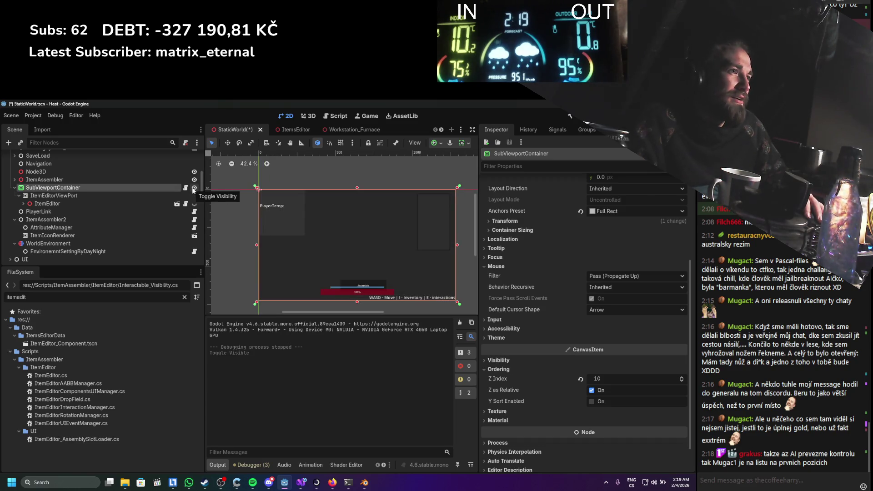
key(ctrl+s)
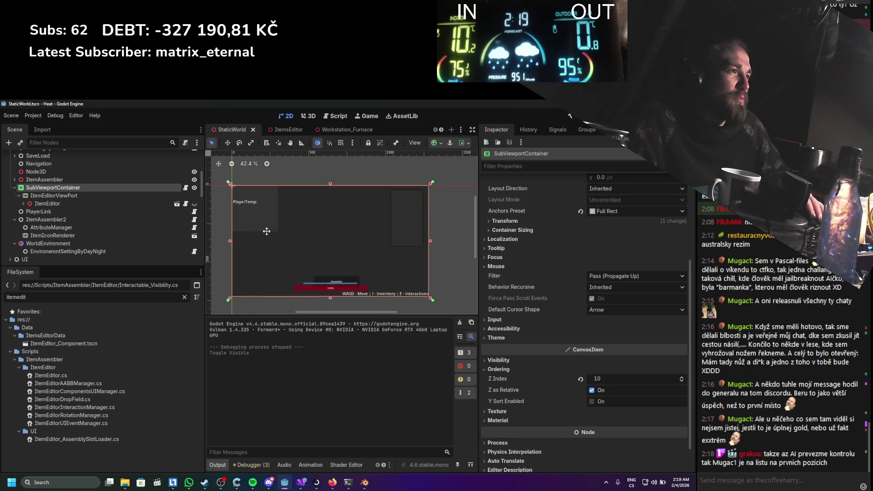
scroll(277, 236, up, 1)
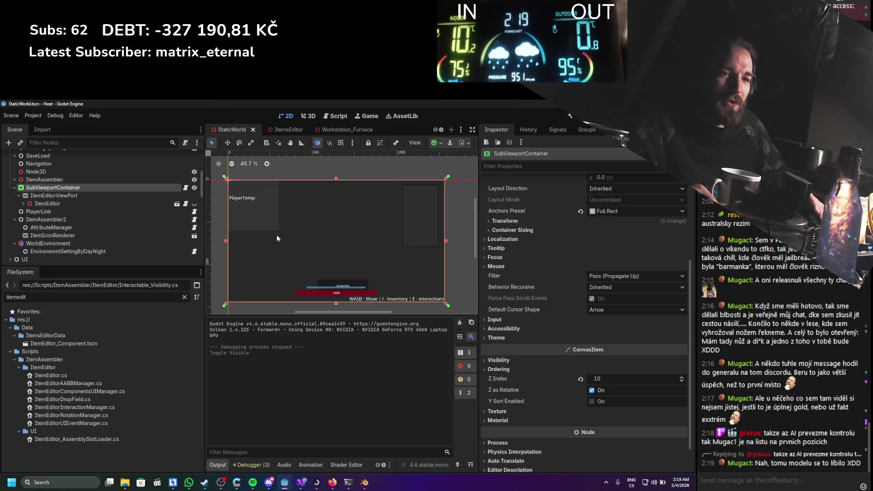
click(73, 195)
click(82, 188)
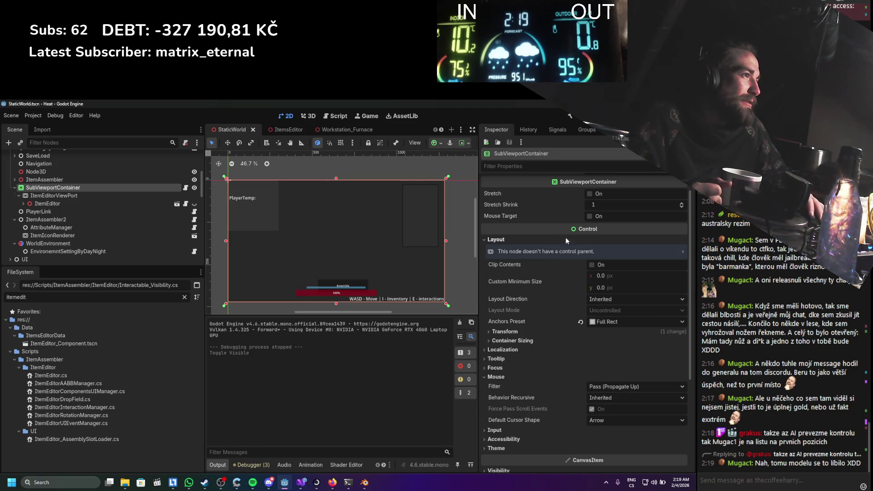
click(589, 216)
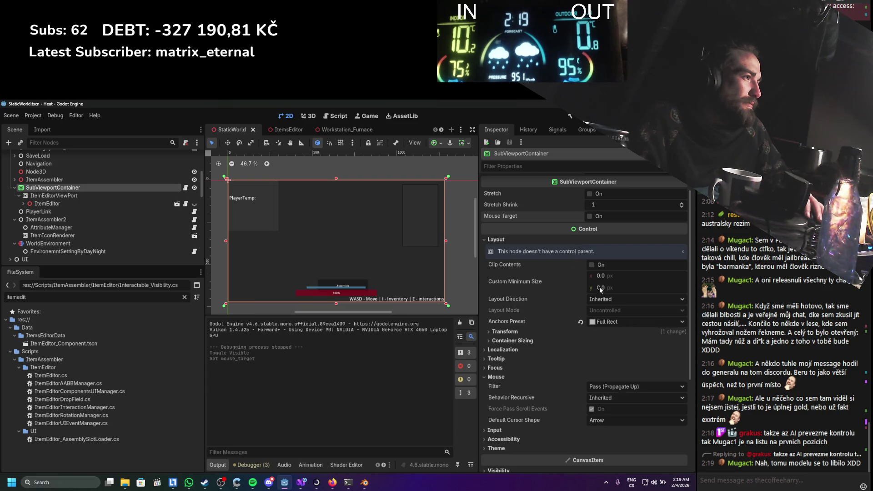
Browse the Focus, Input, Accessibility and Theme settings unchanged, then drag Z Index up to 52
scroll(550, 327, down, 2)
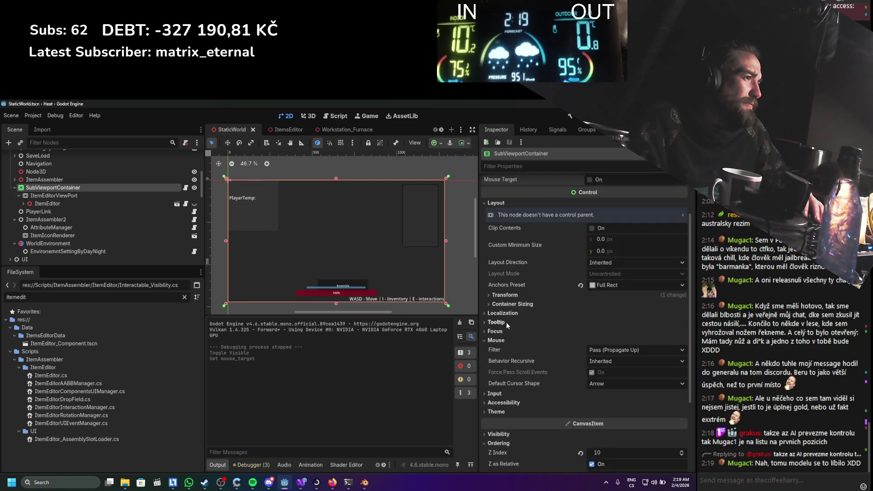
scroll(508, 336, down, 2)
click(495, 295)
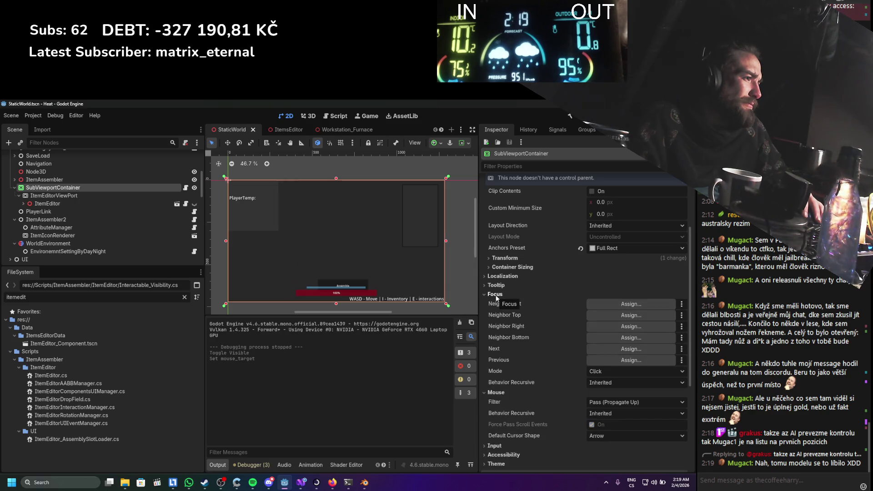
click(592, 372)
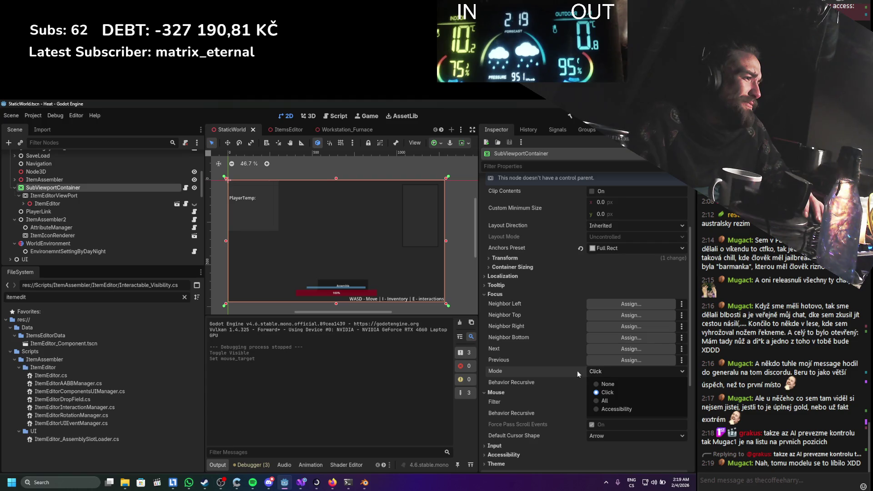
click(574, 370)
click(503, 294)
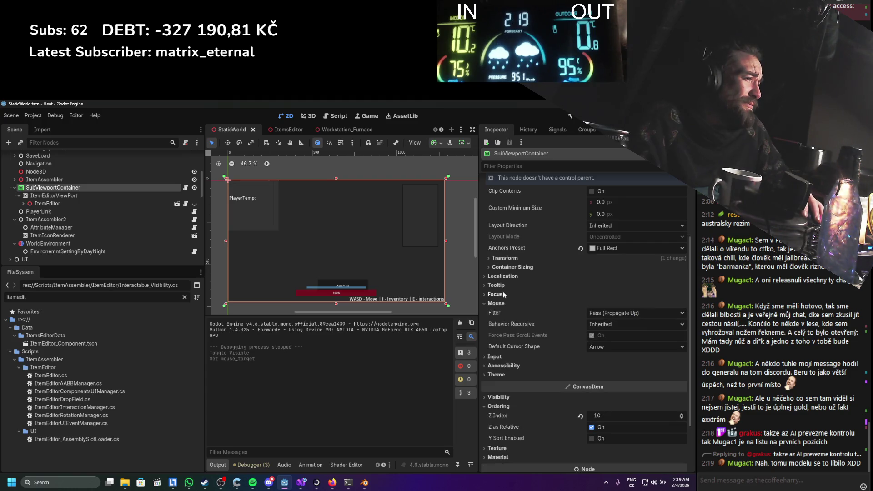
click(522, 356)
click(521, 356)
click(521, 366)
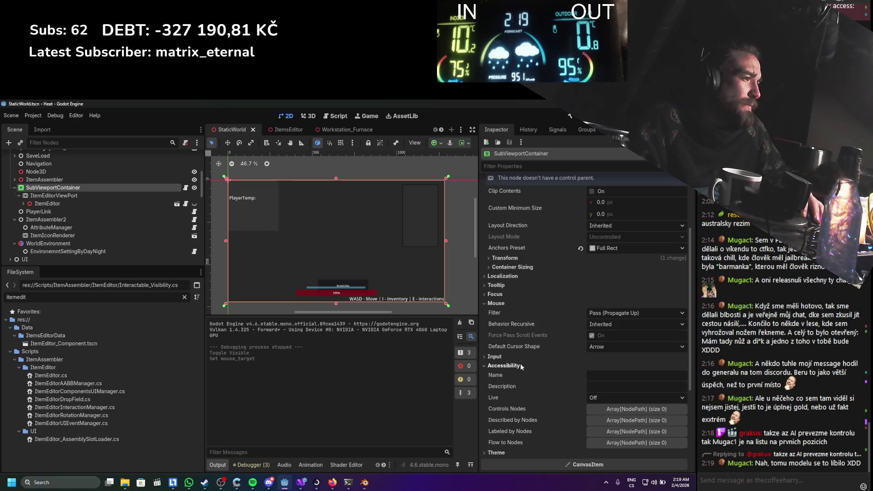
click(521, 367)
click(513, 373)
click(512, 373)
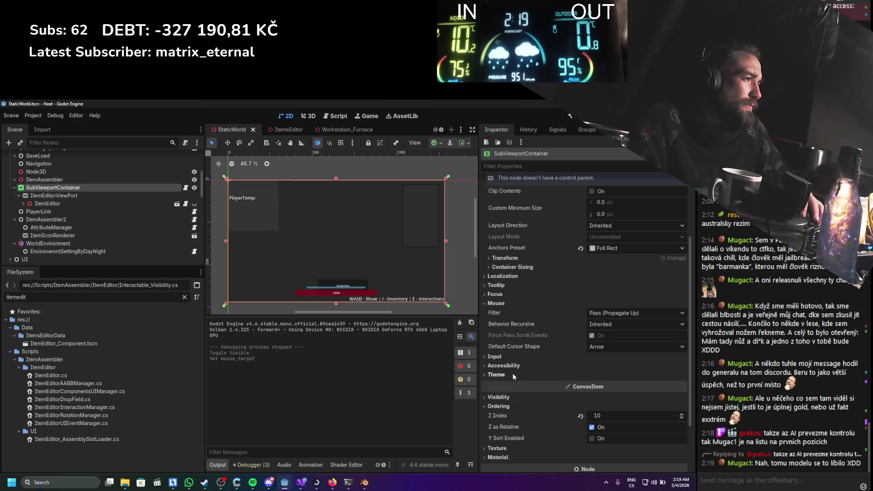
click(507, 294)
click(505, 296)
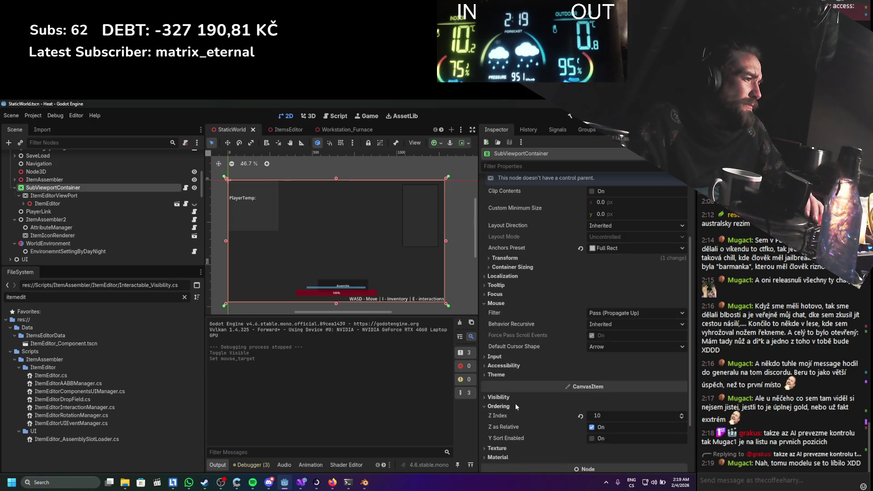
scroll(532, 402, down, 2)
drag(604, 384, 591, 378)
key(ctrl+s)
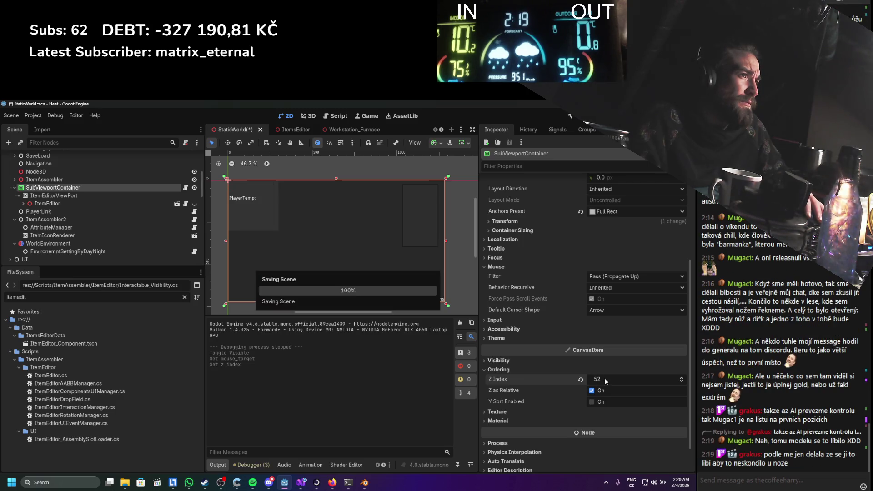
scroll(59, 194, down, 2)
scroll(59, 194, down, 8)
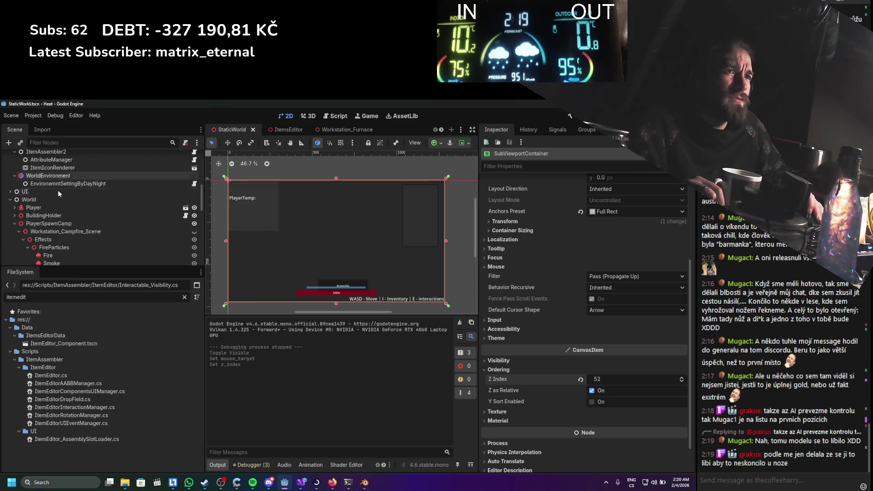
scroll(58, 199, down, 8)
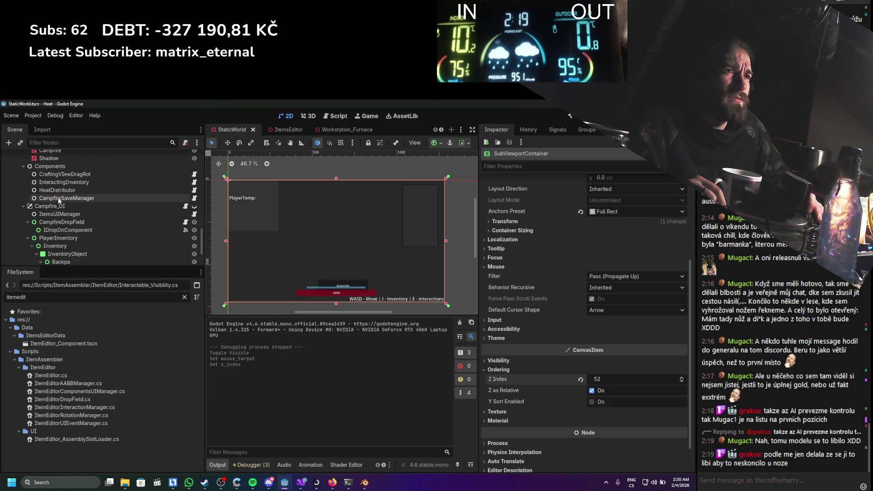
click(60, 180)
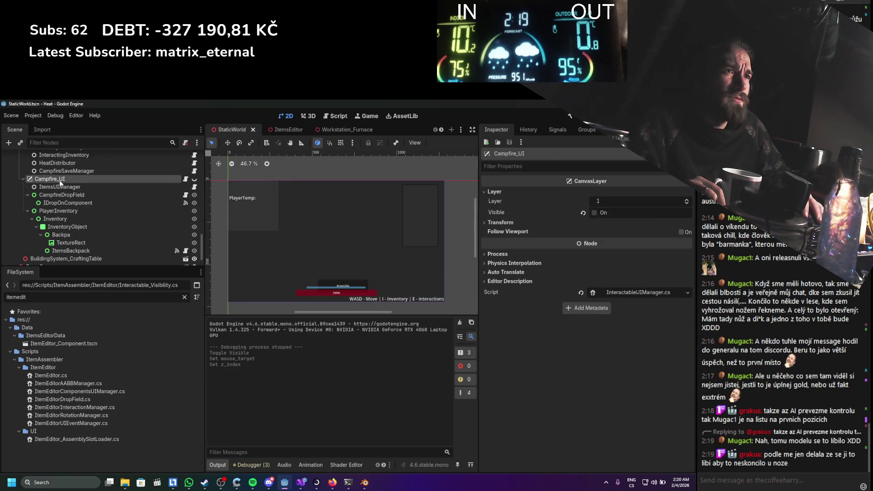
drag(606, 199, 586, 200)
key(ctrl+z)
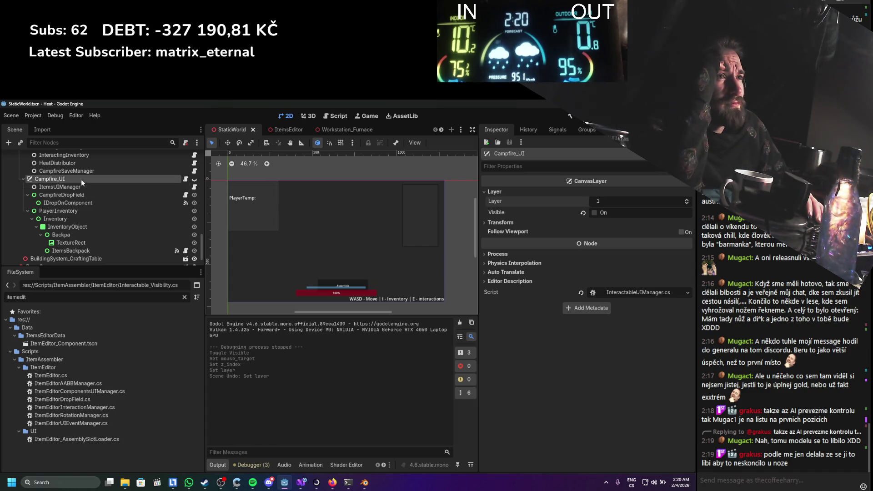
scroll(81, 184, up, 5)
scroll(29, 205, down, 3)
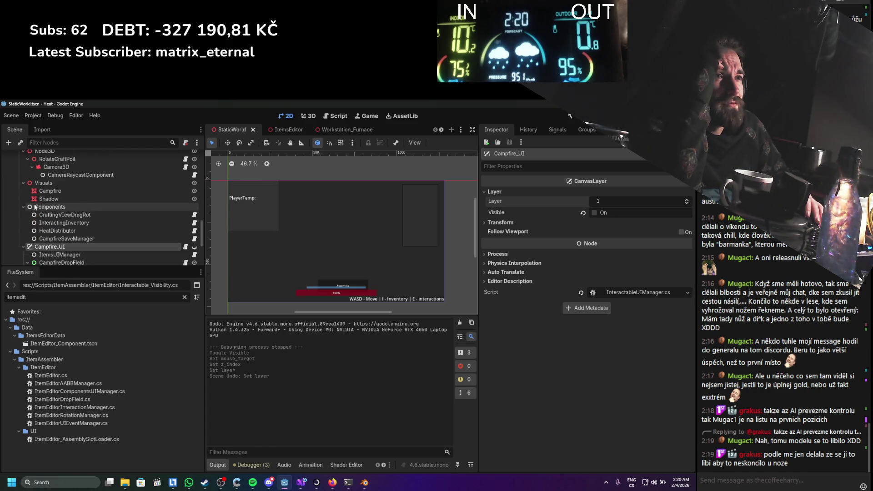
scroll(37, 214, down, 3)
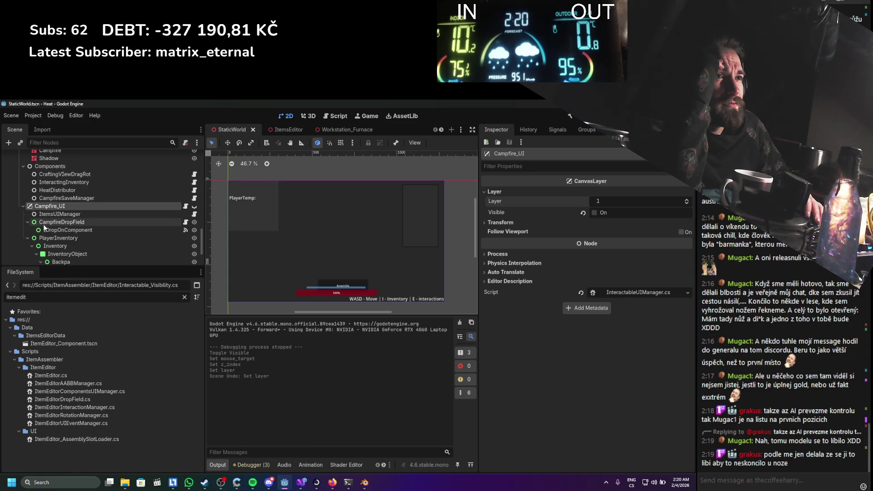
scroll(45, 227, down, 1)
scroll(46, 232, down, 3)
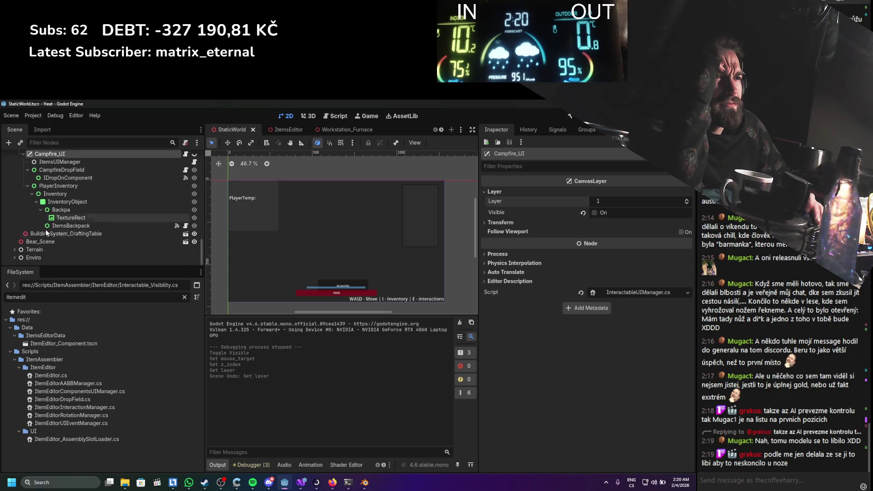
click(22, 225)
scroll(21, 220, up, 2)
click(20, 212)
scroll(19, 212, up, 3)
scroll(20, 212, up, 5)
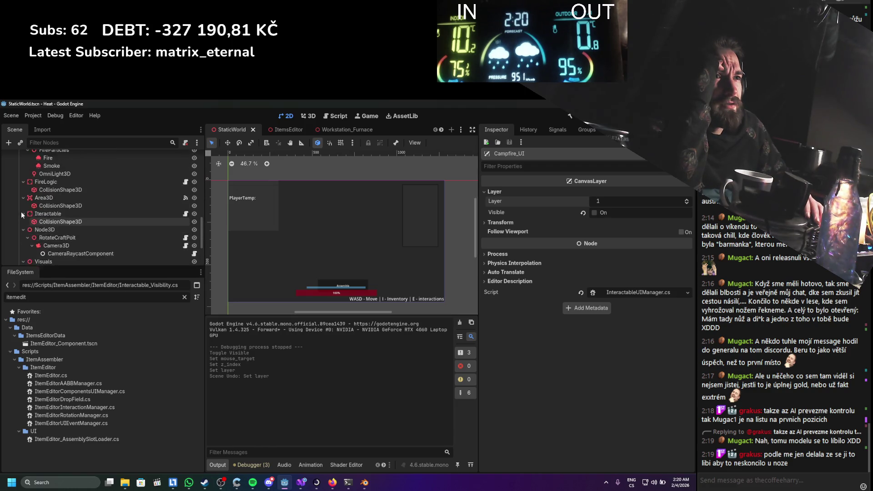
click(18, 202)
click(15, 194)
click(15, 178)
scroll(37, 214, up, 1)
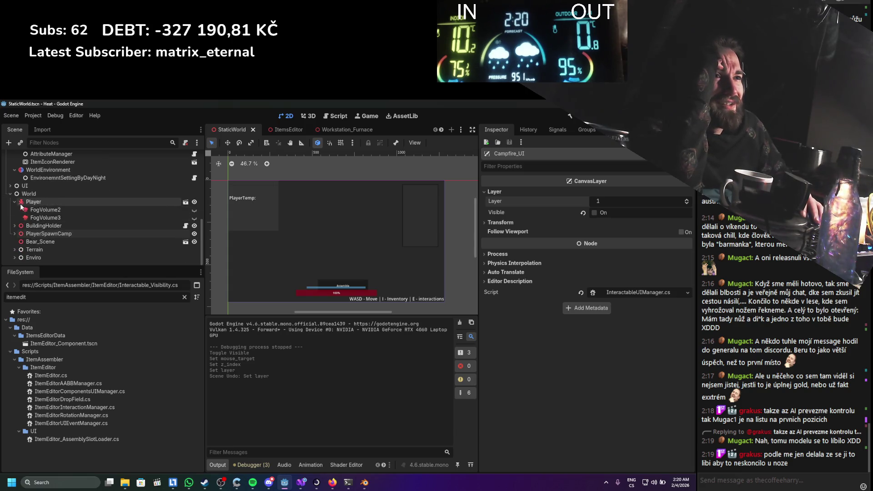
Open the Player scene and compare PlayerInventoryUI's and PlayerScreeUI's canvas Layer settings, PlayerInventoryUI at Layer 1
click(186, 202)
scroll(112, 224, down, 1)
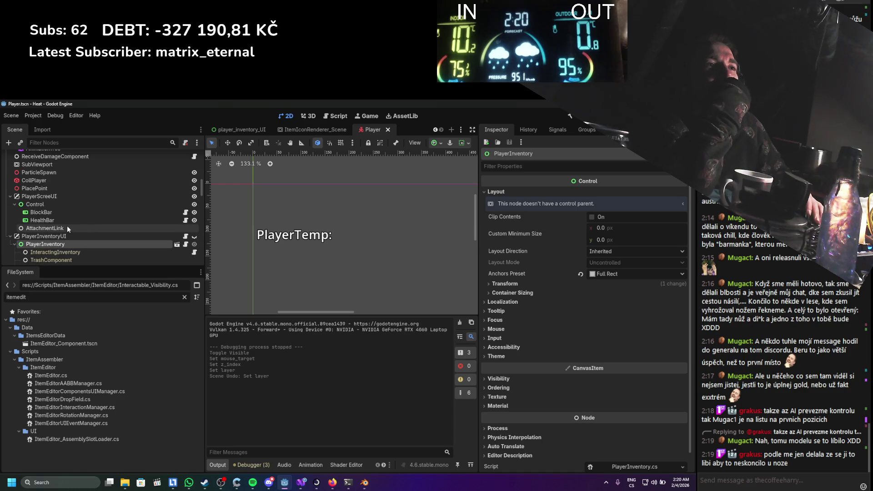
click(49, 236)
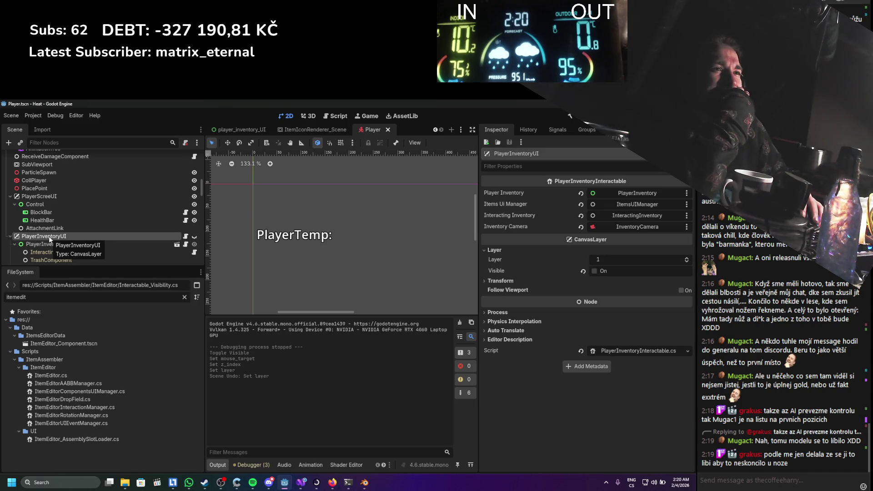
click(55, 195)
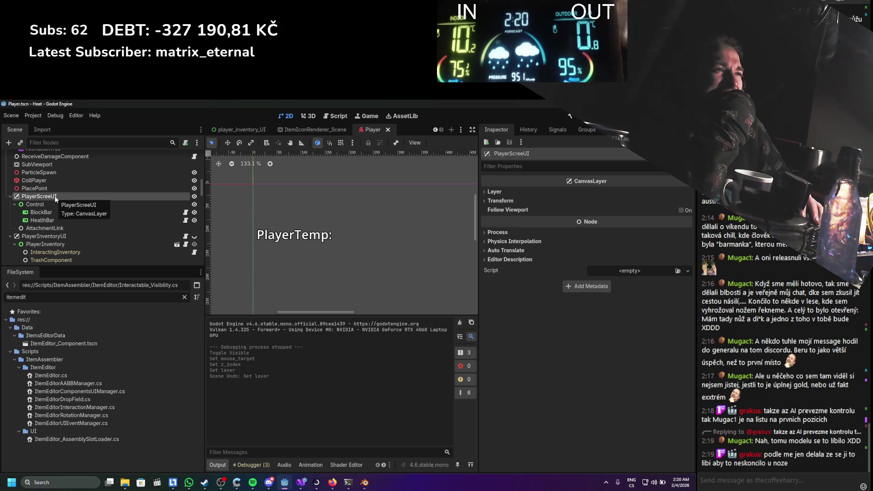
click(489, 192)
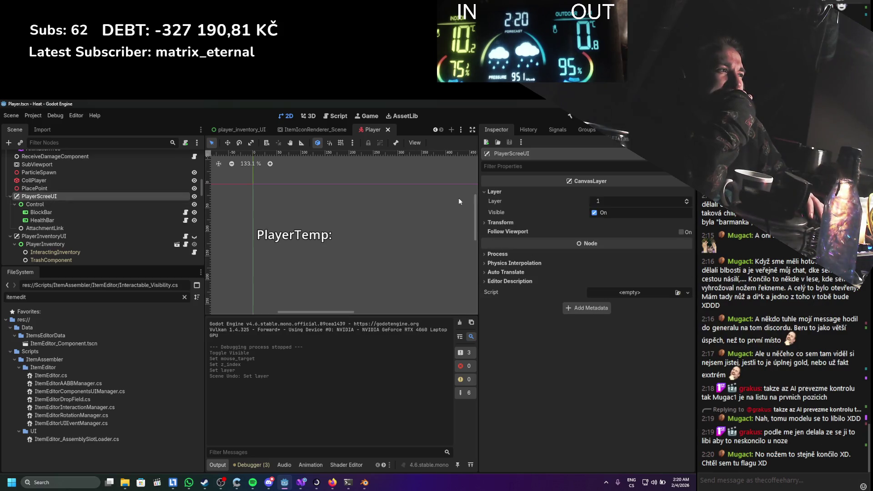
click(109, 236)
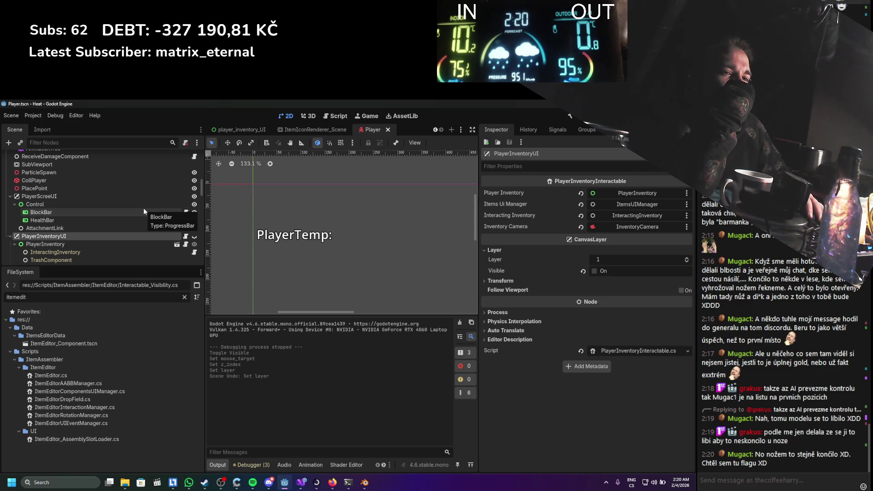
scroll(74, 204, down, 3)
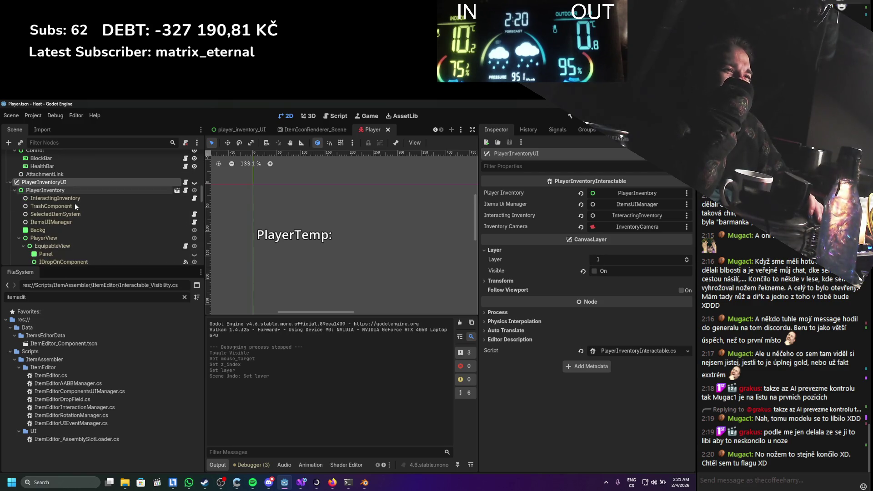
scroll(74, 203, down, 5)
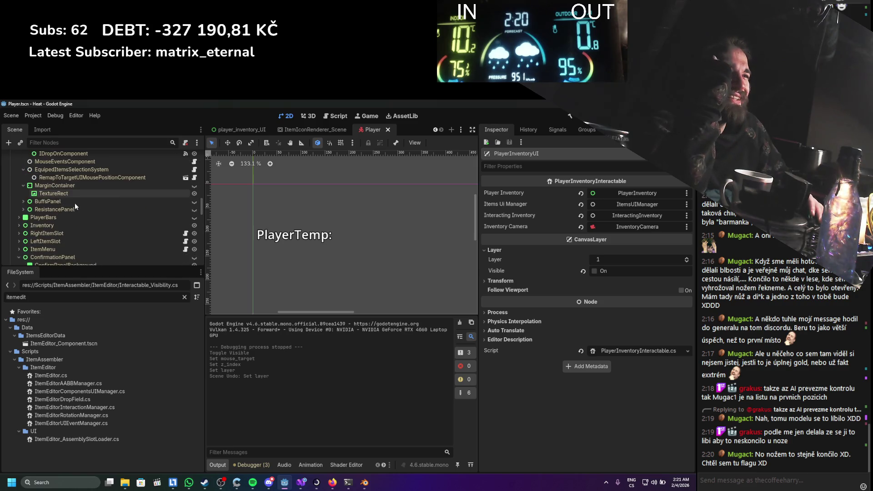
scroll(74, 203, up, 6)
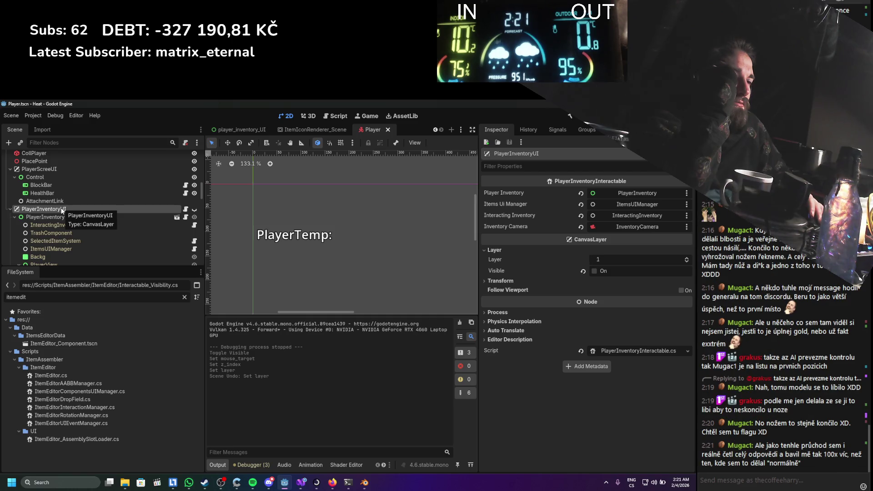
Search Google for 'godot canvas layer' and read the Godot Docs Canvas layers tutorial
key(alt+Tab)
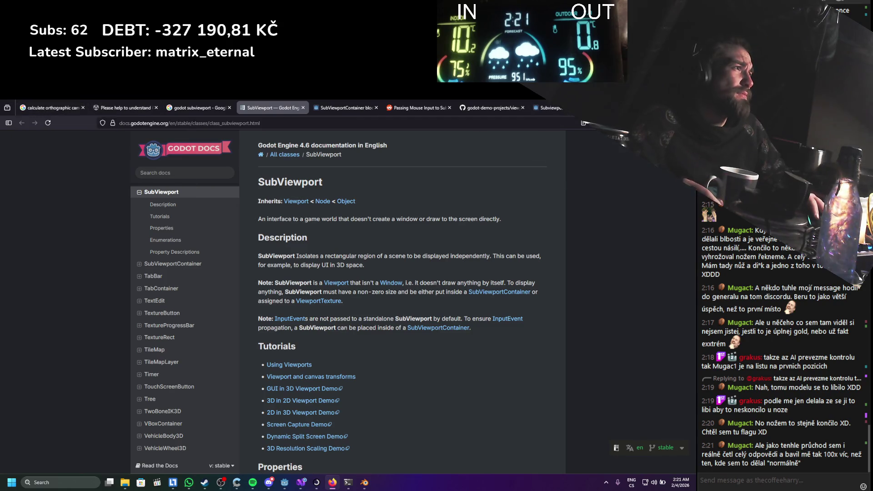
key(ctrl+t)
text(godot canvas layer)
key(Return)
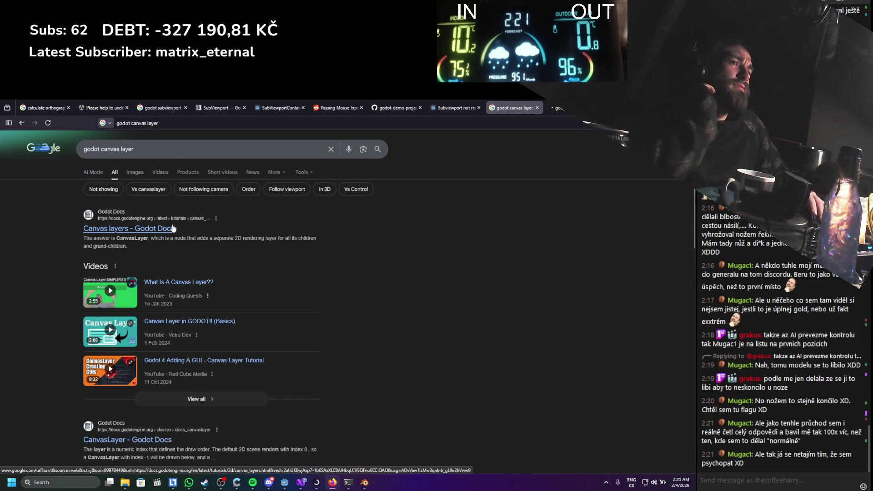
middle_click(172, 228)
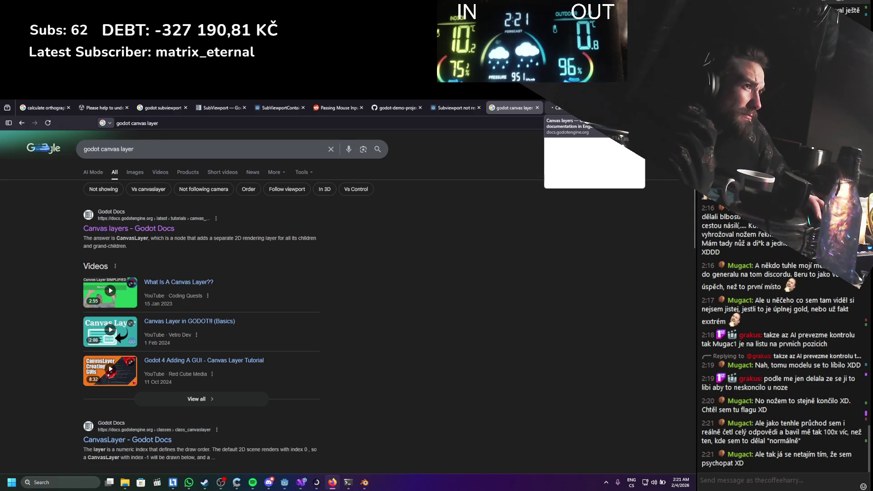
click(553, 107)
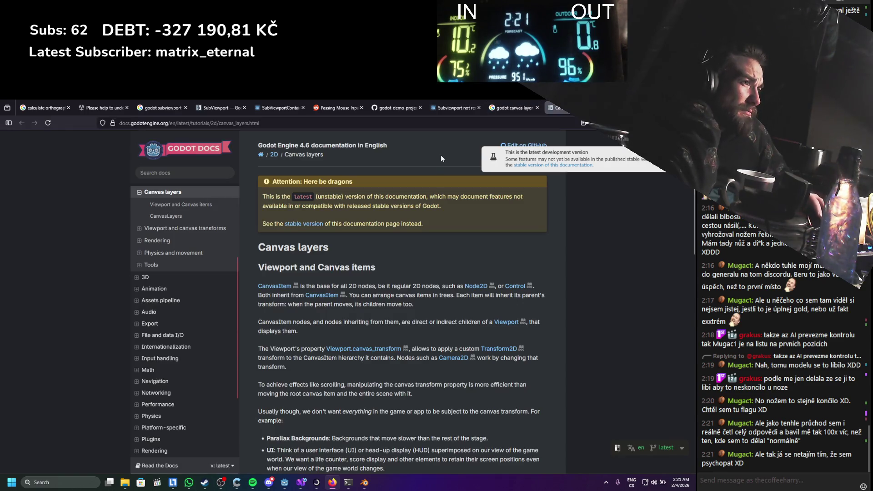
scroll(437, 168, down, 4)
scroll(435, 175, up, 3)
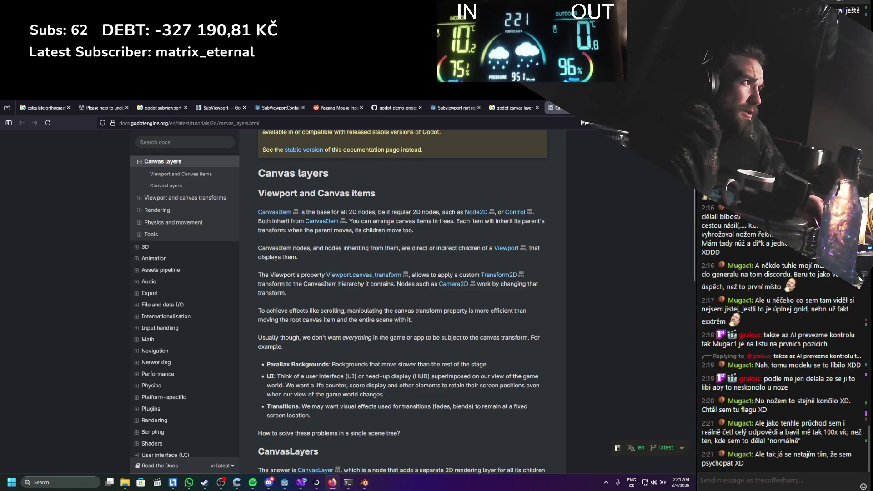
key(alt+Tab)
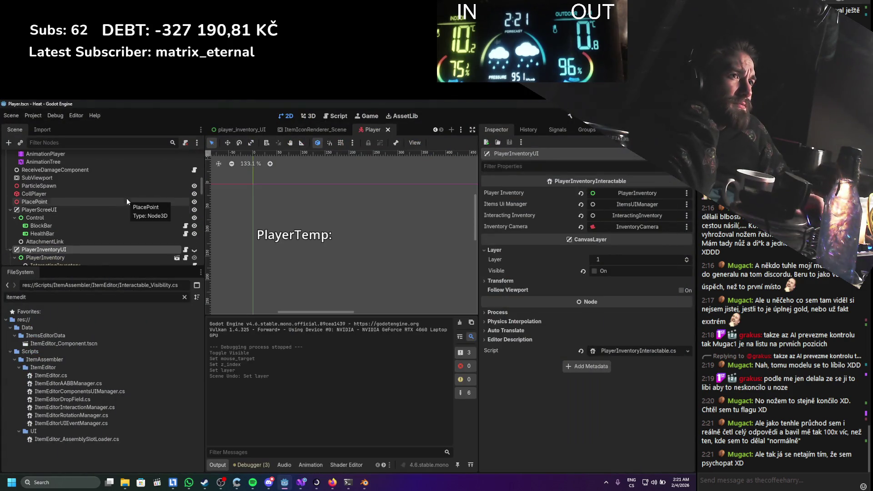
In the StaticWorld scene, add a CanvasLayer child node to the SubViewportContainer
scroll(130, 196, up, 5)
scroll(136, 189, up, 3)
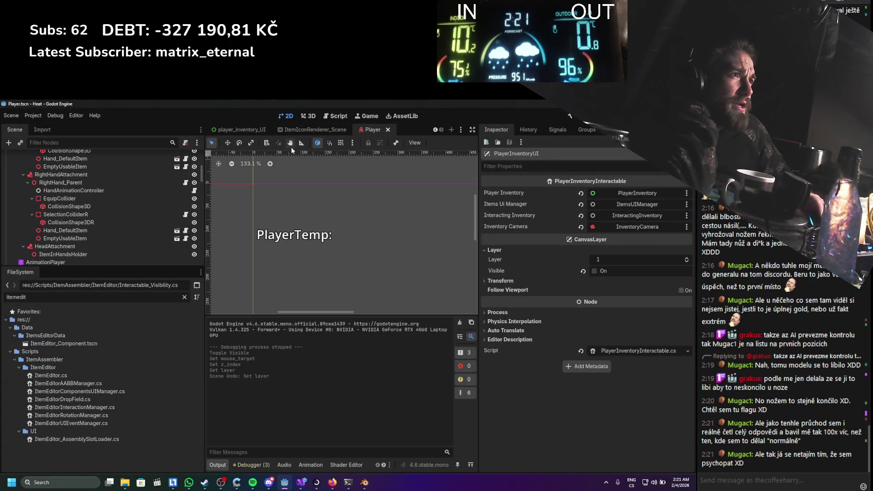
scroll(275, 127, up, 3)
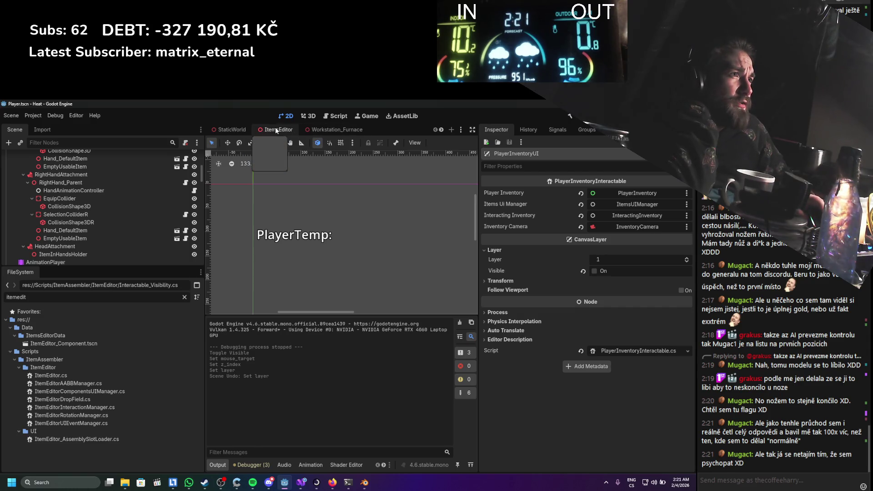
click(232, 129)
scroll(48, 222, down, 5)
scroll(47, 226, down, 5)
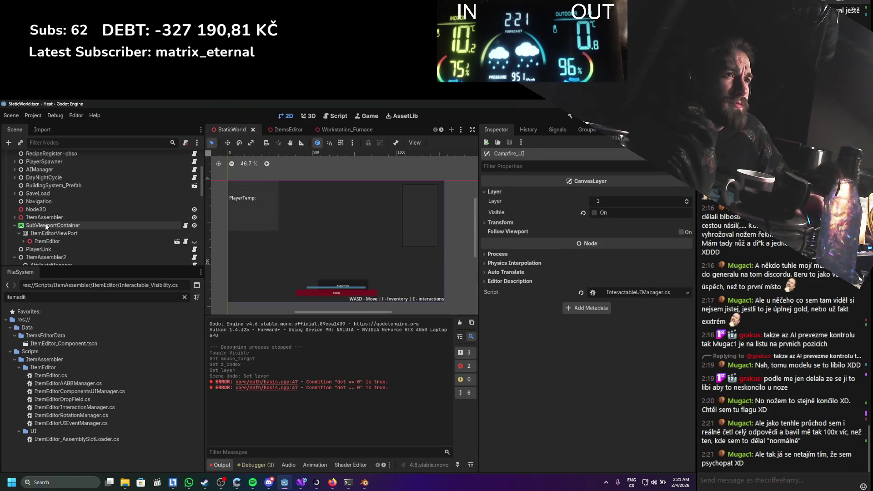
right_click(50, 198)
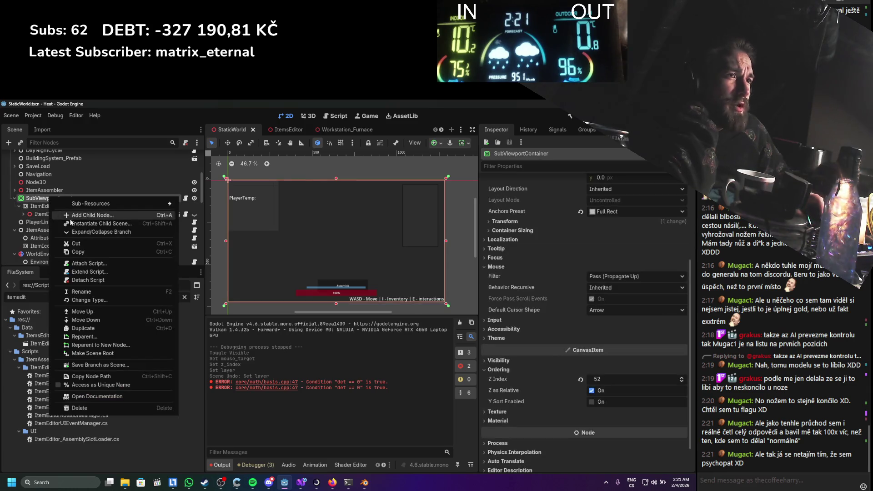
click(98, 215)
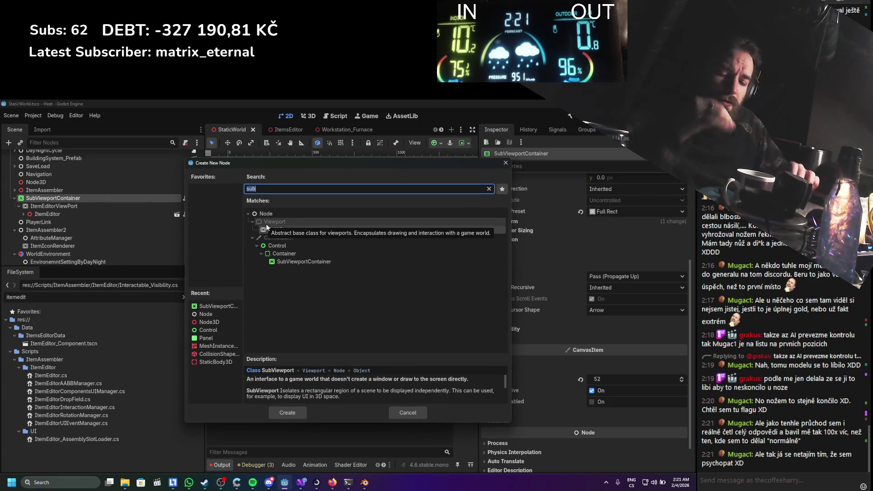
text(canvas)
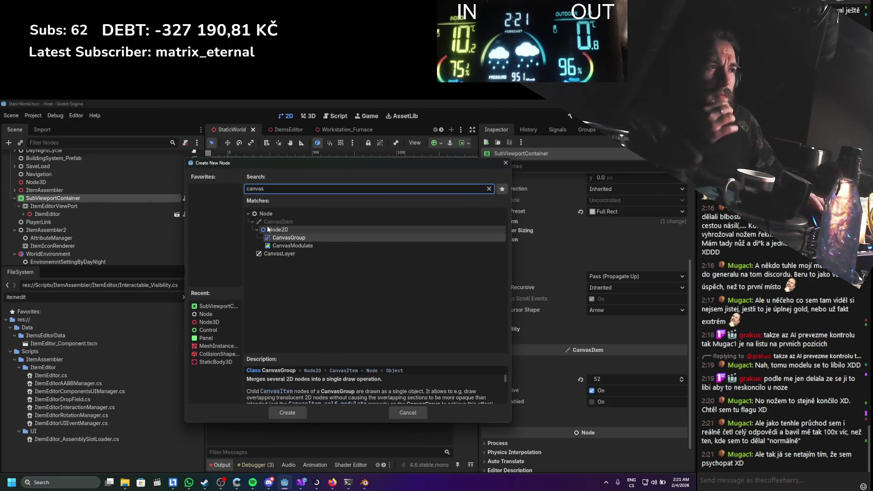
click(282, 252)
double_click(282, 253)
Make the CanvasLayer the SubViewportContainer's parent and rename it ItemEditorCanvasLayer
drag(44, 223, 47, 200)
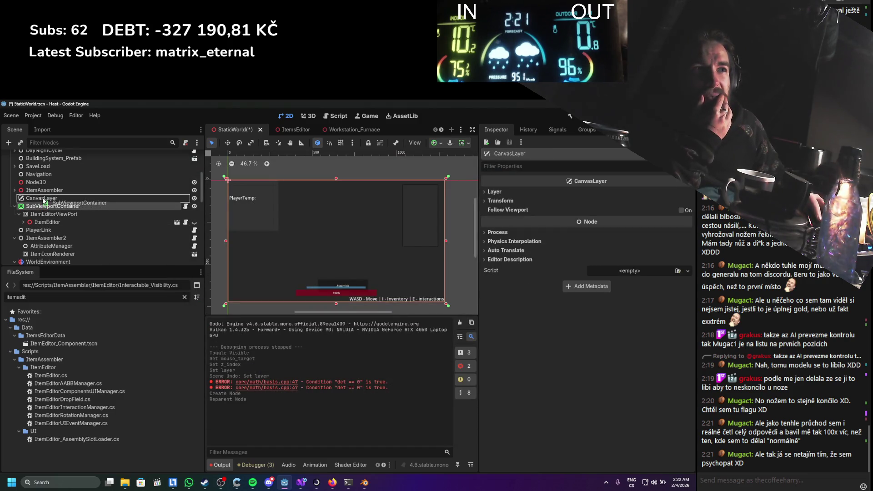
click(47, 200)
double_click(47, 199)
text(ItemEdito)
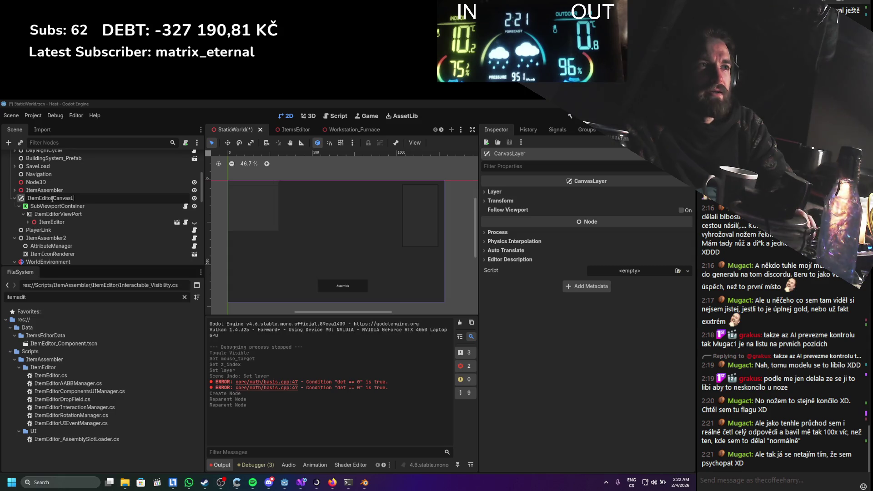
text(r)
key(Return)
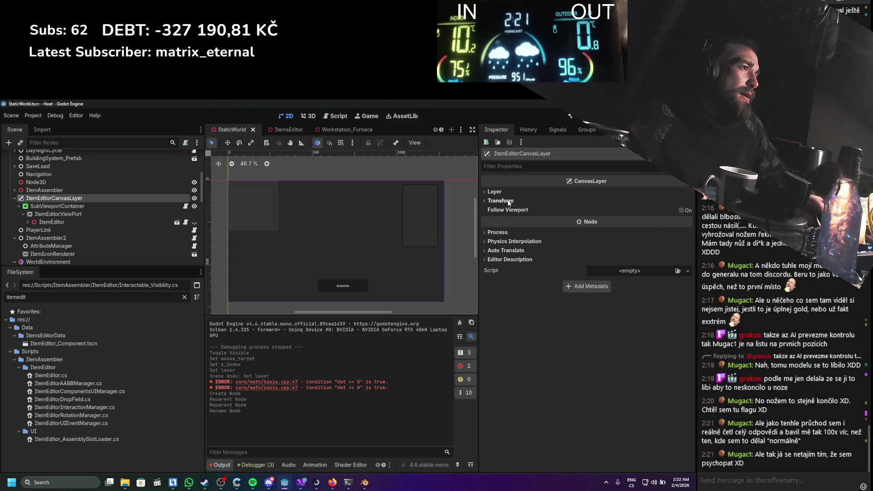
Set the canvas layer's Layer to 2, save the scene, and hide the SubViewportContainer
click(513, 192)
drag(603, 200, 610, 197)
key(ctrl+s)
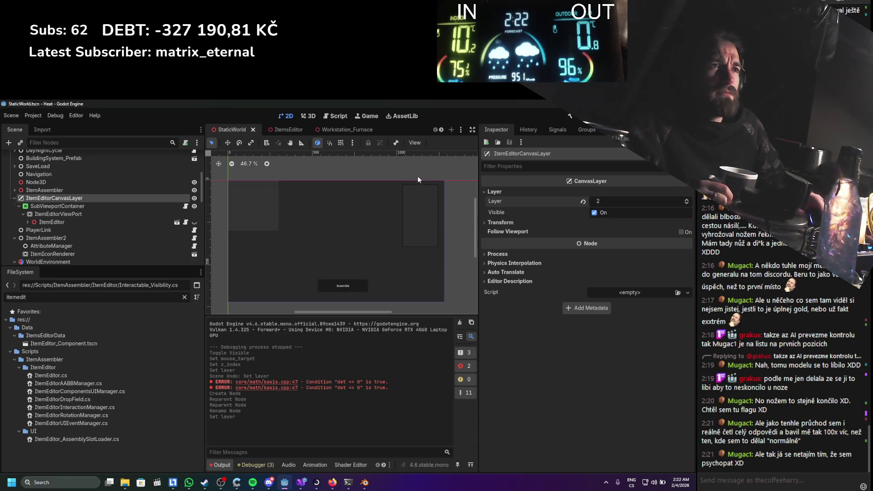
click(194, 205)
Toggle the SubViewportContainer, ItemEditor and ItemEditorCanvasLayer visibility, leaving the canvas layer hidden, and save
click(194, 206)
click(194, 206)
click(196, 206)
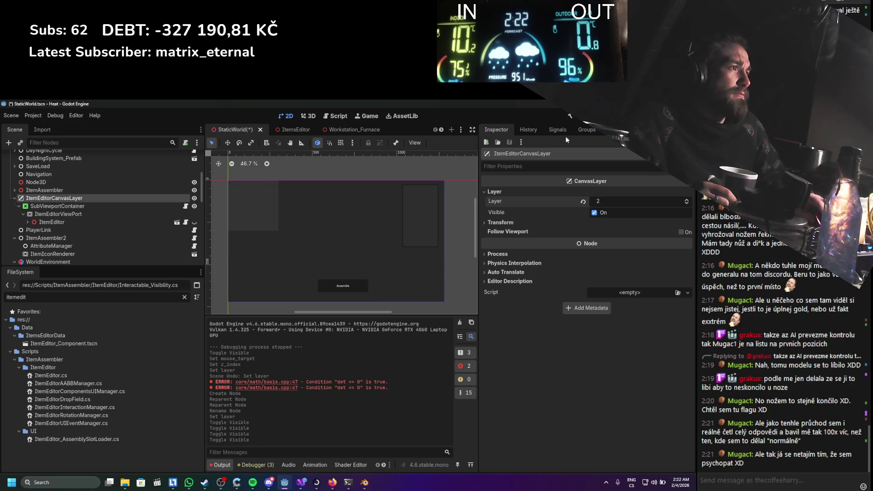
click(195, 206)
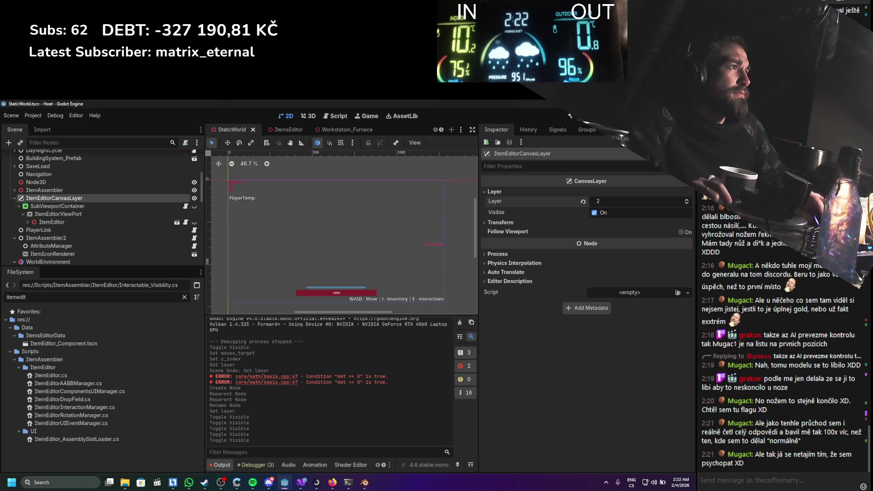
click(194, 199)
click(194, 200)
click(194, 200)
click(194, 200)
click(194, 200)
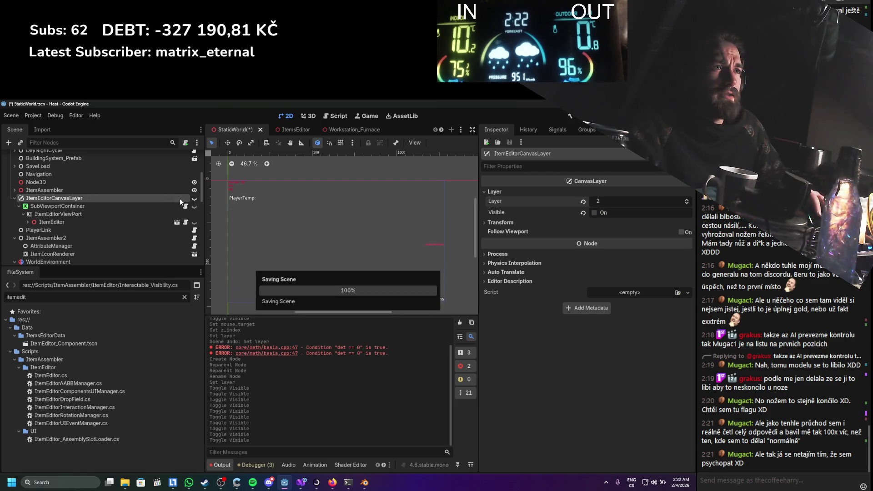
click(194, 222)
click(194, 199)
click(195, 198)
click(194, 198)
click(194, 199)
key(ctrl+s)
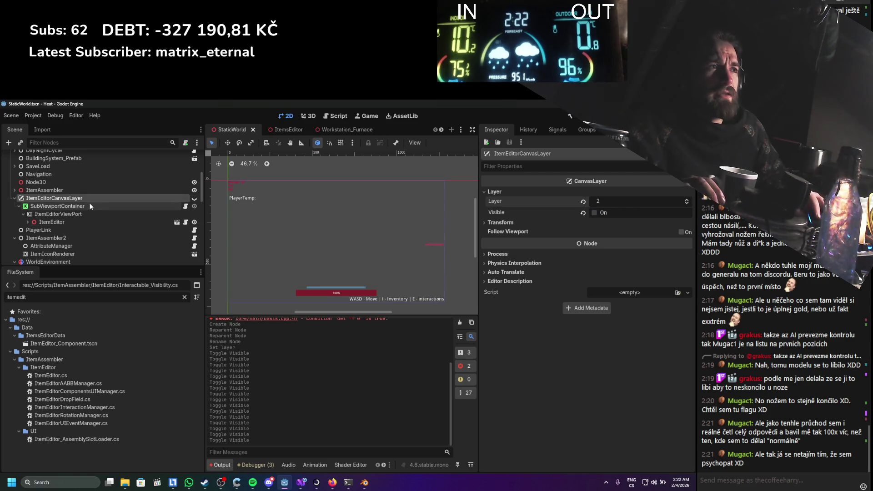
Move Interactable_Visibility.cs from SubViewportContainer to ItemEditorCanvasLayer with ItemEditor as Interactable Node, and open it
click(115, 206)
click(578, 447)
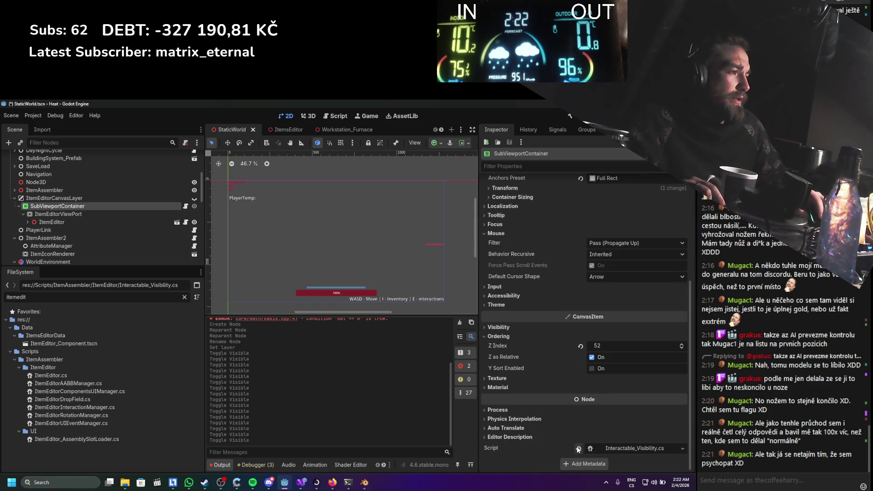
click(141, 198)
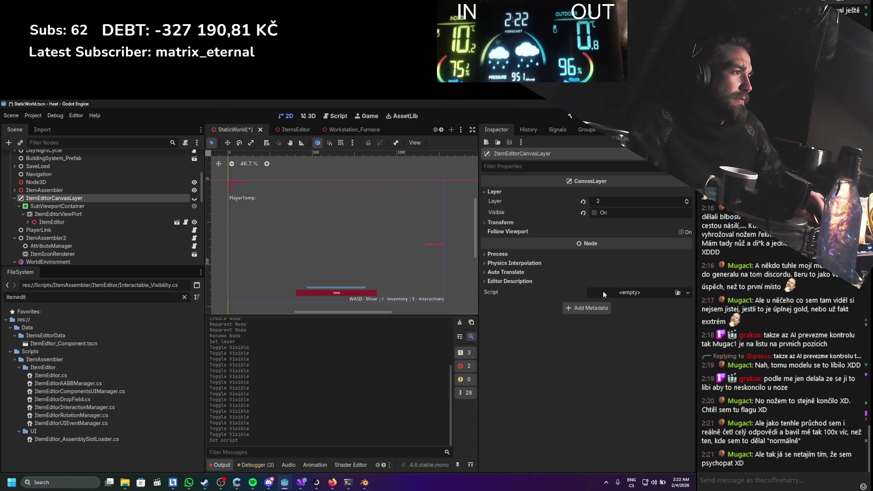
click(677, 293)
text(inte)
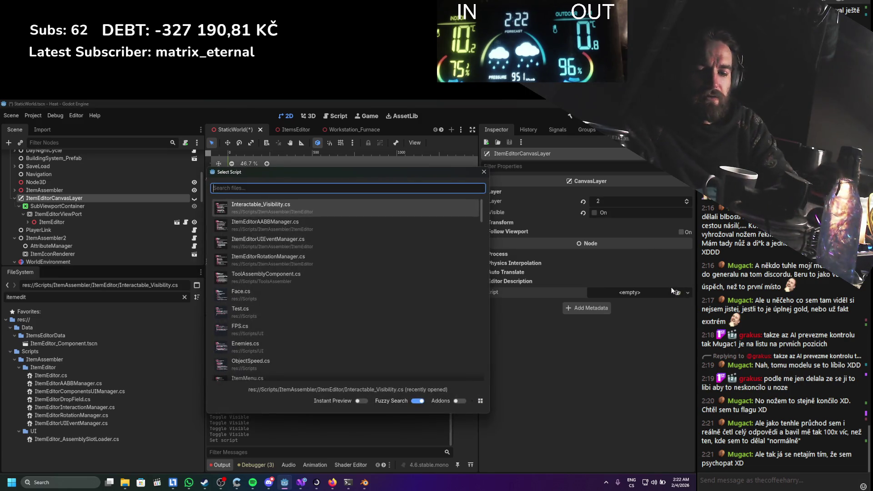
text(e)
key(Return)
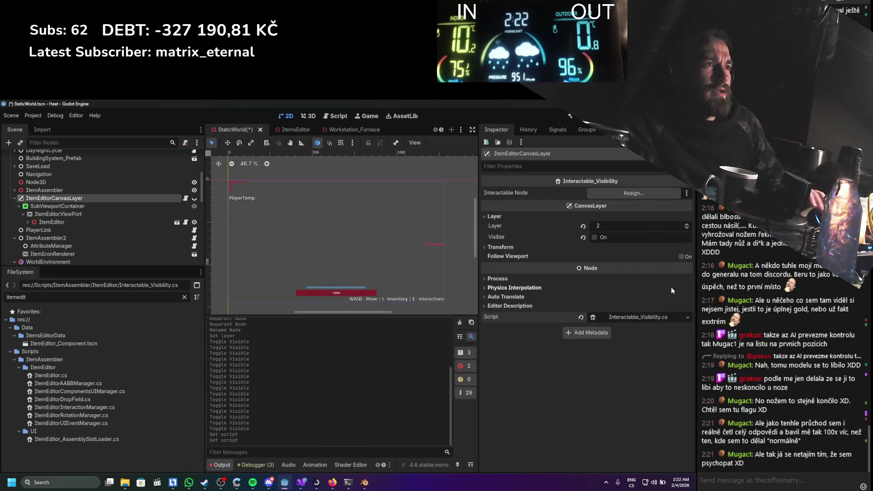
mouse_move(98, 222)
mouse_down()
mouse_move(345, 221)
mouse_move(529, 198)
mouse_move(591, 200)
mouse_up()
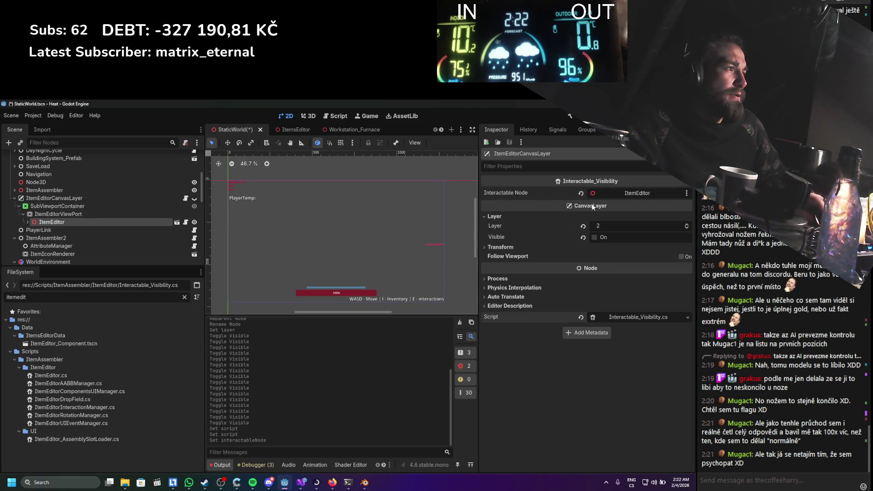
click(632, 317)
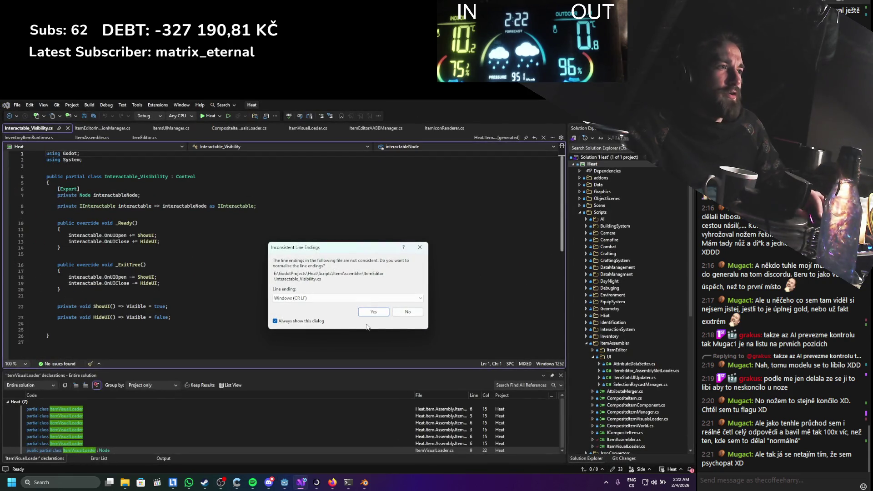
Normalize line endings and change Interactable_Visibility's base class from Control to CanvasLayer
click(366, 313)
key(ctrl+s)
click(186, 177)
double_click(186, 178)
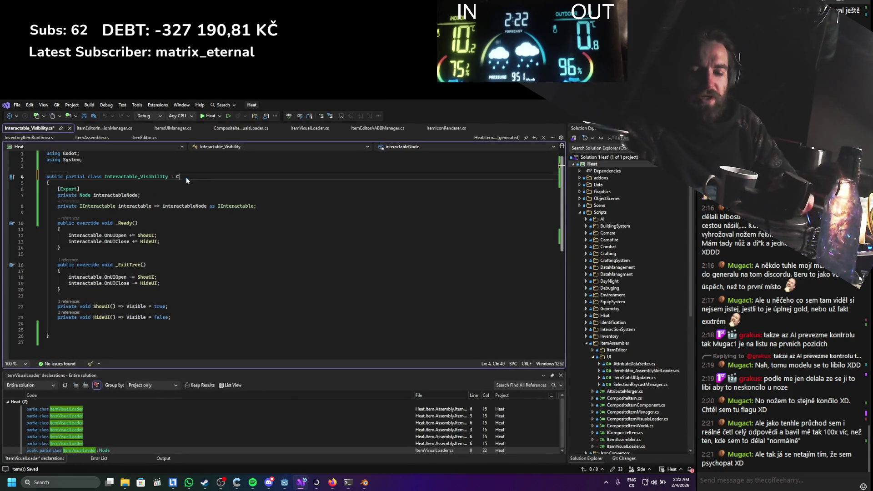
text(Canvas)
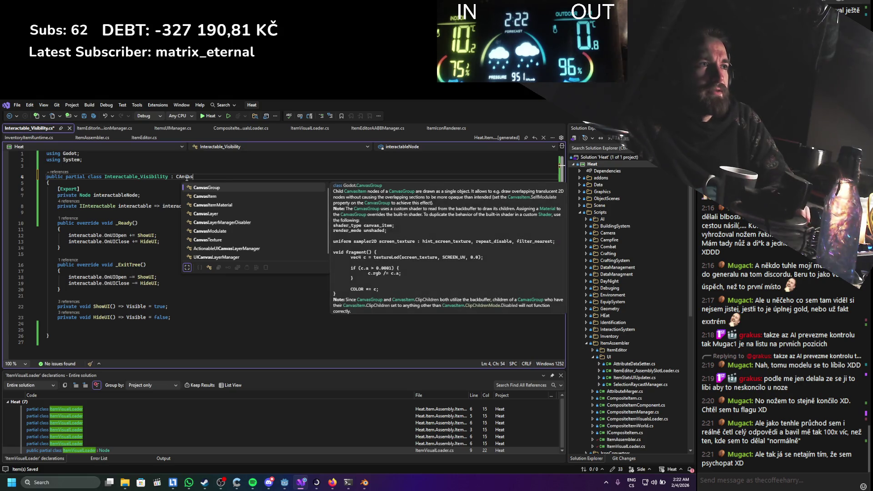
key(Down)
key(Down)
key(Down)
key(Tab)
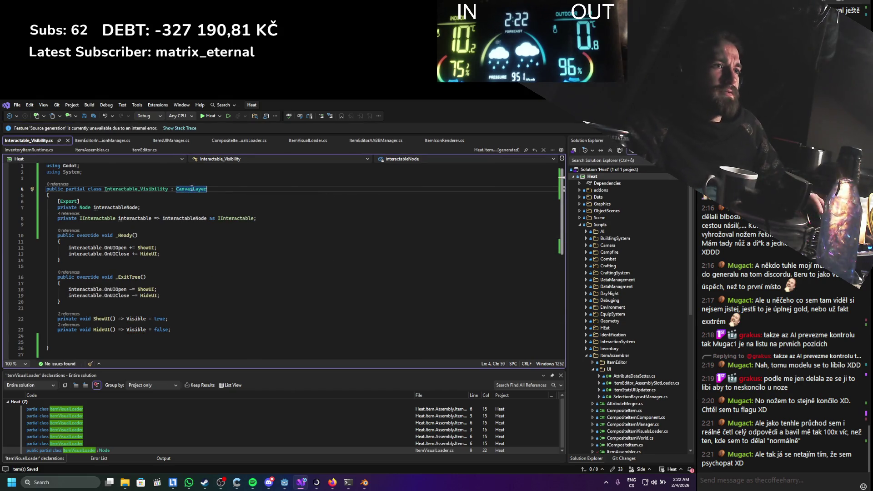
click(186, 277)
click(570, 117)
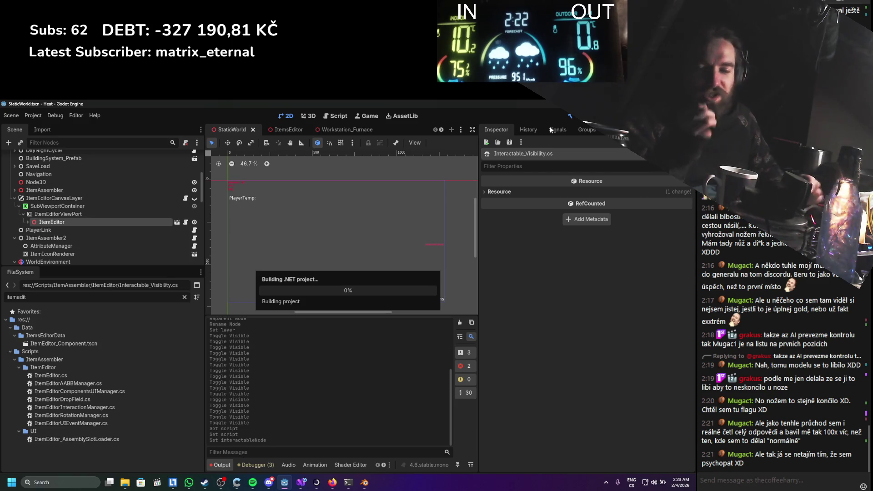
Run the game and open the log in the item editor via Edit Item
click(134, 197)
key(F5)
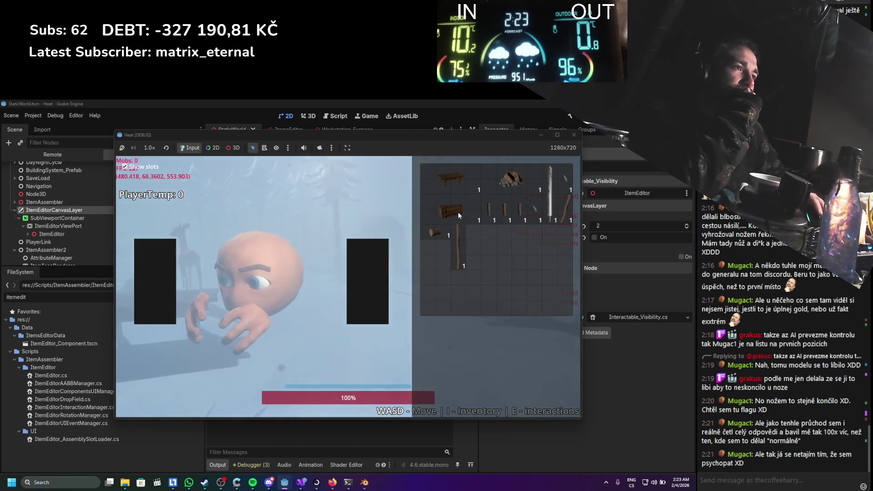
right_click(439, 230)
click(453, 242)
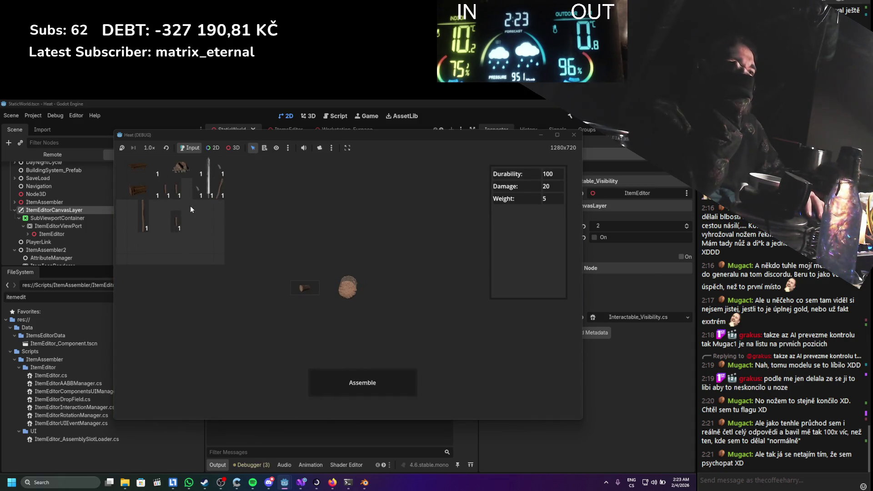
Rotate the log model, rearrange the stick and logs in the grid, then stop the game
drag(327, 253, 410, 259)
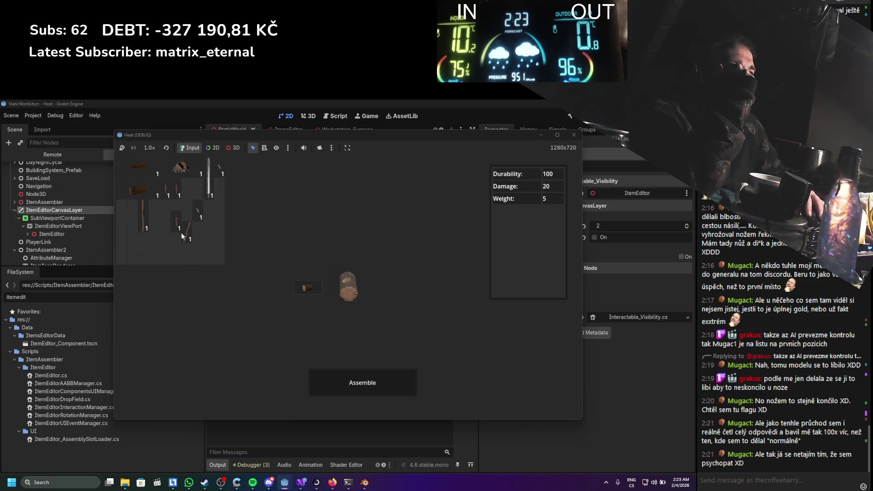
drag(146, 218, 152, 226)
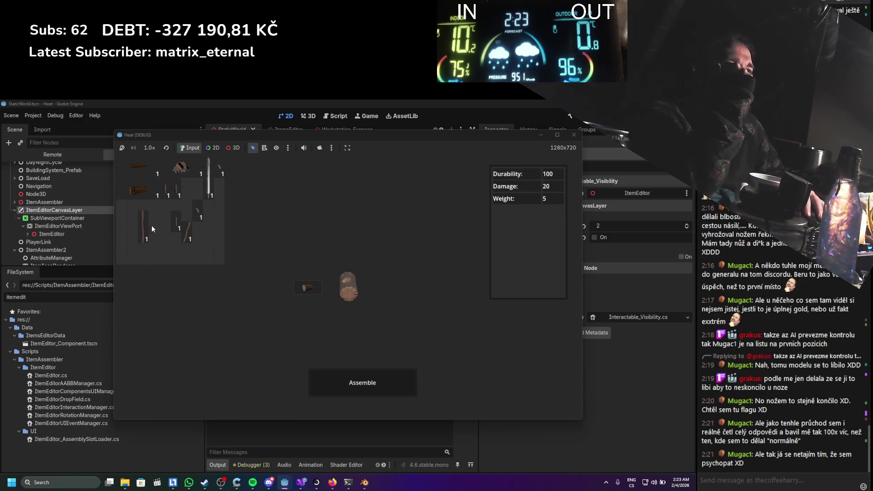
mouse_move(141, 195)
mouse_down()
mouse_move(146, 252)
mouse_move(191, 249)
mouse_up()
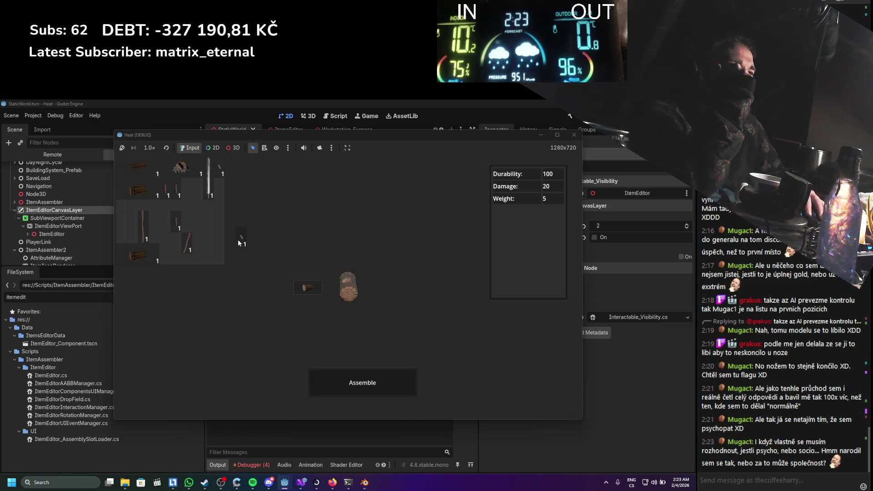
mouse_move(160, 176)
mouse_down()
mouse_move(188, 200)
mouse_move(172, 214)
mouse_move(198, 209)
mouse_move(205, 260)
mouse_move(150, 213)
mouse_move(190, 223)
mouse_move(195, 196)
mouse_up()
mouse_move(206, 259)
mouse_down()
mouse_move(181, 255)
mouse_move(219, 254)
mouse_up()
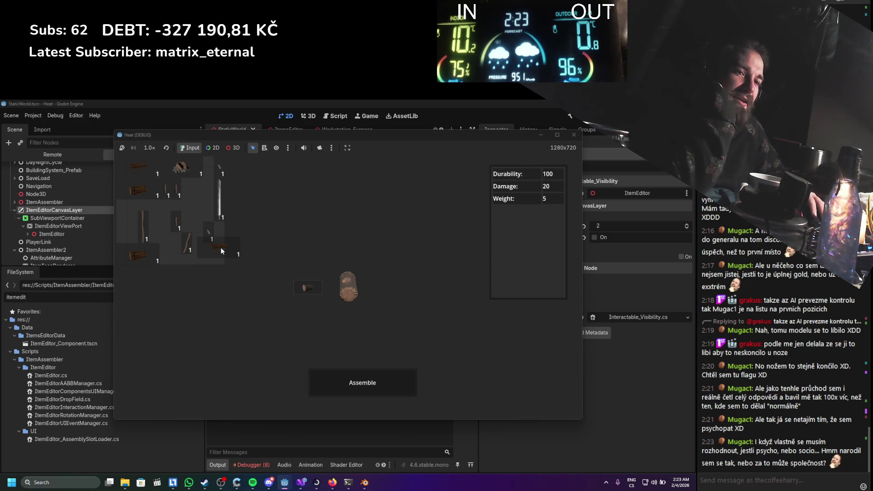
drag(221, 250, 386, 222)
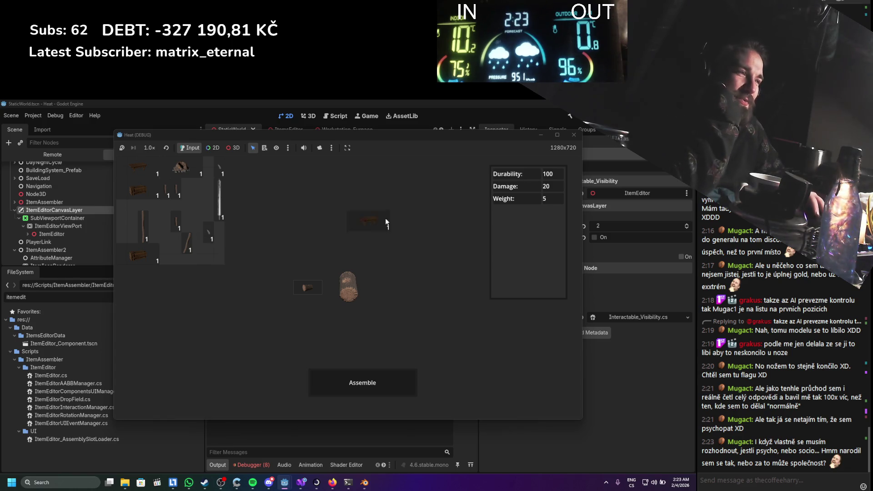
click(580, 132)
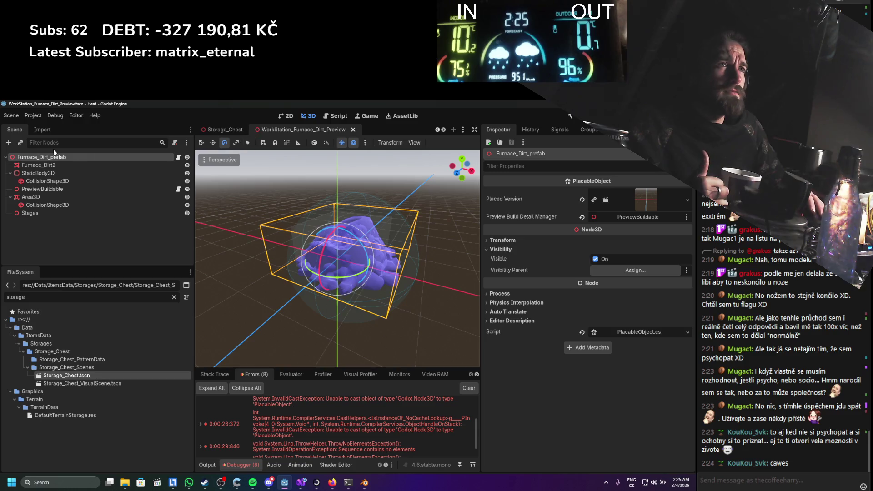
Save the preview scene as Storage_Chest_PlacablePreview.tscn in Storages/Storage_Chest/Storage_Chest_Scenes
click(20, 118)
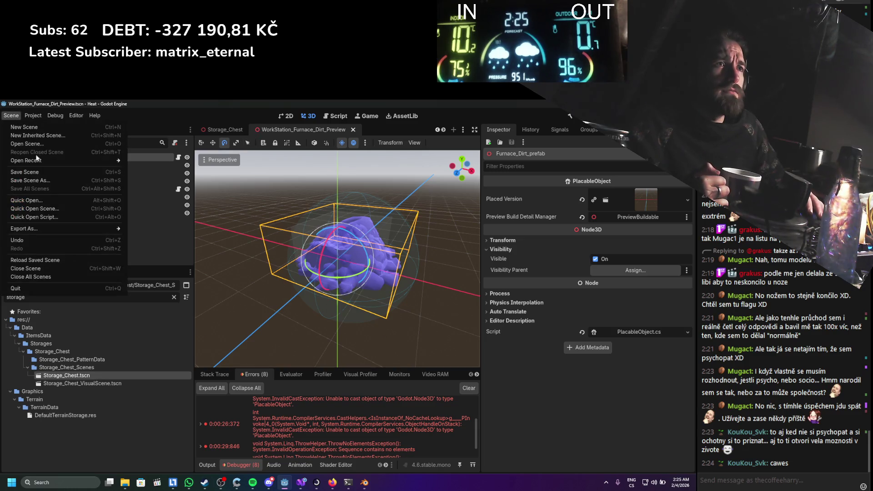
click(30, 180)
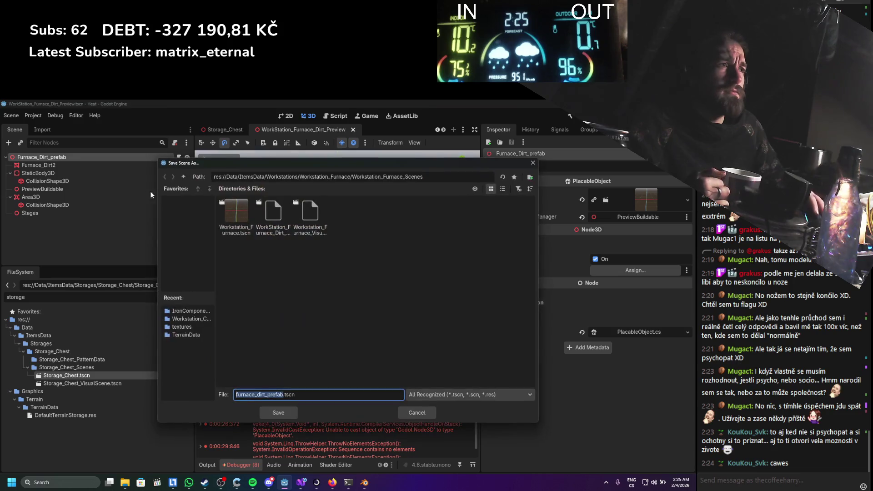
click(184, 177)
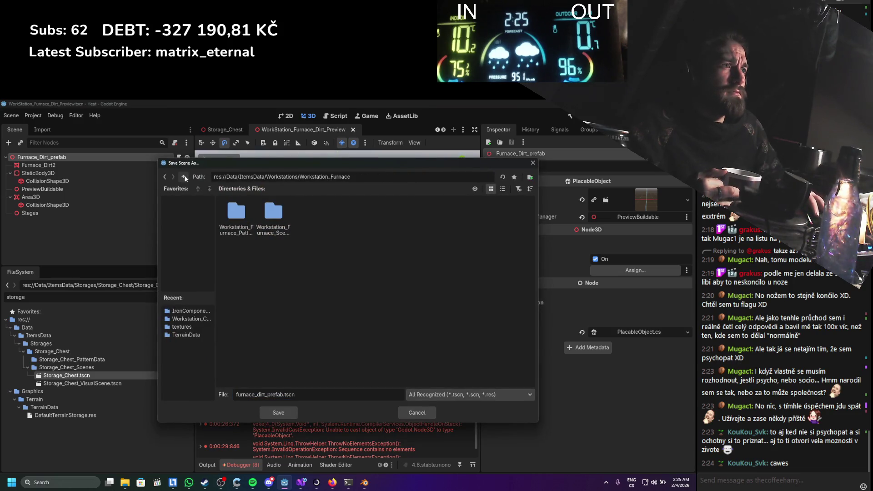
click(184, 177)
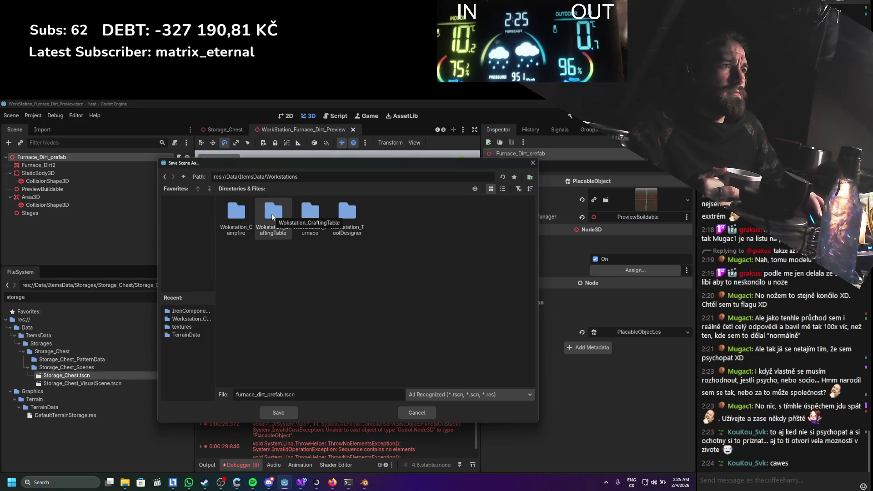
click(184, 178)
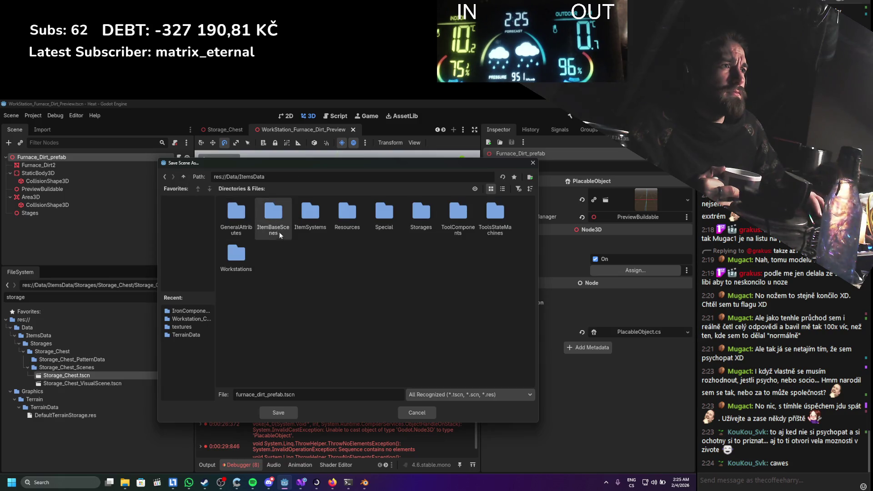
double_click(410, 221)
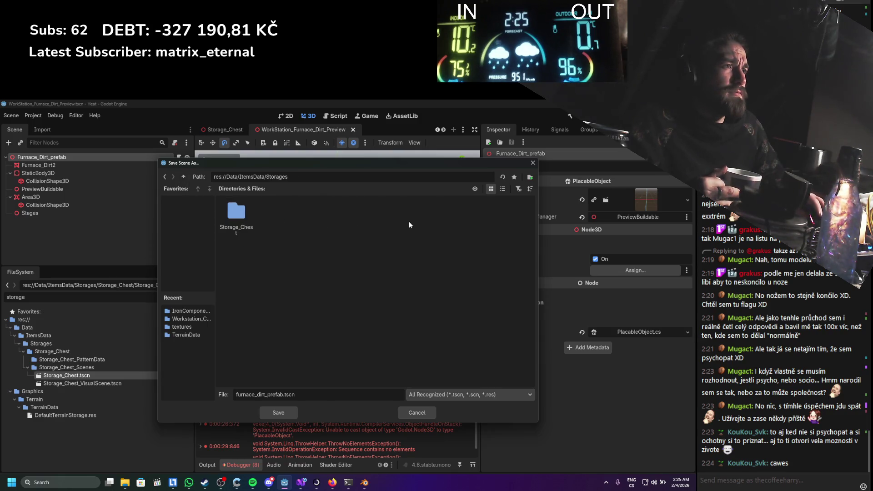
double_click(236, 219)
double_click(279, 230)
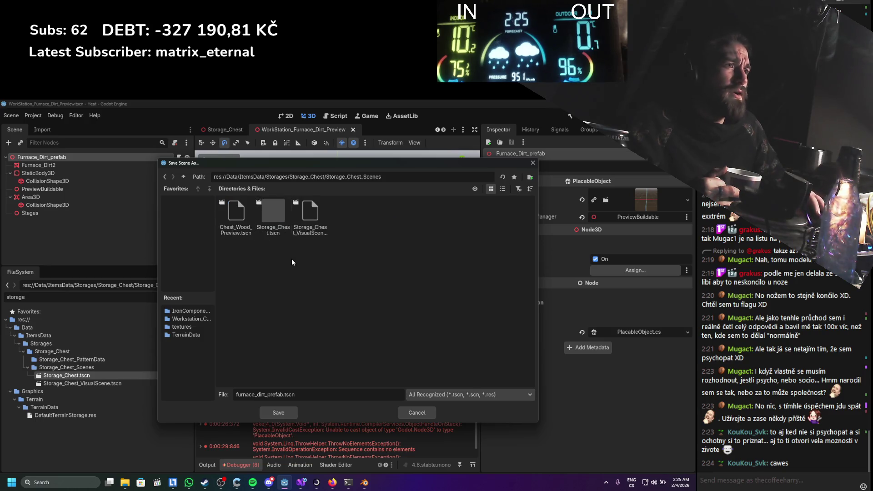
click(300, 230)
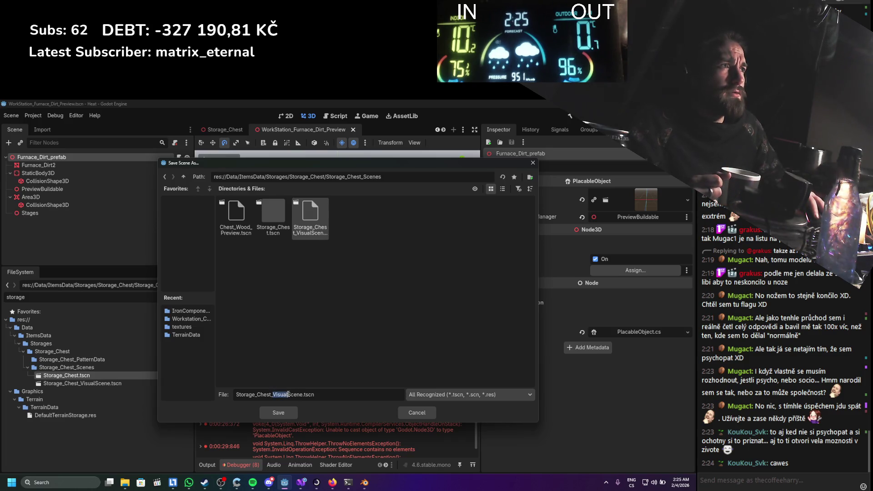
drag(295, 394, 302, 394)
text(Placable)
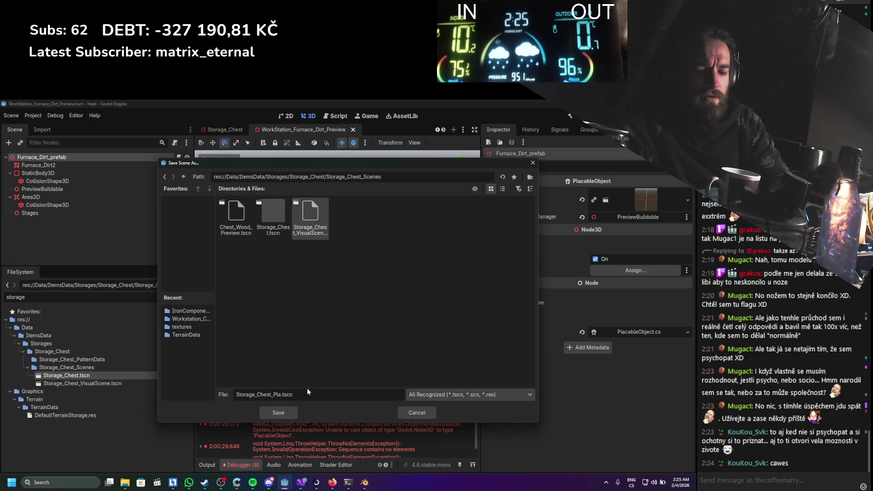
text(Preview)
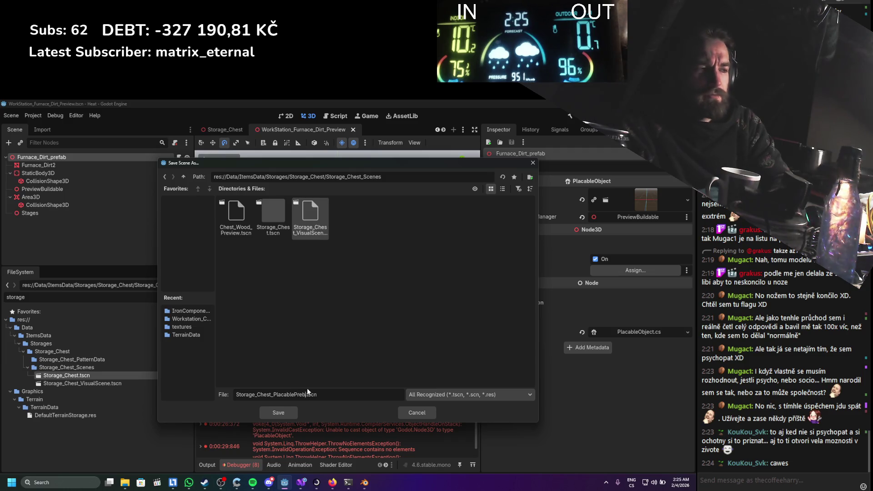
click(284, 415)
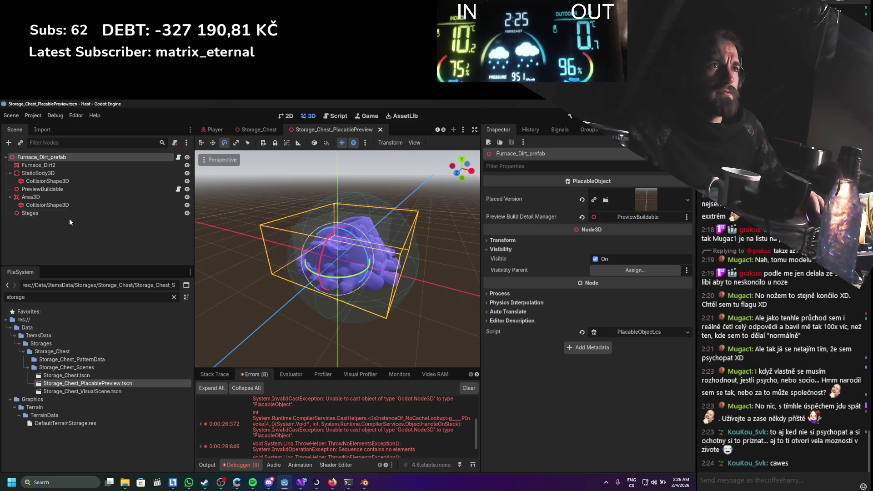
Clear the file filter and open Storage_Chest.tscn from the Storage_Chest_Scenes folder
click(56, 167)
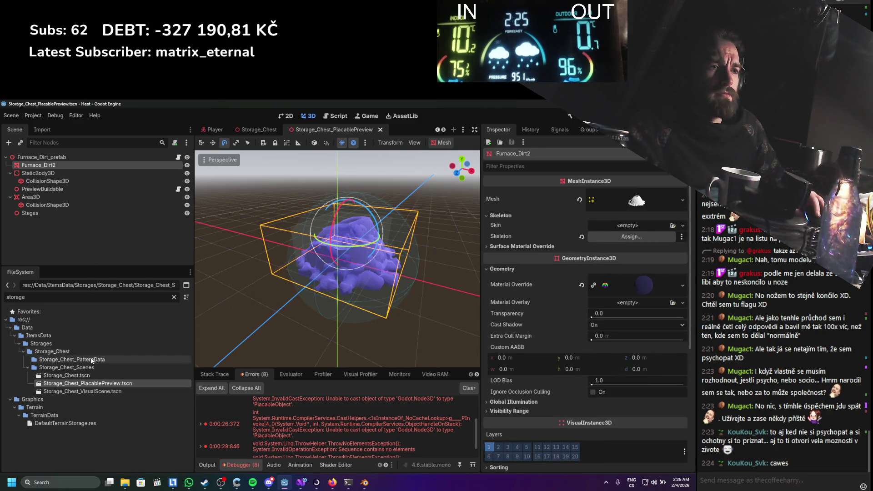
click(77, 369)
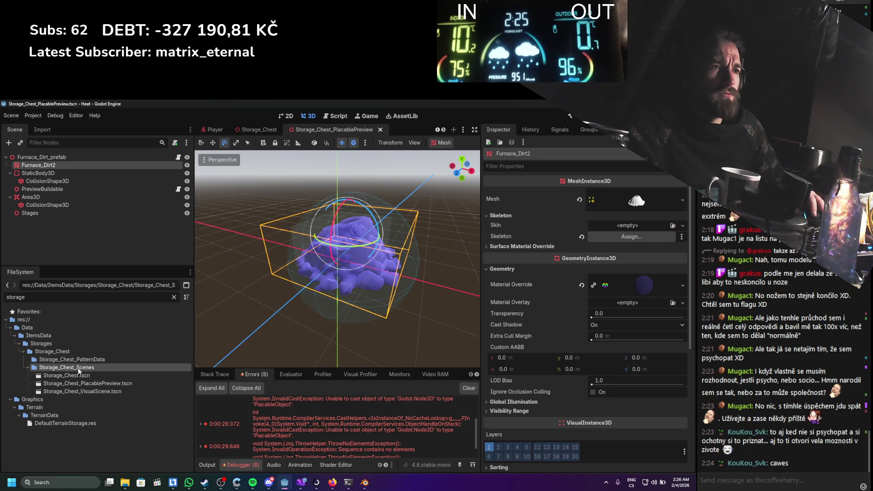
click(175, 297)
scroll(43, 389, down, 2)
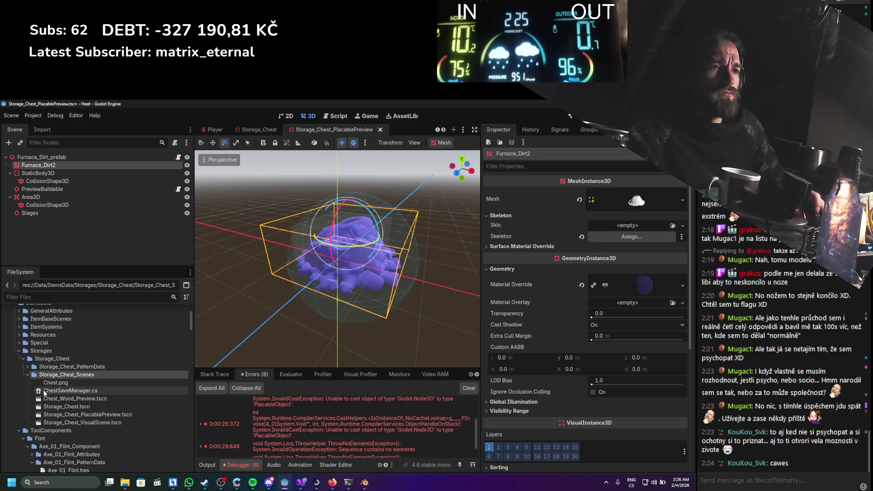
click(27, 366)
scroll(46, 386, down, 4)
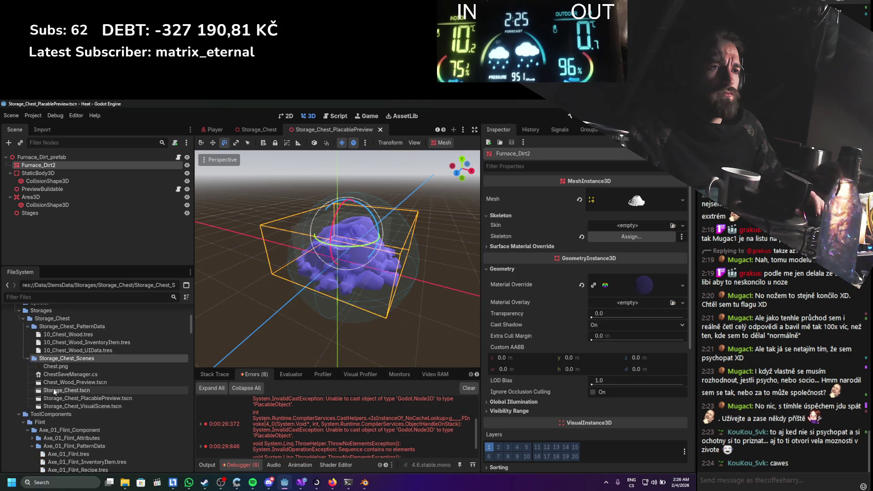
scroll(68, 384, up, 3)
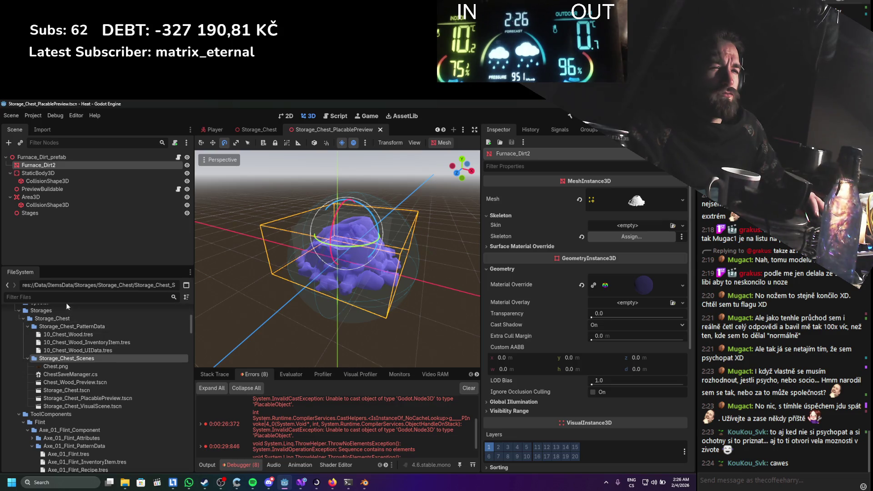
text(chest)
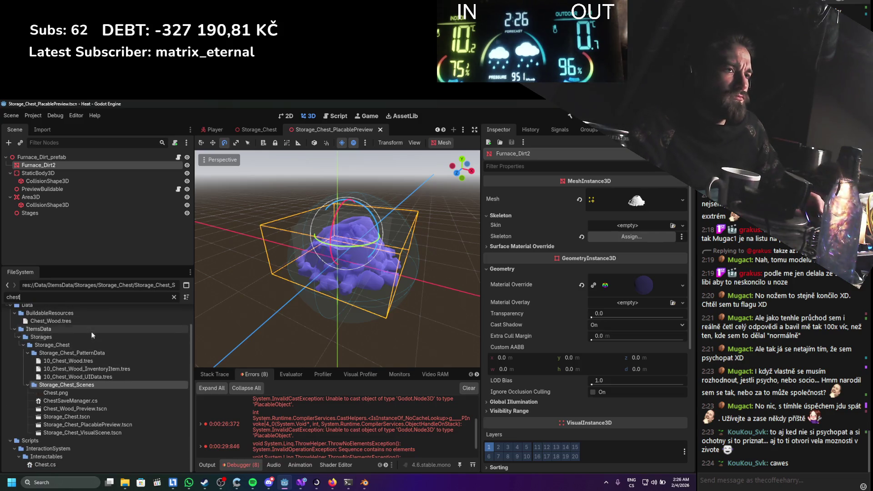
click(173, 296)
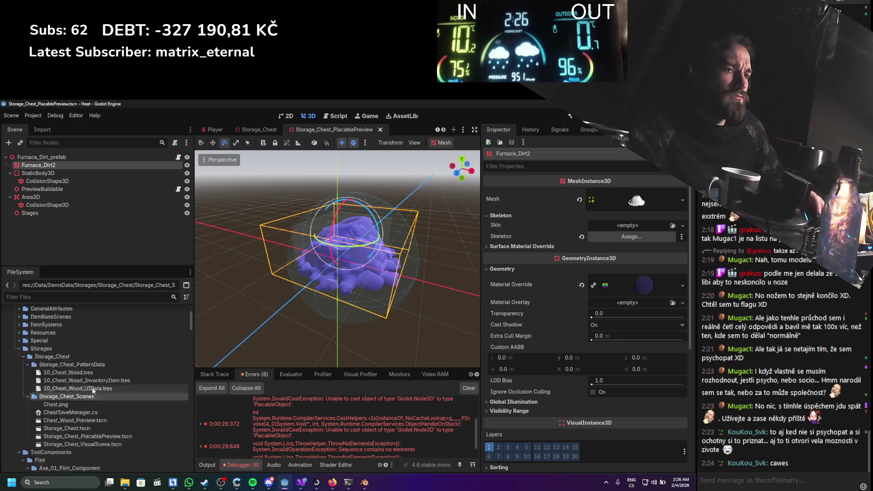
double_click(72, 388)
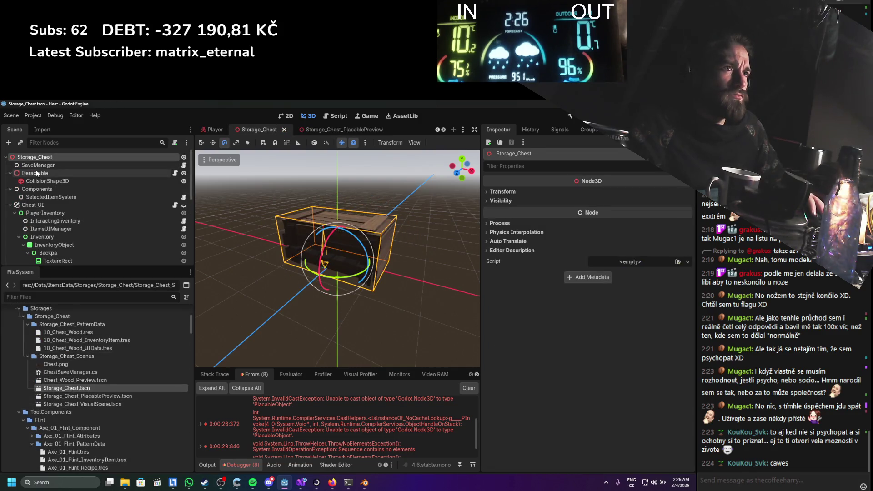
Save BuildingSystem_Wall_Wood_Full_002's mesh as its own resource, Storage_Chest_Mesh.tres
scroll(39, 180, down, 5)
scroll(39, 188, down, 3)
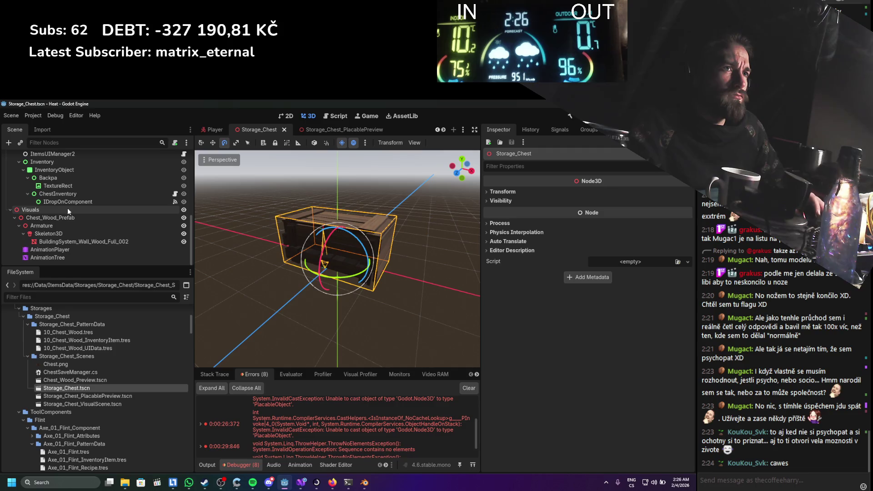
click(73, 241)
right_click(623, 200)
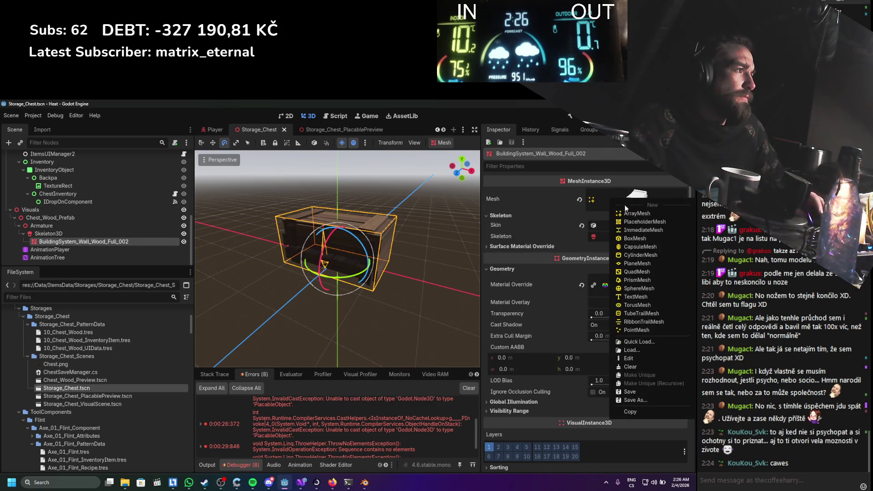
click(632, 399)
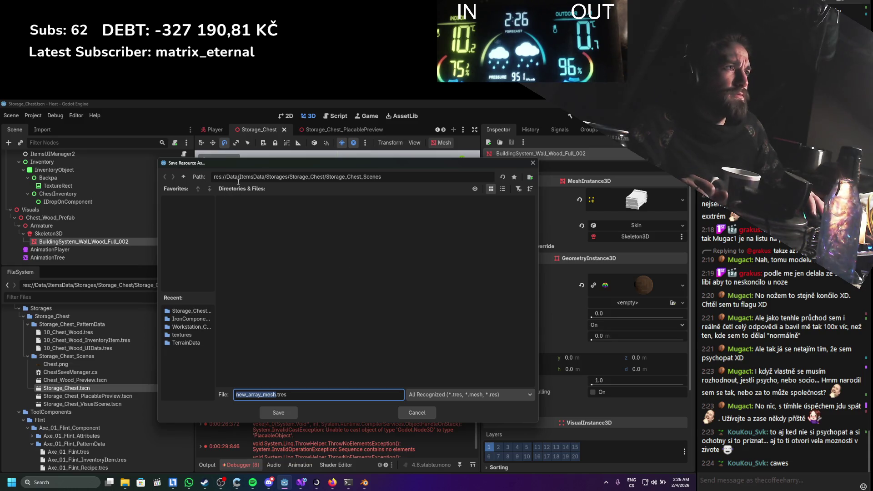
text(Chec)
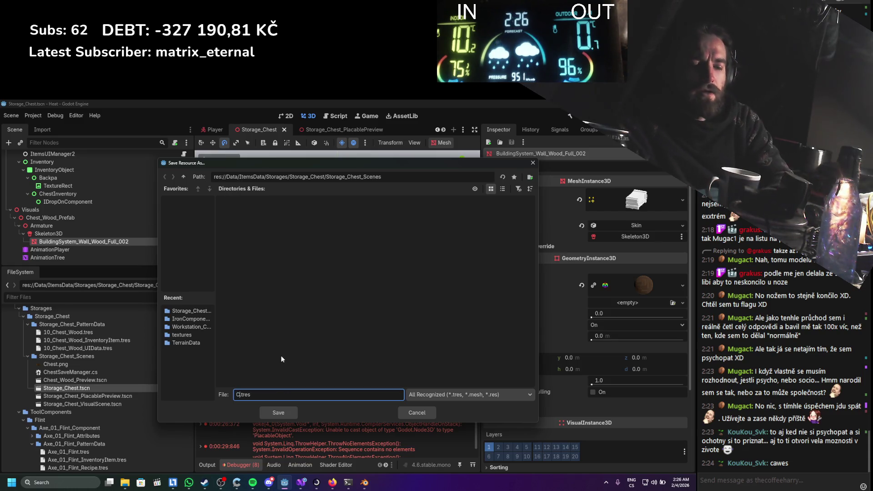
key(BackSpace)
key(BackSpace)
key(BackSpace)
text(Storage_)
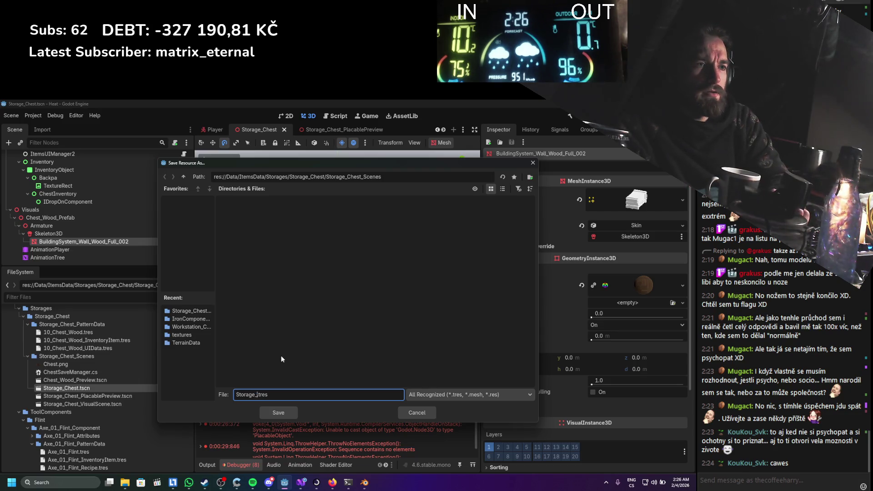
text(Chest_Me)
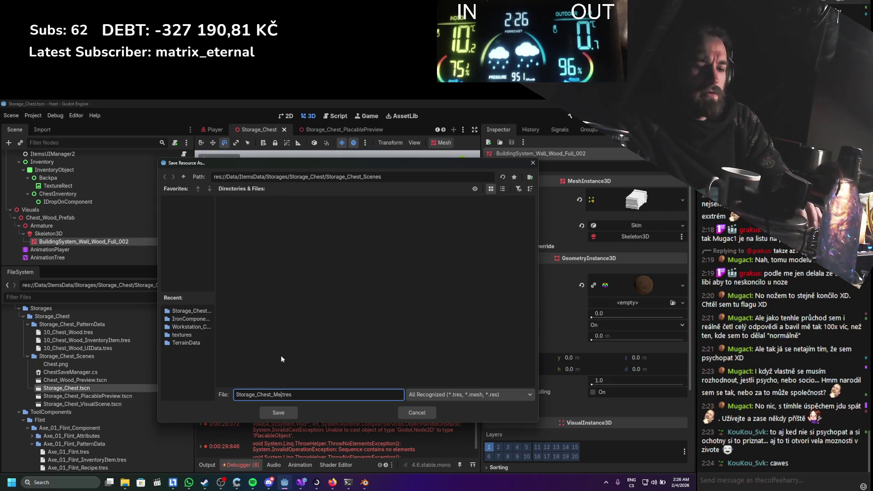
key(Return)
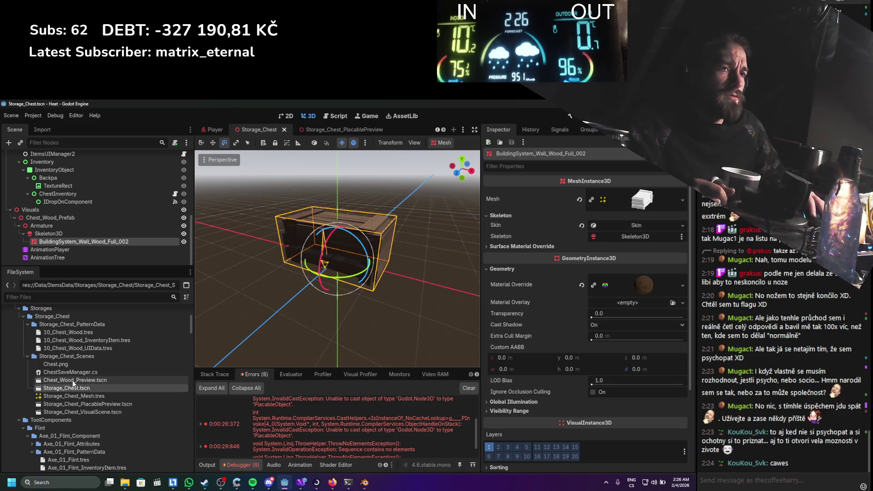
Rename Chest_Wood_Preview.tscn to Storage_Chest_Wood_Preview.tscn
right_click(64, 380)
click(88, 399)
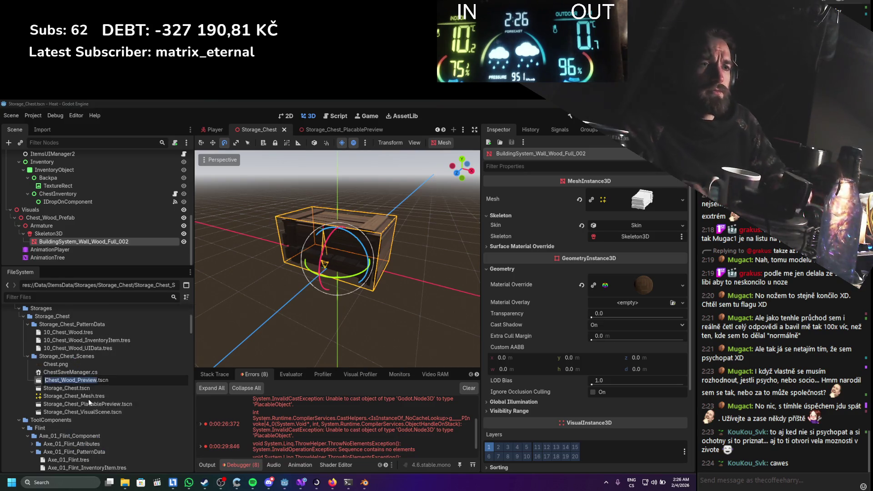
key(Home)
text(Storage)
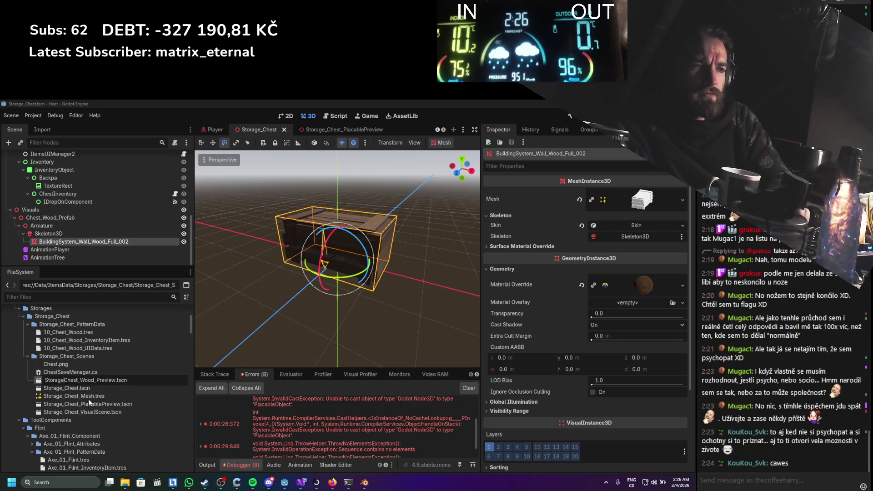
text(_)
key(Return)
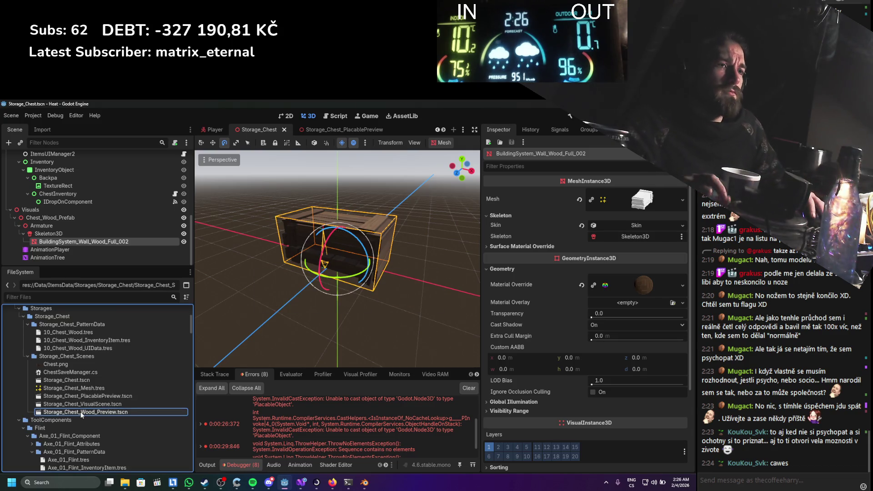
In Storage_Chest_Wood_Preview, assign Storage_Chest_Mesh.tres to the wall node's Mesh and save
double_click(80, 411)
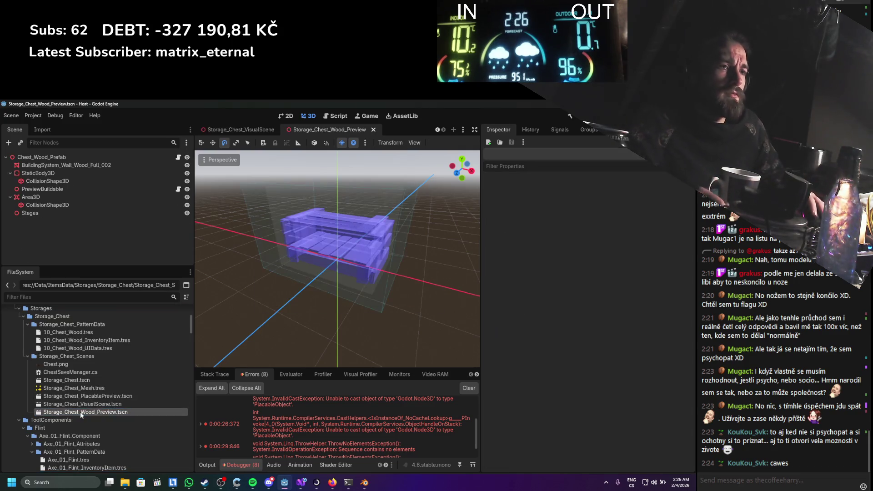
click(70, 166)
mouse_move(74, 387)
mouse_down()
mouse_move(318, 296)
mouse_move(636, 200)
mouse_up()
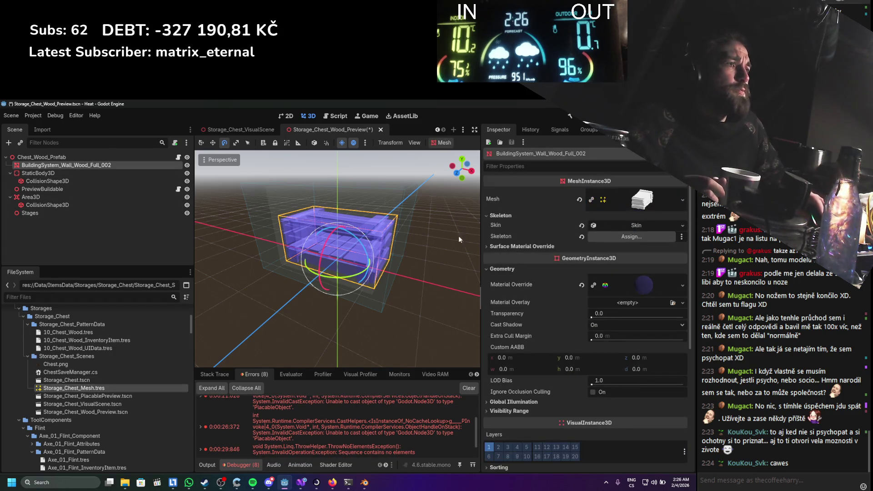
key(ctrl+s)
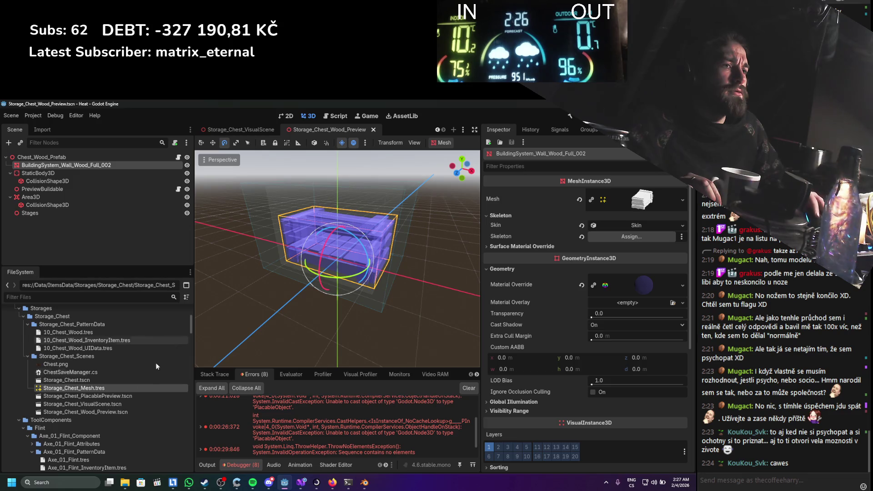
Review the chest preview scenes, cancel an accidental file removal, and select 10_Chest_Wood
click(126, 412)
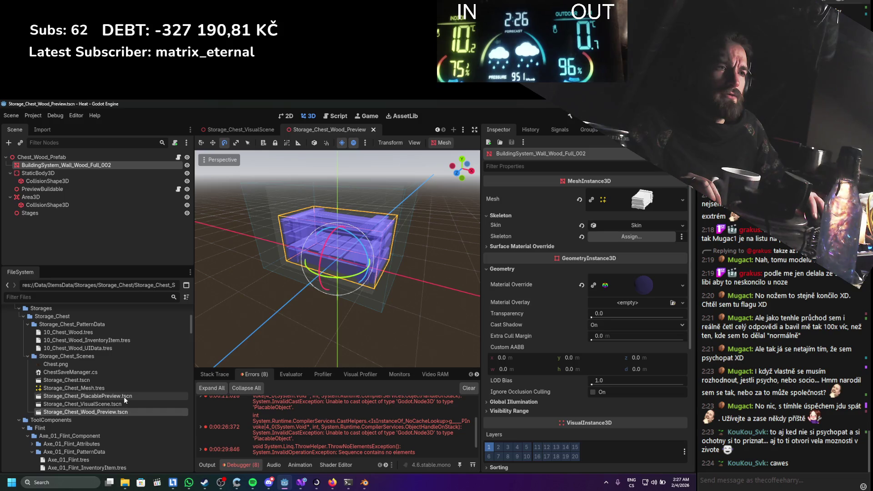
double_click(124, 396)
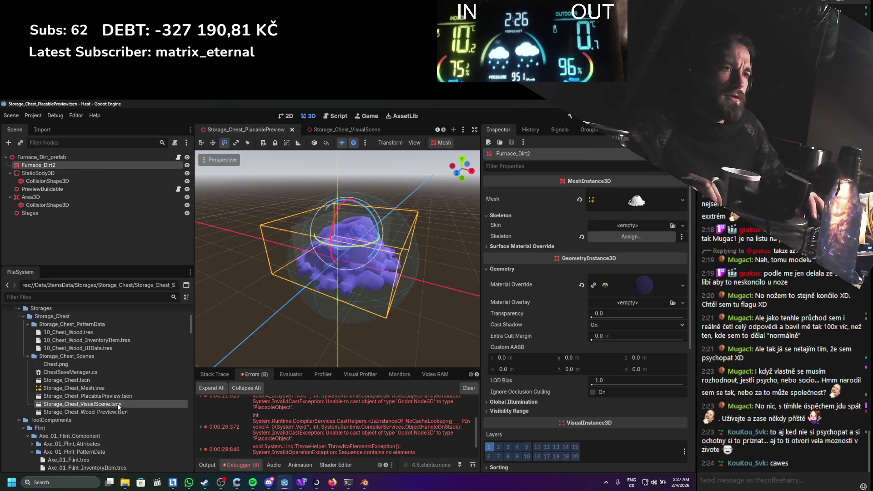
key(Delete)
key(Escape)
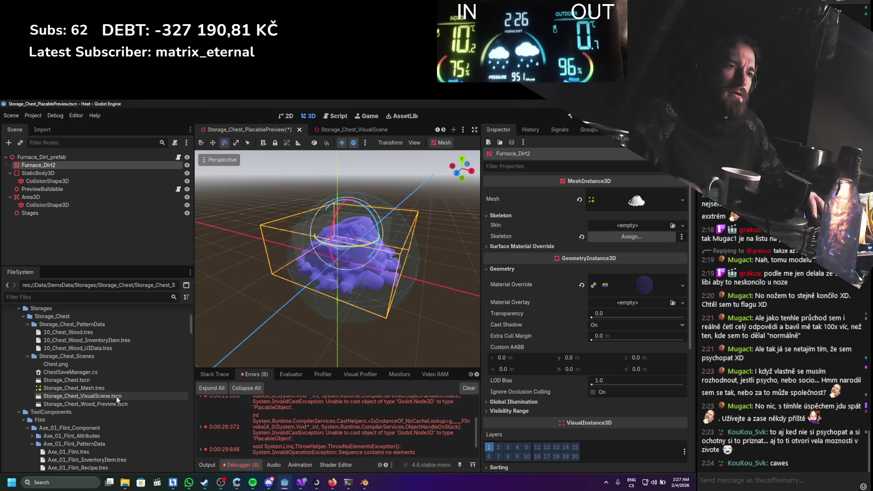
click(115, 405)
double_click(112, 412)
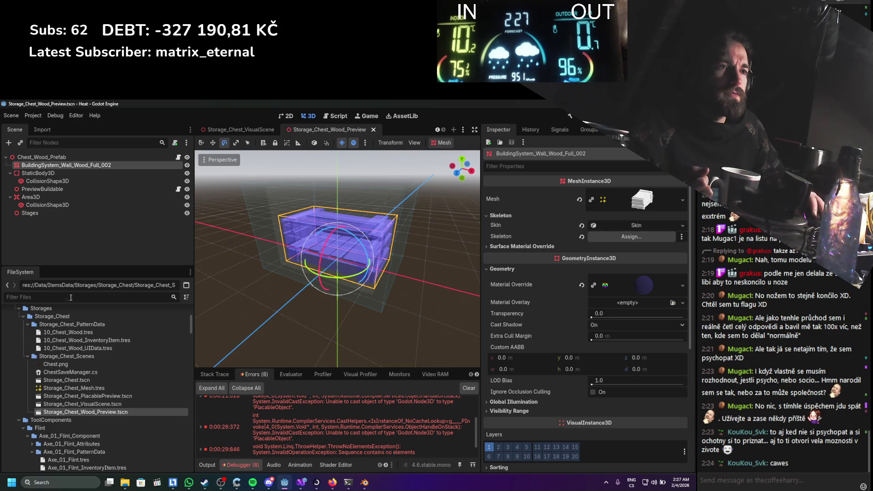
click(68, 333)
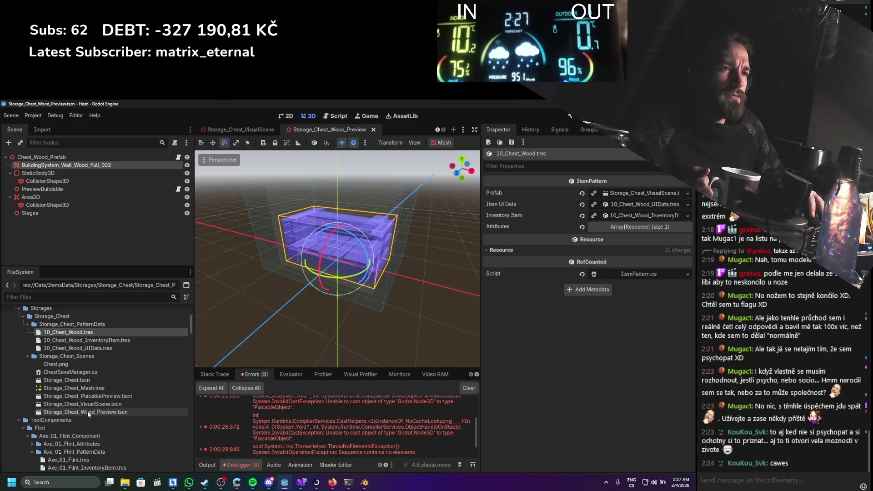
Set 10_Chest_Wood's Prefab to Storage_Chest_PlacablePreview.tscn, then filter files by 'crafting'
drag(86, 396, 542, 229)
drag(609, 196, 608, 195)
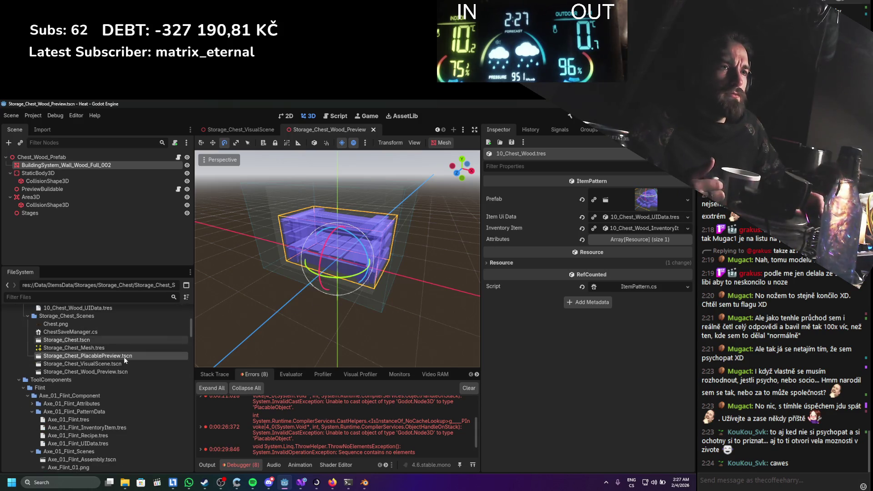
scroll(122, 357, up, 2)
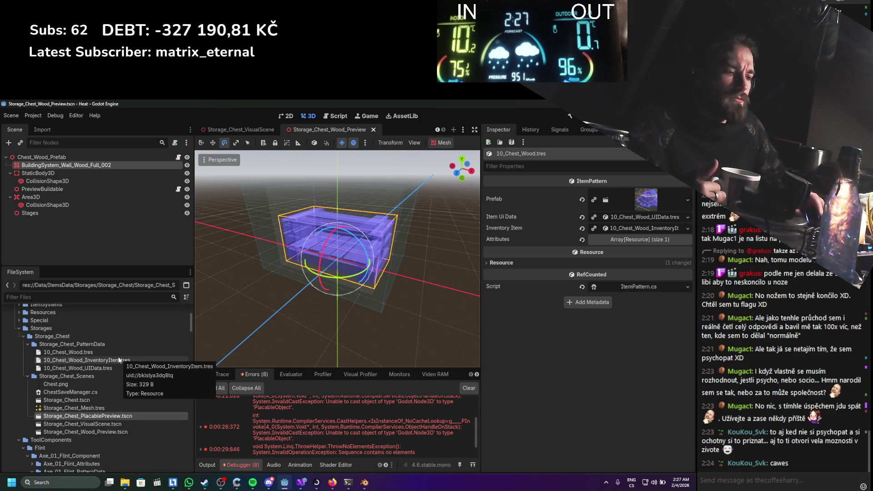
text(crafti)
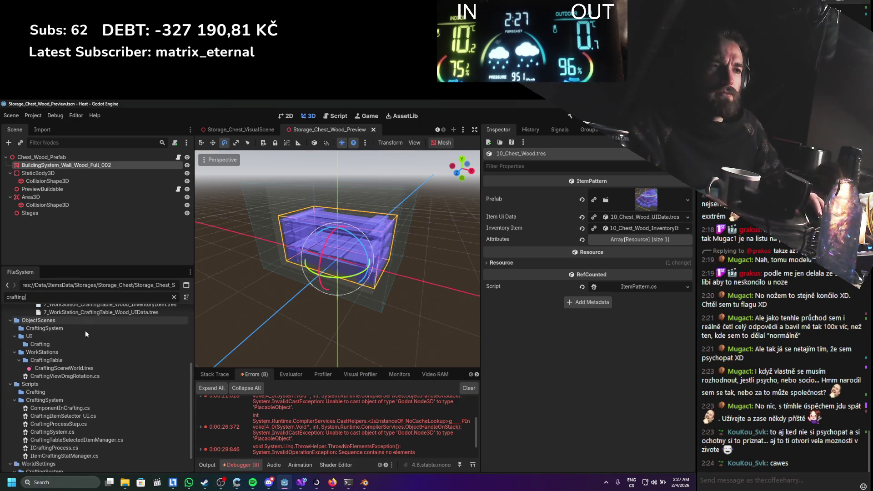
text(ng)
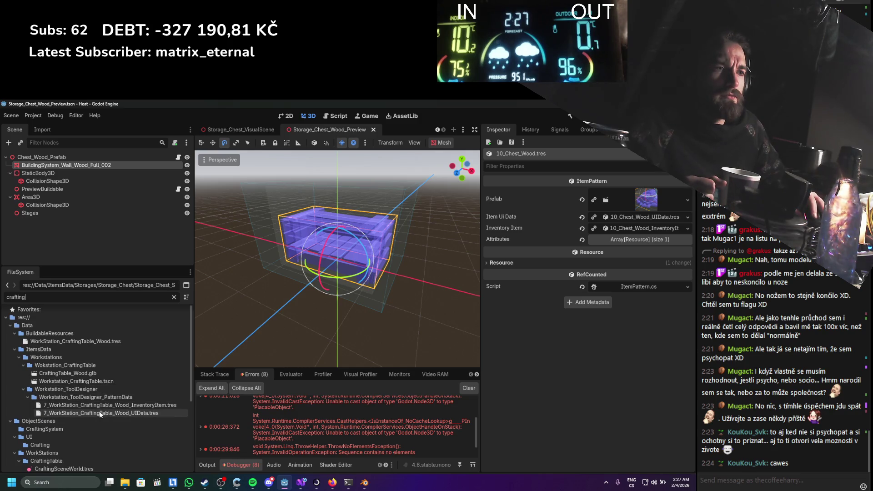
Open Workstation_CraftingTable.tscn, clear the filter, and briefly check the workbench model's import settings
click(102, 413)
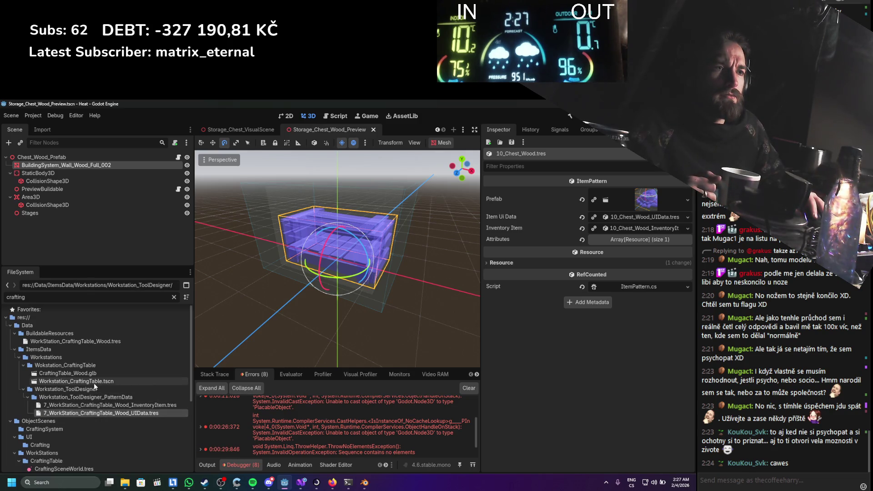
double_click(93, 383)
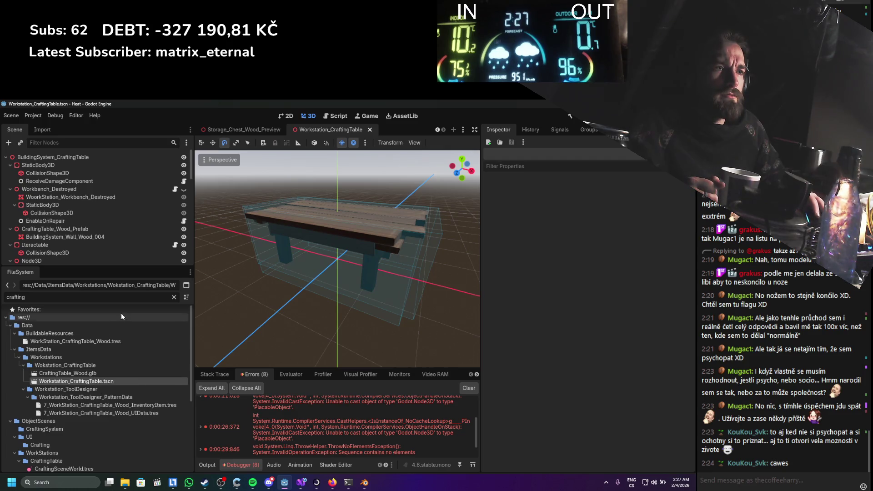
click(174, 297)
scroll(106, 381, down, 2)
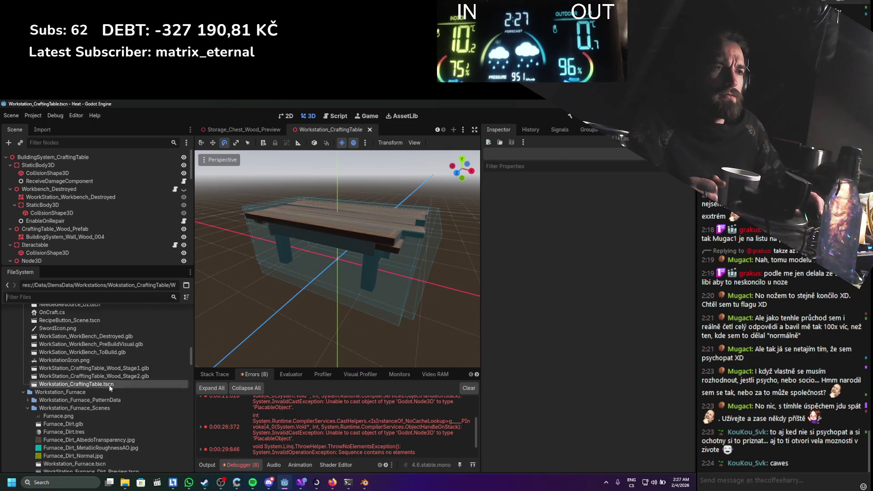
scroll(113, 396, up, 1)
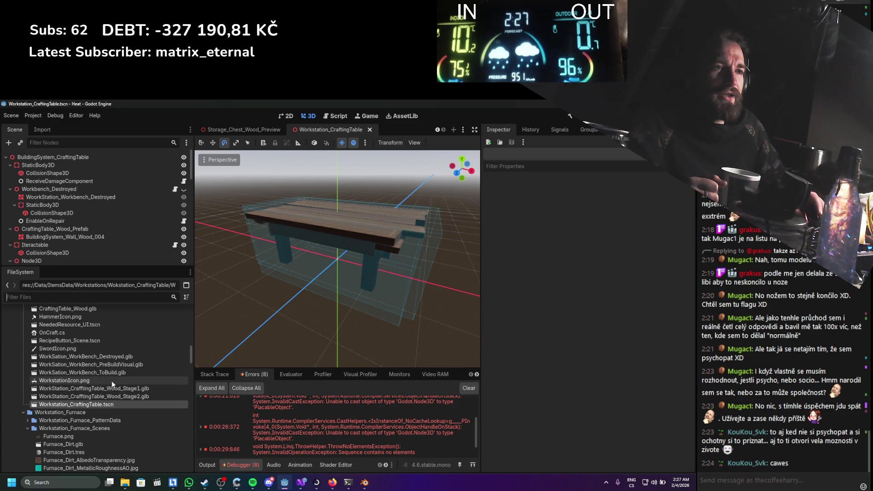
scroll(110, 381, up, 2)
double_click(118, 392)
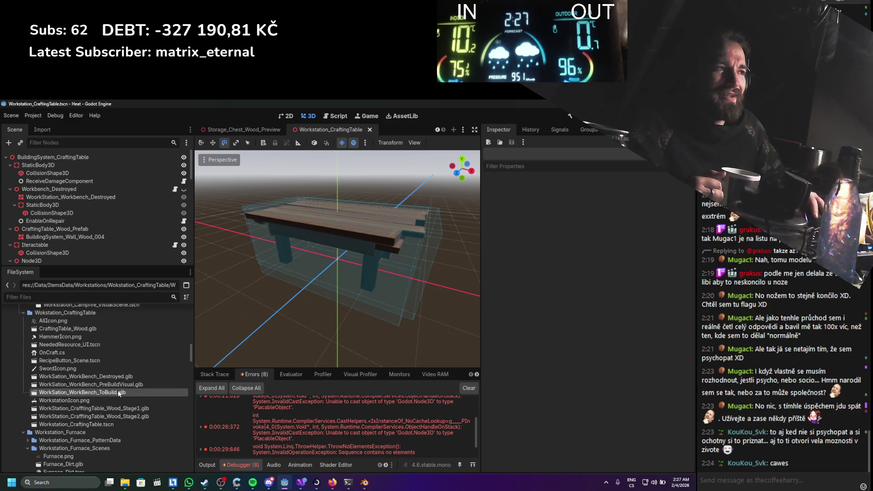
key(Escape)
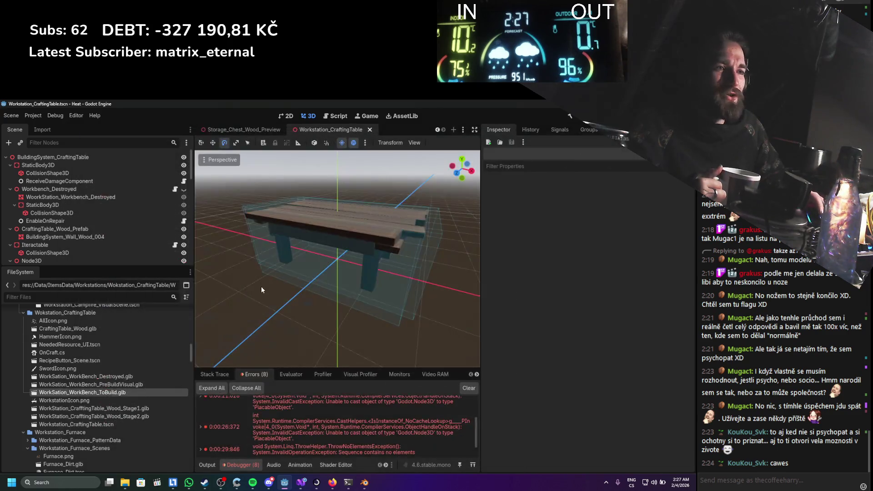
Expand Workstation_ToolDesigner with its PatternData and Visuals subfolders
scroll(134, 382, up, 2)
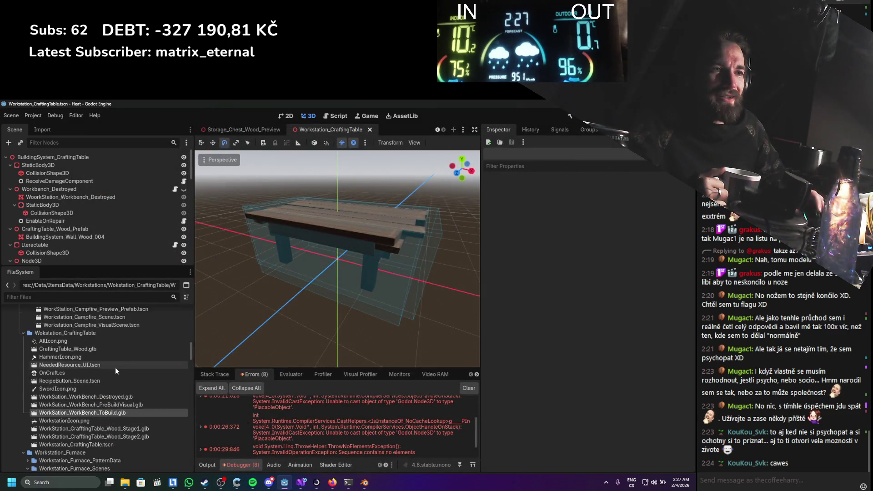
scroll(112, 366, up, 3)
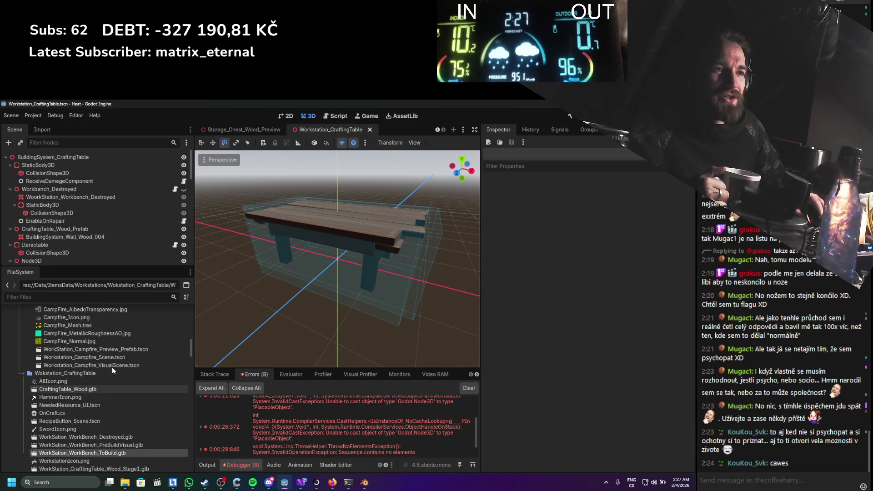
scroll(108, 367, up, 4)
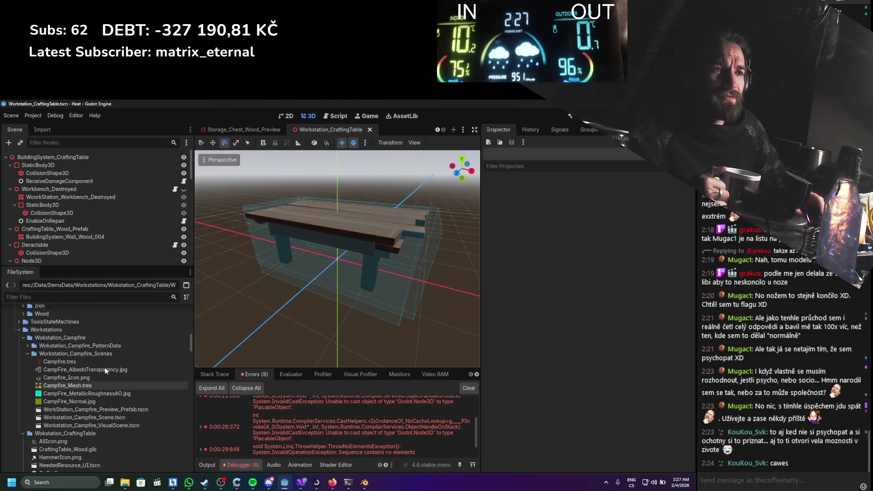
click(28, 353)
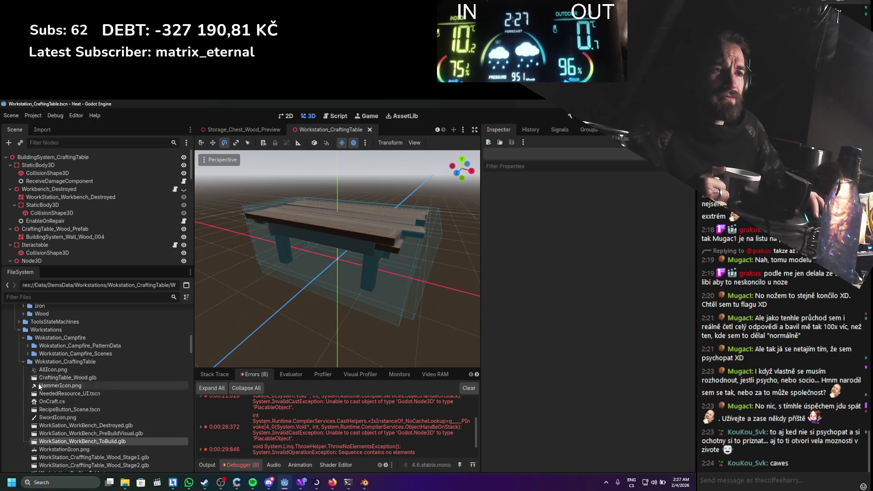
click(21, 361)
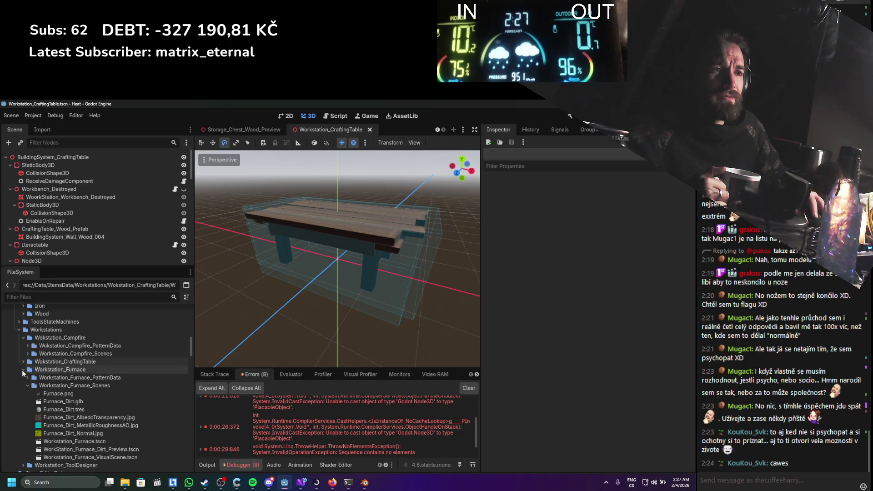
click(23, 362)
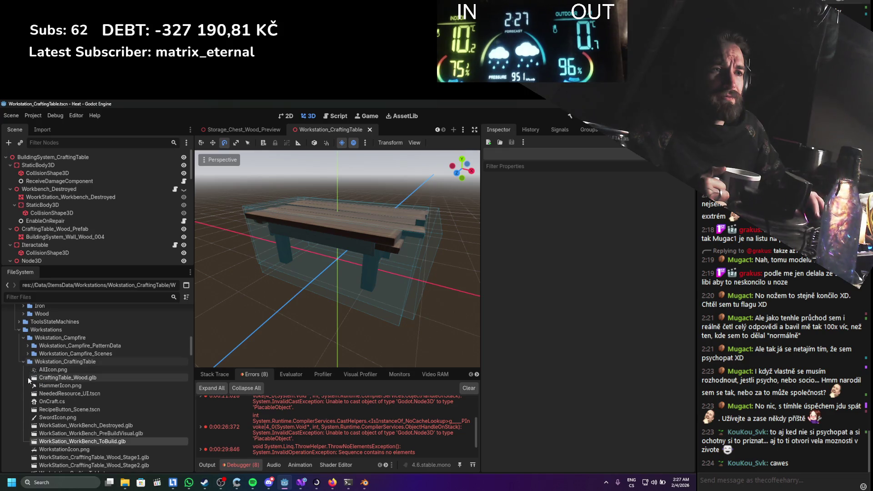
scroll(27, 371, down, 5)
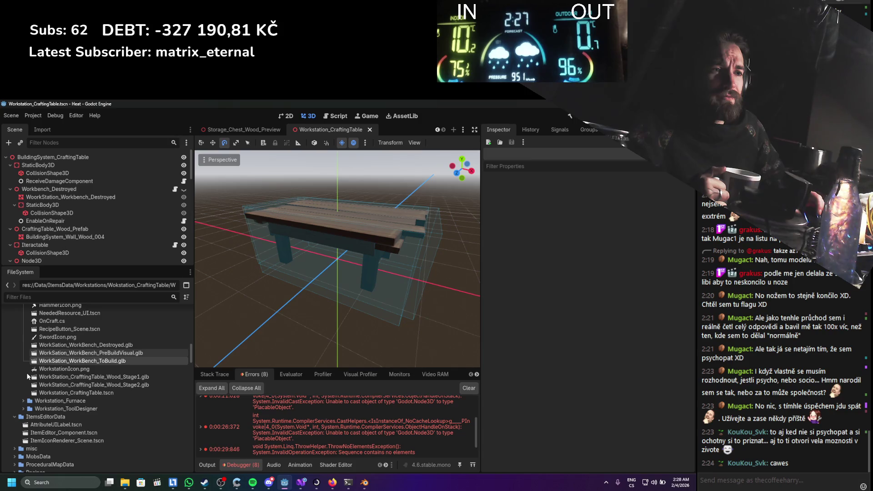
scroll(27, 376, up, 4)
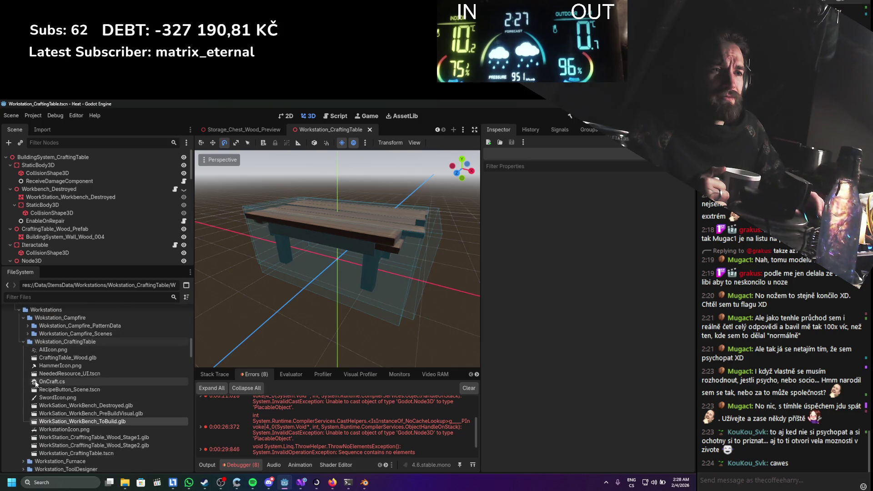
click(23, 341)
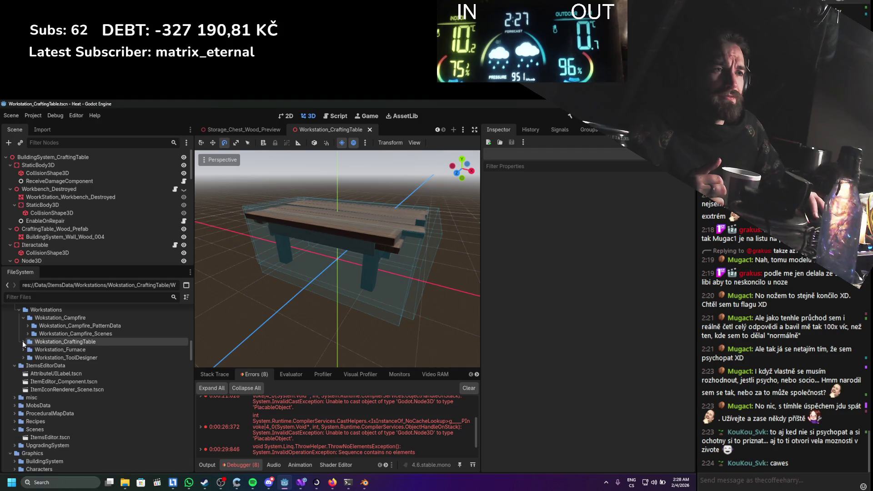
scroll(45, 377, up, 3)
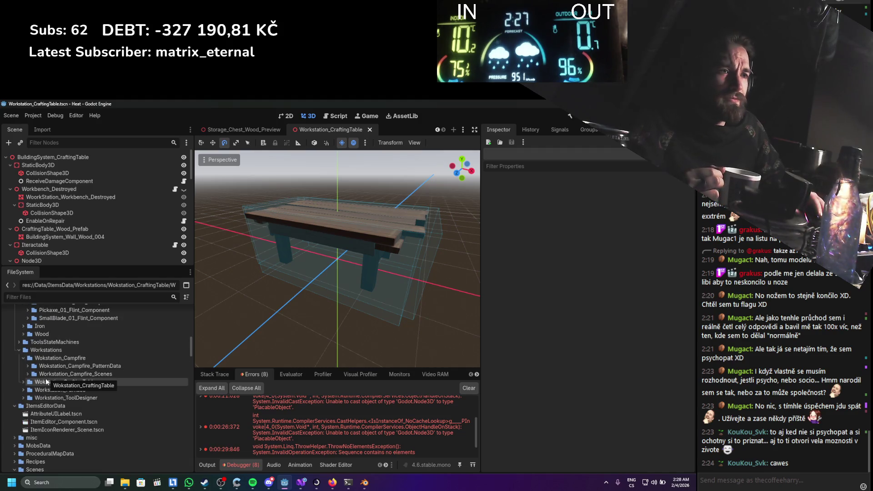
scroll(50, 396, up, 4)
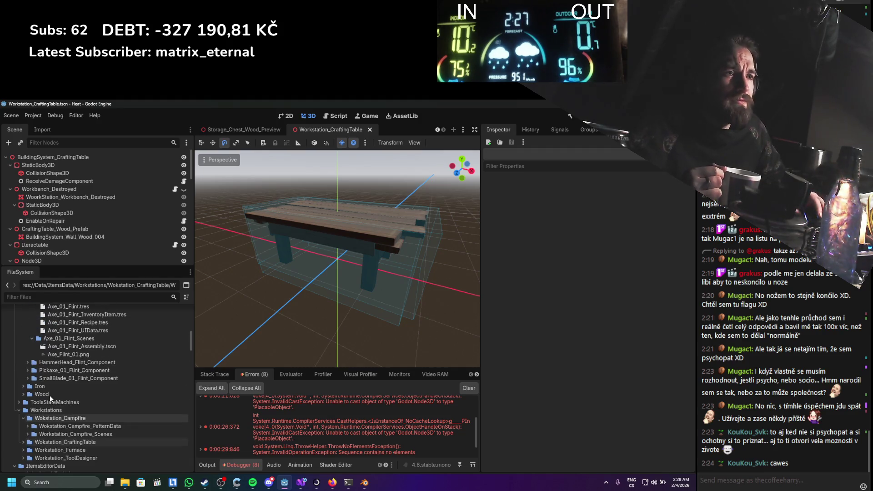
scroll(50, 396, up, 8)
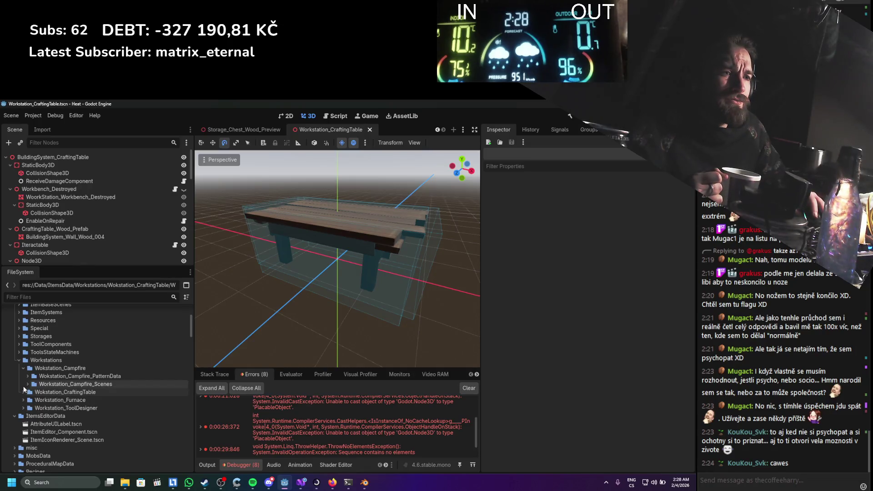
click(23, 408)
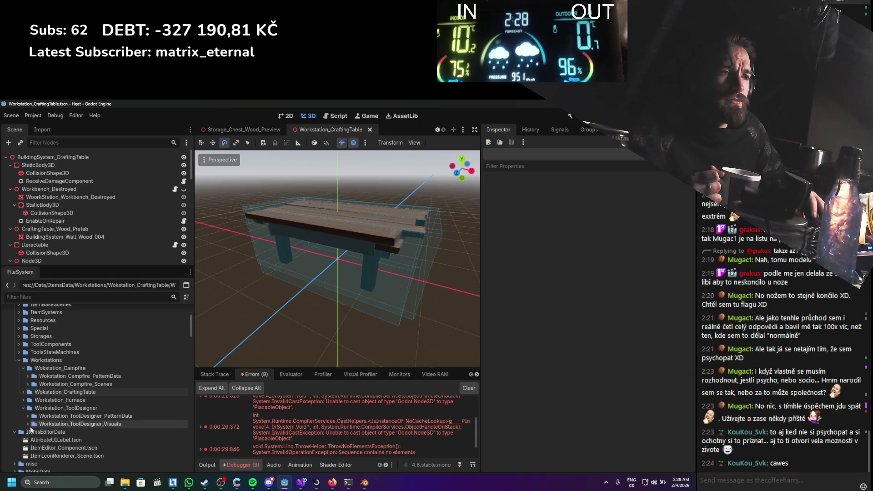
click(28, 424)
click(27, 416)
scroll(39, 413, down, 3)
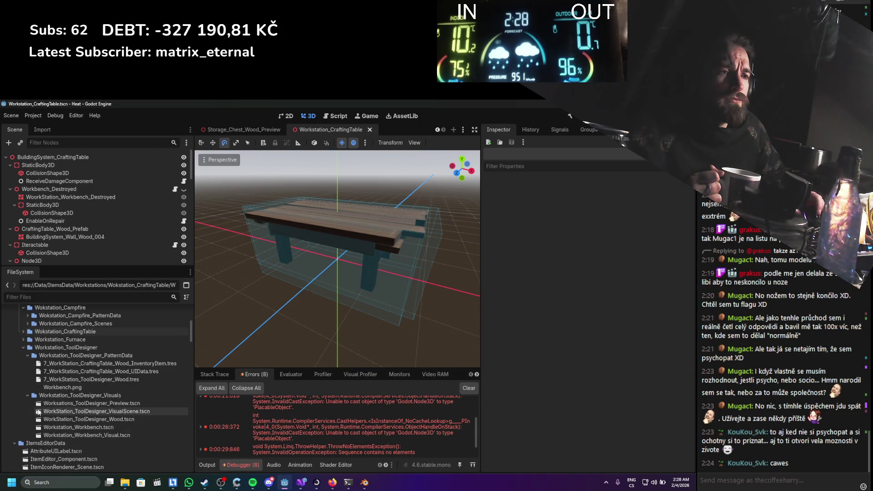
Set 7_WorkStation_ToolDesigner_Wood's Prefab to the tool designer preview scene and run the project
double_click(108, 405)
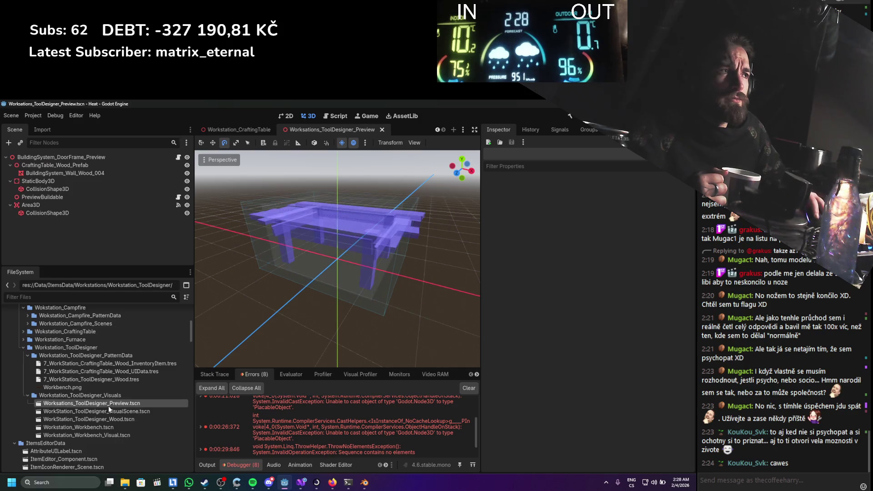
click(118, 364)
click(117, 371)
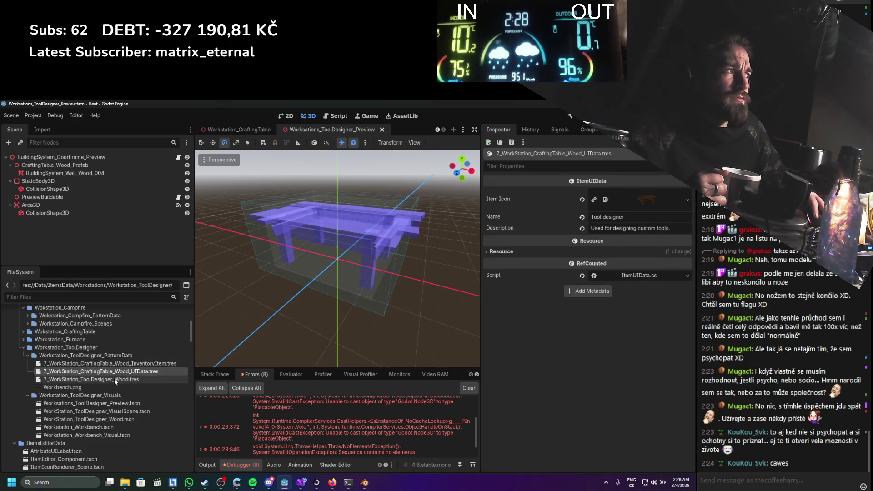
click(113, 379)
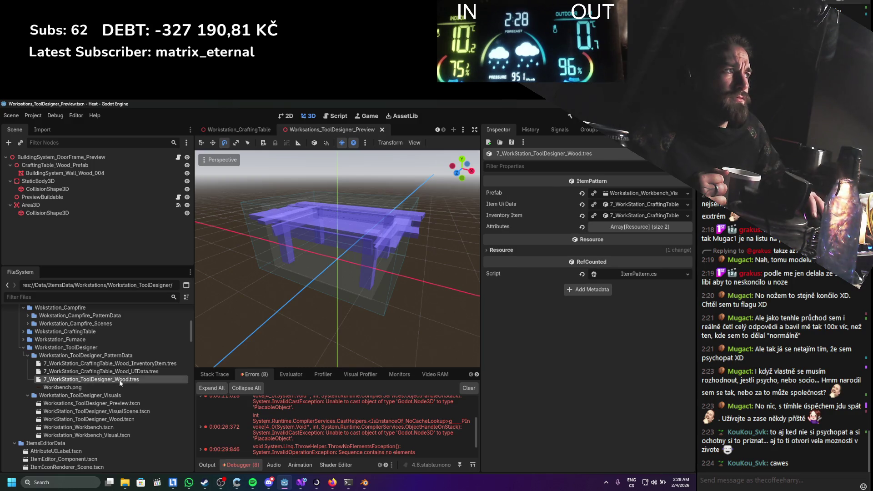
mouse_move(120, 404)
mouse_down()
mouse_move(377, 351)
mouse_move(491, 287)
mouse_move(536, 234)
mouse_up()
drag(617, 193, 619, 193)
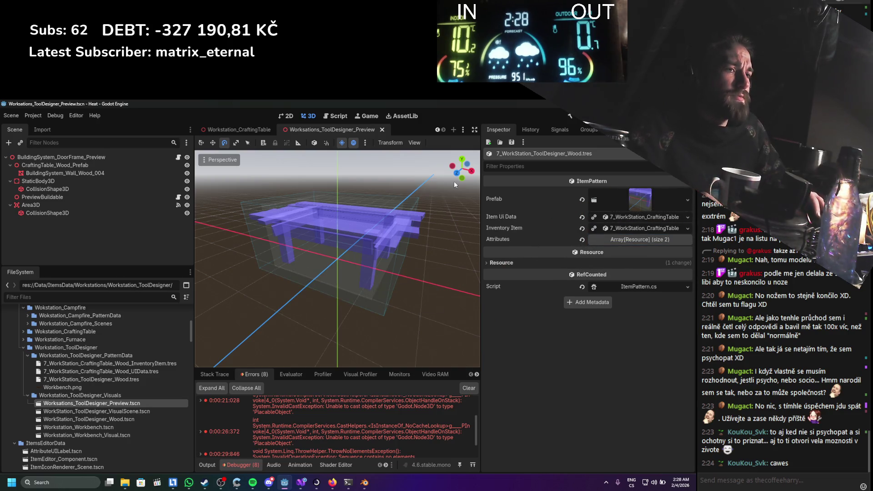
click(574, 118)
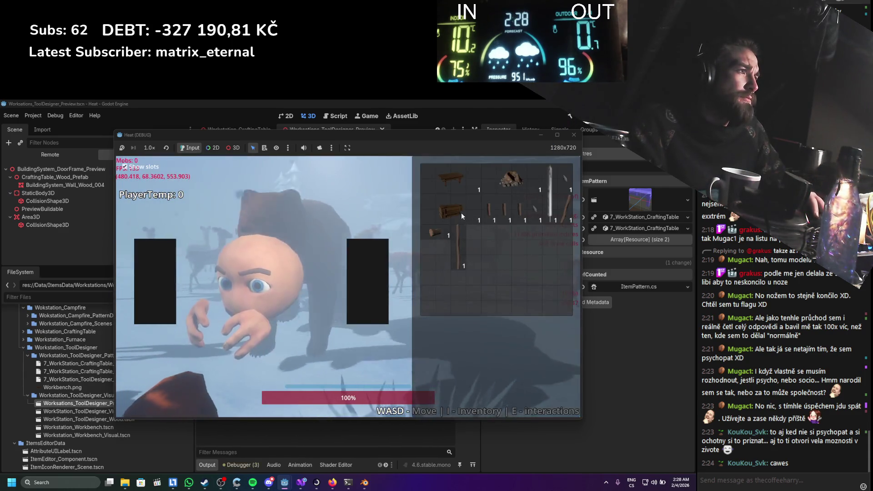
Move the table item to another inventory slot, close the inventory, and stop the game
mouse_move(490, 245)
mouse_down()
mouse_move(497, 241)
mouse_move(529, 275)
mouse_move(520, 273)
mouse_move(531, 330)
mouse_up()
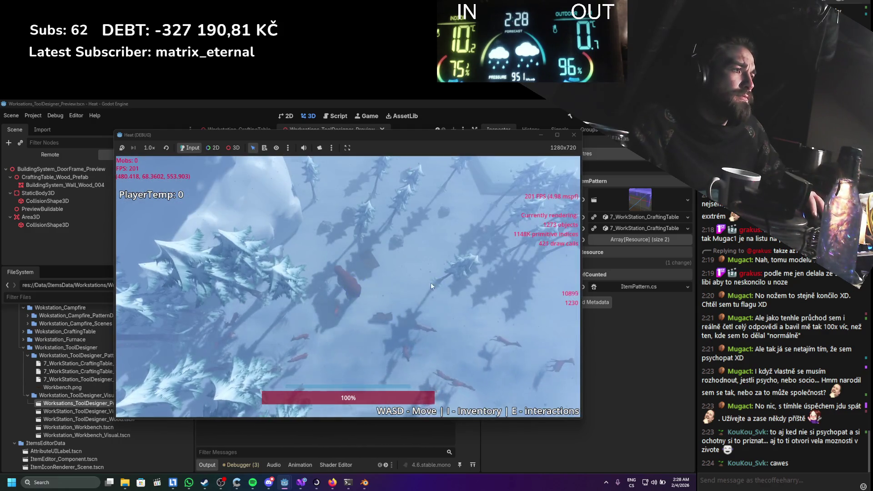
key(i)
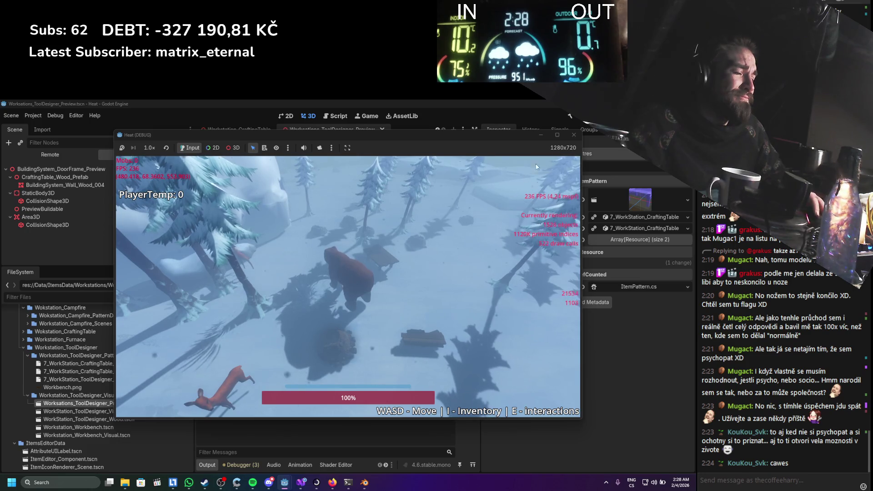
click(573, 135)
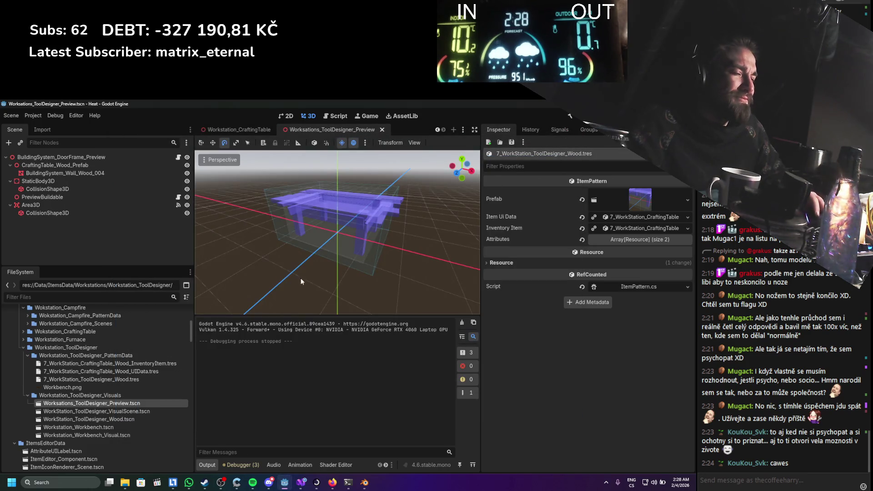
Collapse Workstation_ToolDesigner and expand Storages to reach the chest files
click(68, 366)
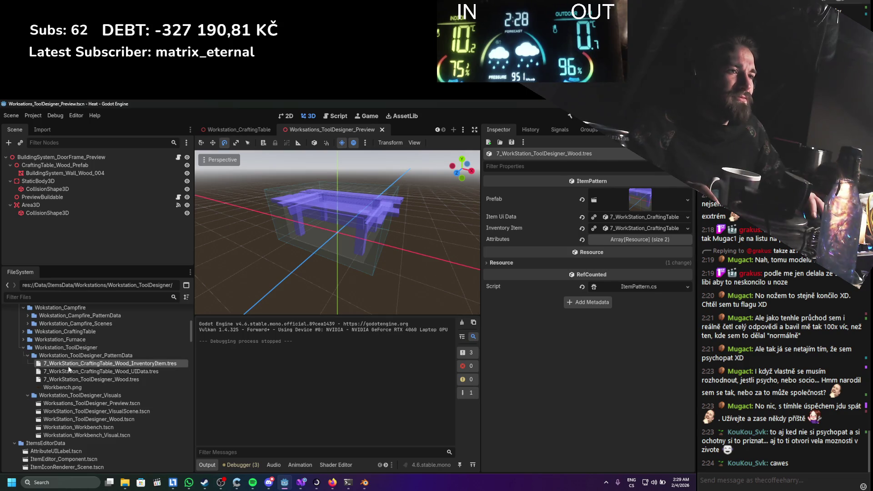
click(23, 347)
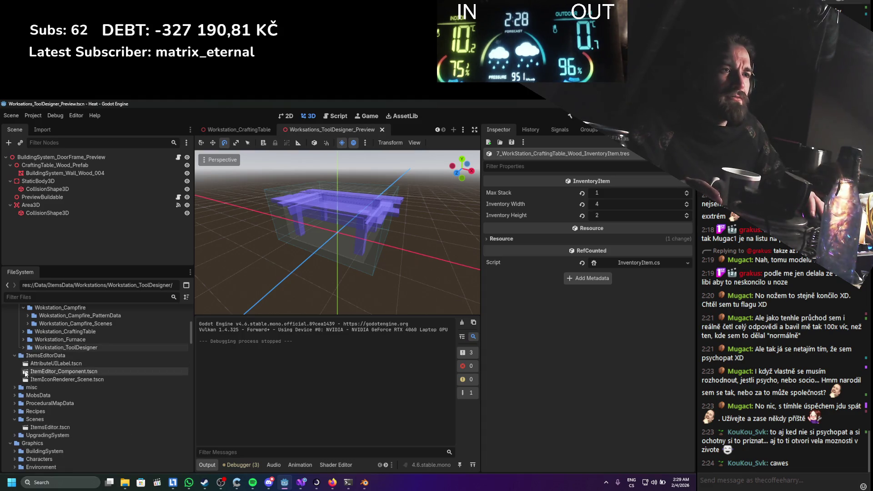
scroll(27, 391, up, 3)
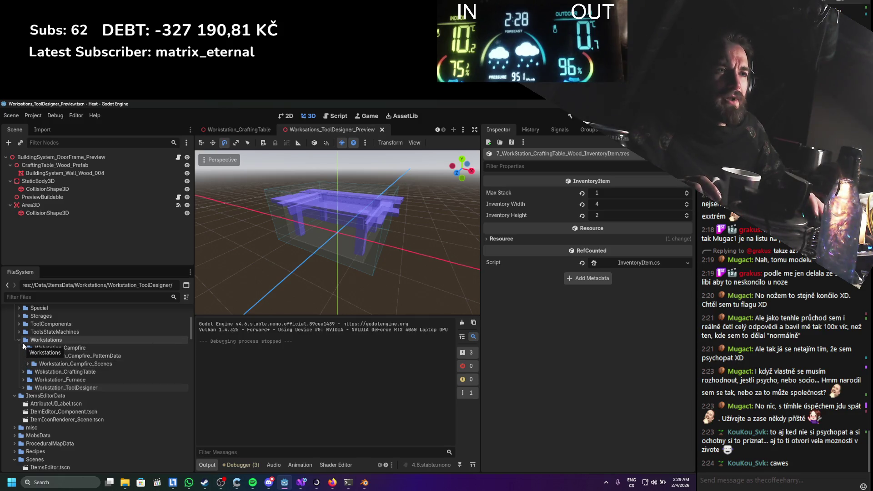
scroll(10, 416, down, 3)
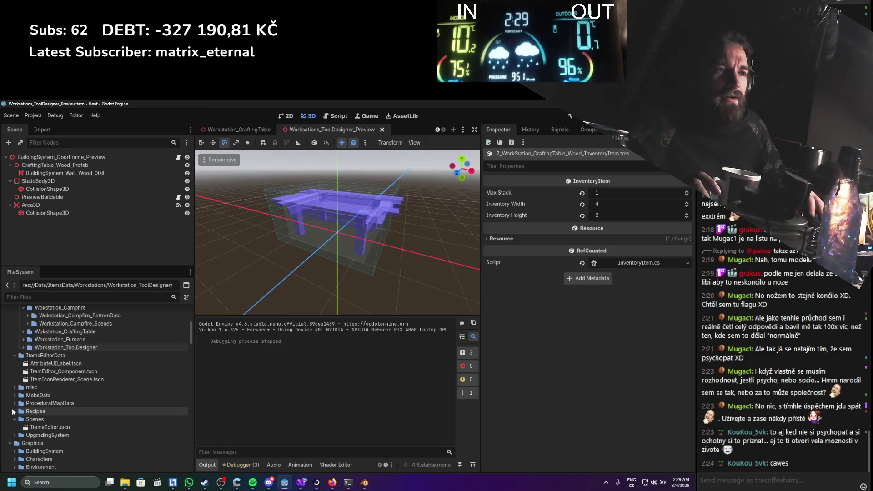
scroll(18, 430, up, 4)
scroll(18, 431, up, 3)
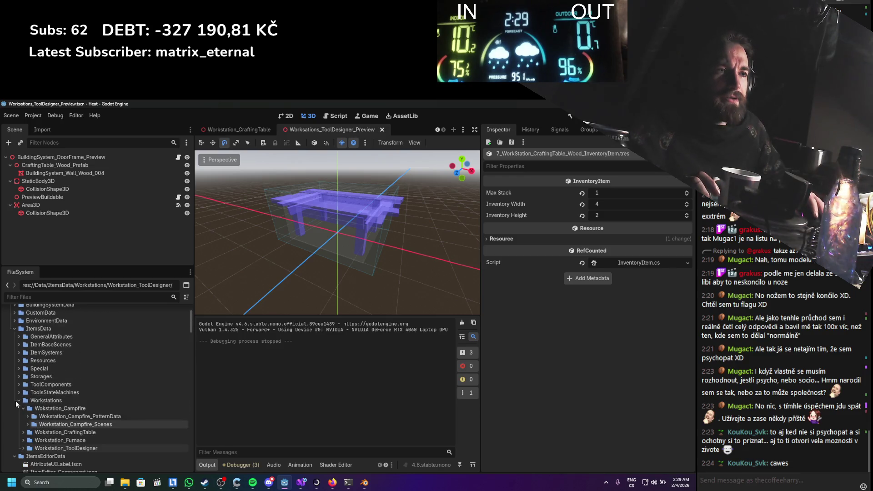
click(19, 376)
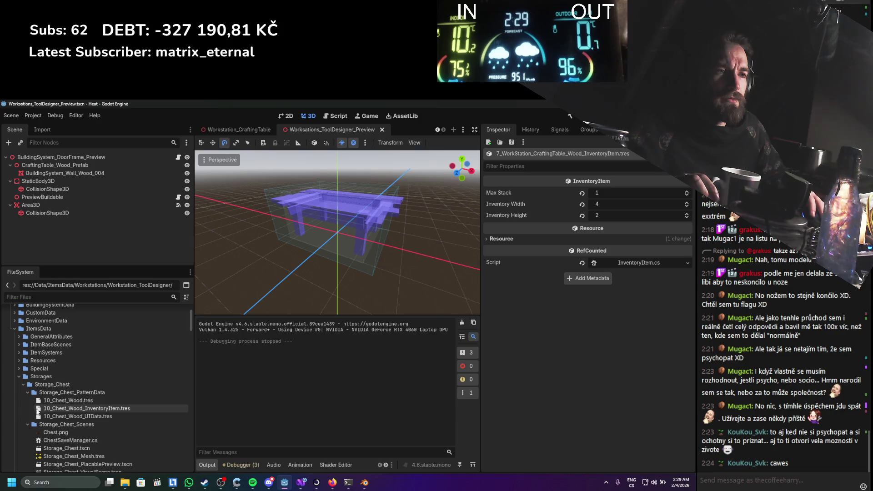
scroll(50, 402, down, 2)
Set 10_Chest_Wood's Prefab to Storage_Chest_Wood_Preview.tscn, save, and launch the game
click(72, 381)
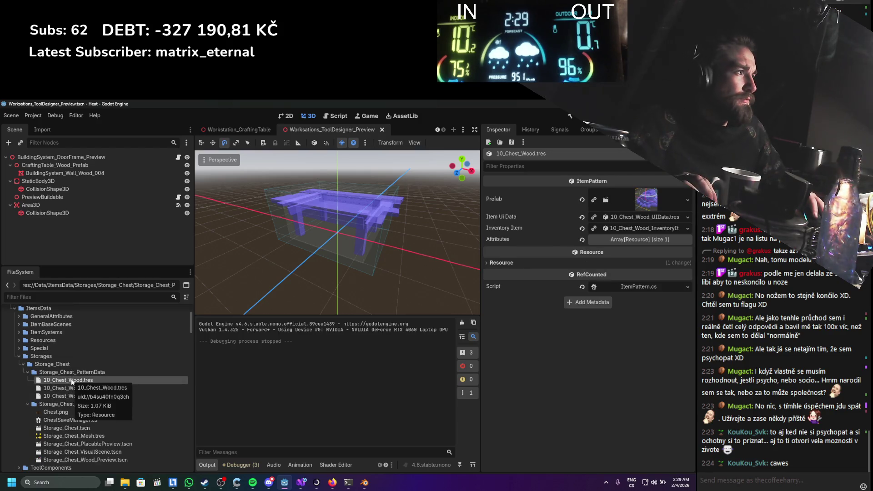
scroll(91, 440, down, 1)
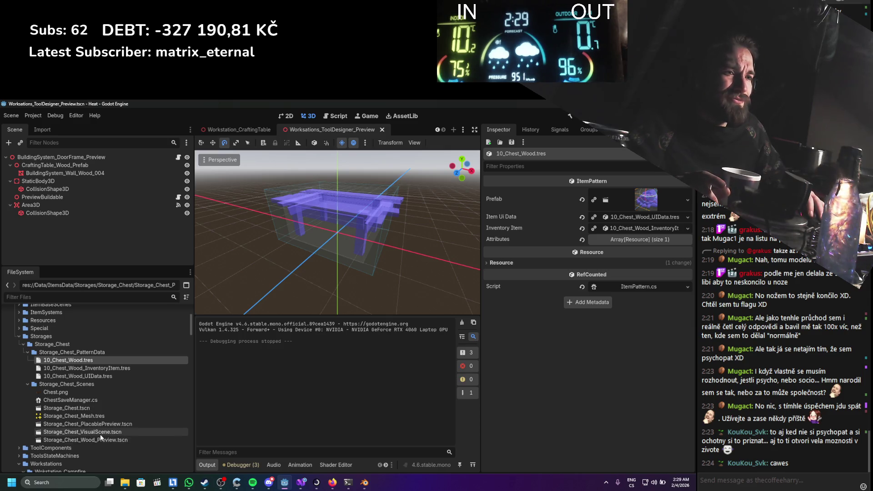
drag(129, 440, 654, 207)
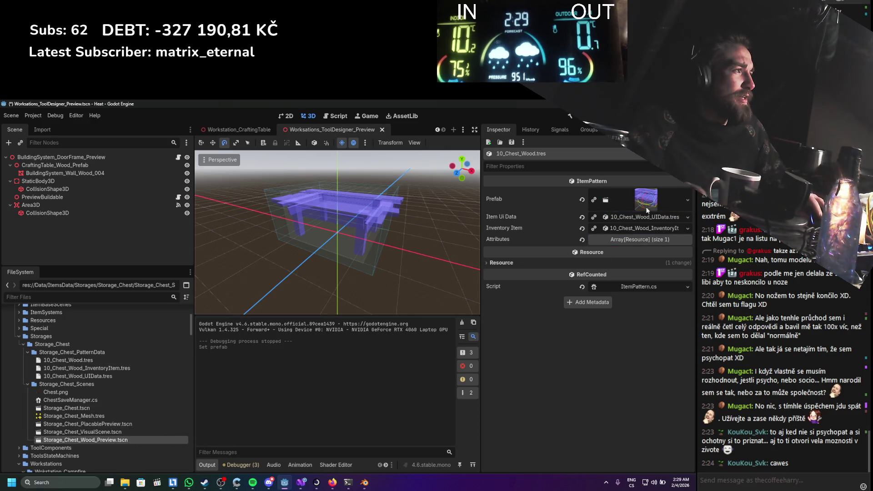
key(ctrl+s)
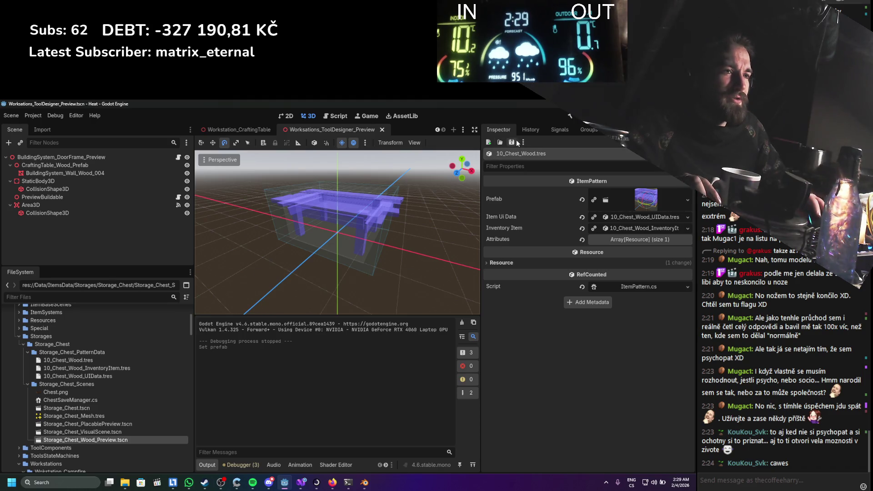
key(F6)
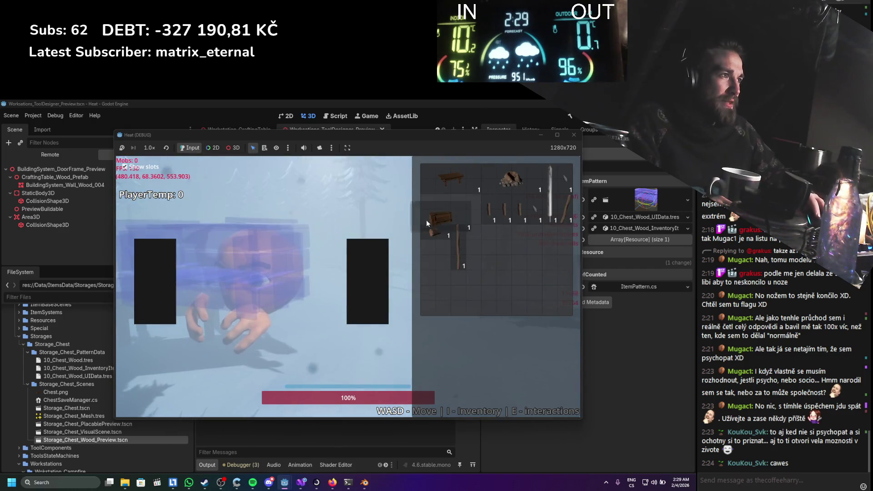
Place the wooden chest in the world and test the tool designer and crafting menus
click(433, 219)
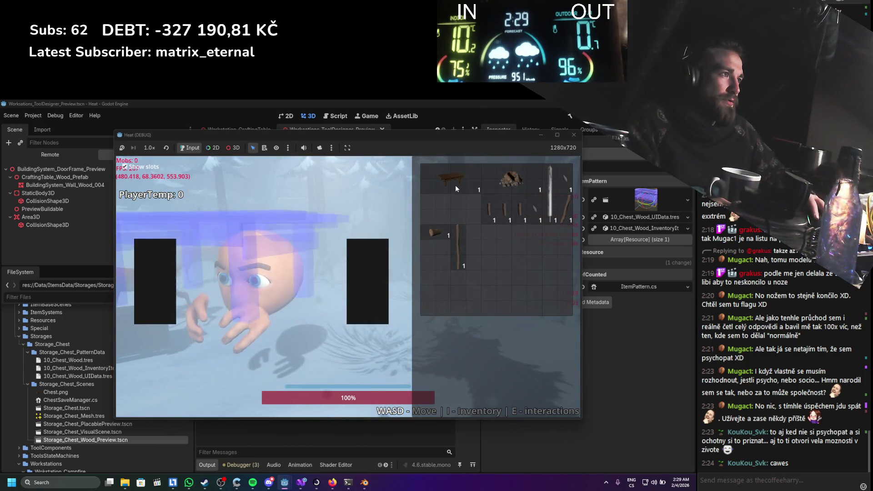
key(i)
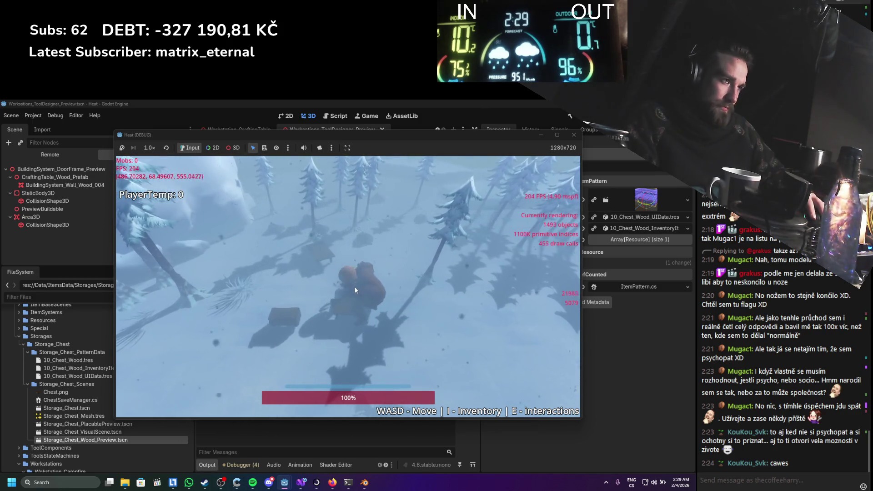
key(e)
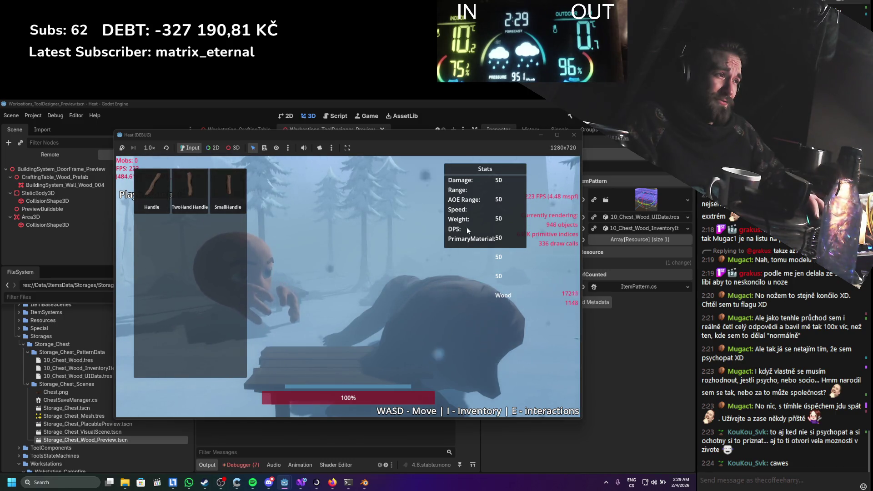
key(i)
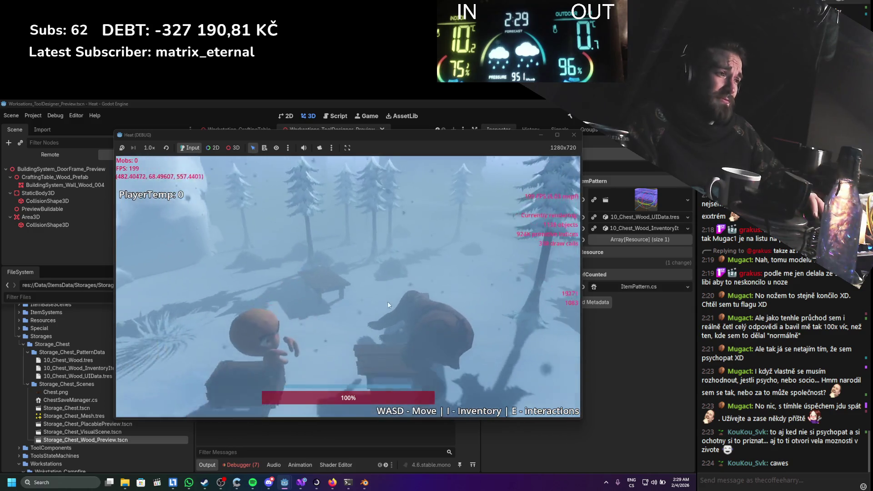
scroll(353, 332, down, 3)
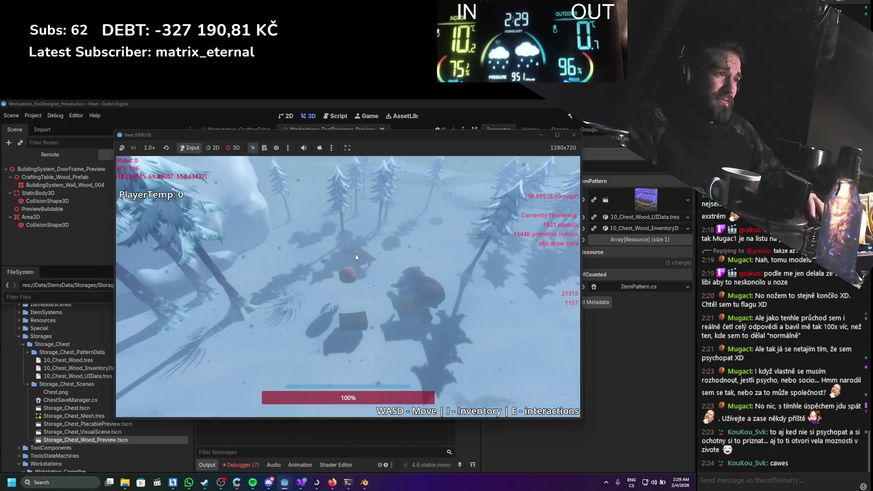
key(e)
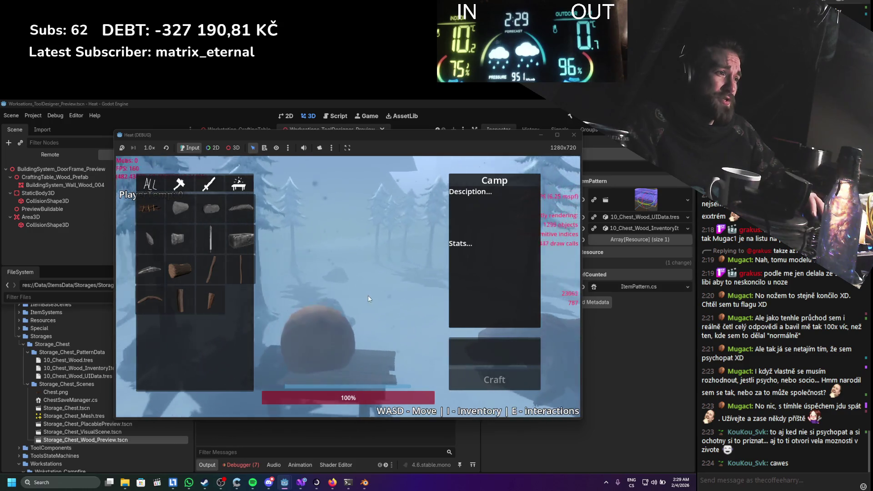
key(e)
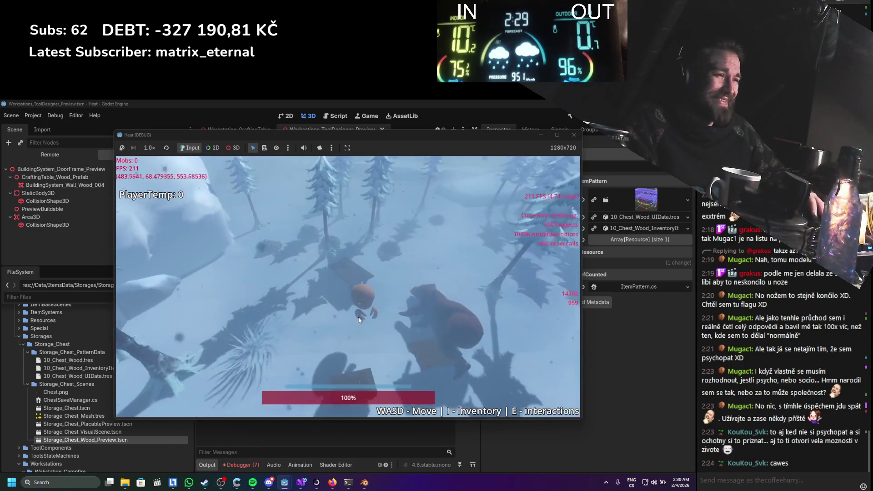
Move two sticks and a log into the chest's storage, then close it
key(e)
mouse_move(288, 220)
mouse_down()
mouse_move(352, 225)
mouse_move(432, 250)
mouse_up()
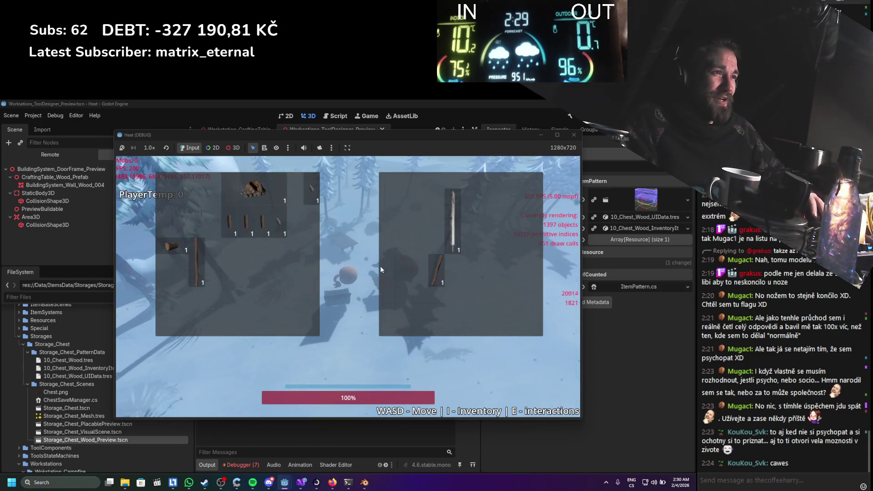
drag(416, 294, 403, 299)
drag(171, 248, 475, 280)
mouse_move(247, 218)
mouse_down()
mouse_move(408, 232)
mouse_move(423, 200)
mouse_up()
drag(467, 280, 460, 282)
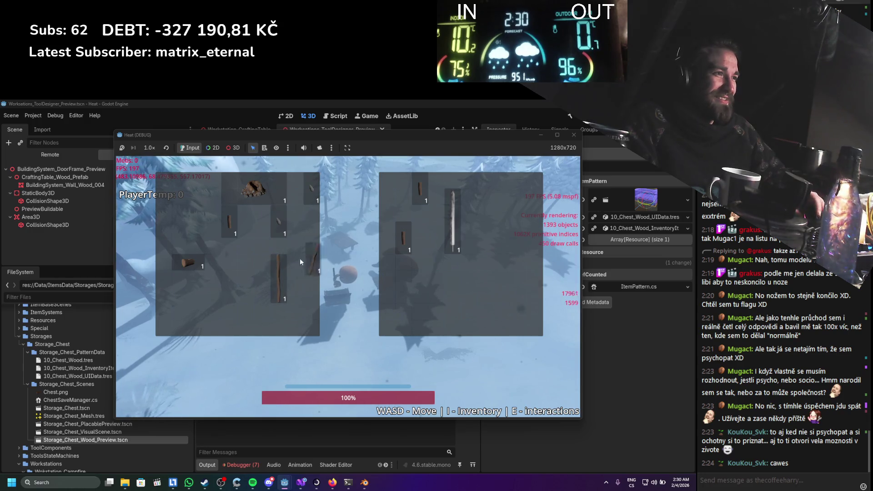
key(e)
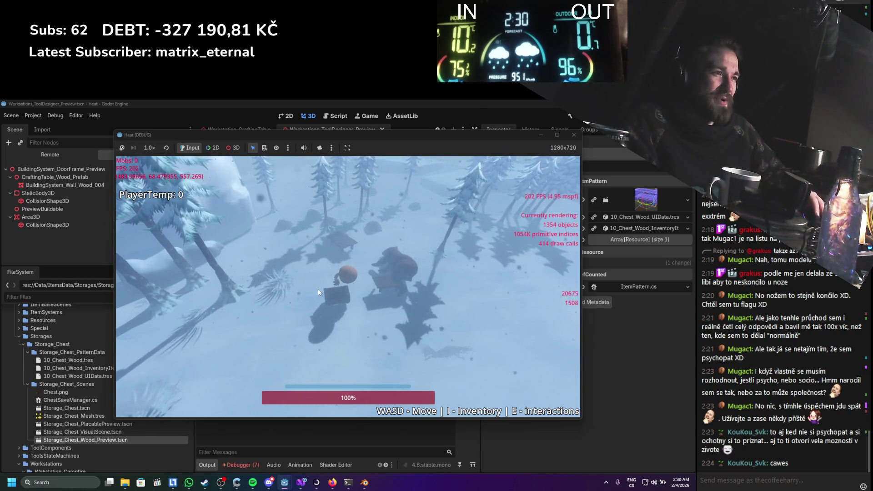
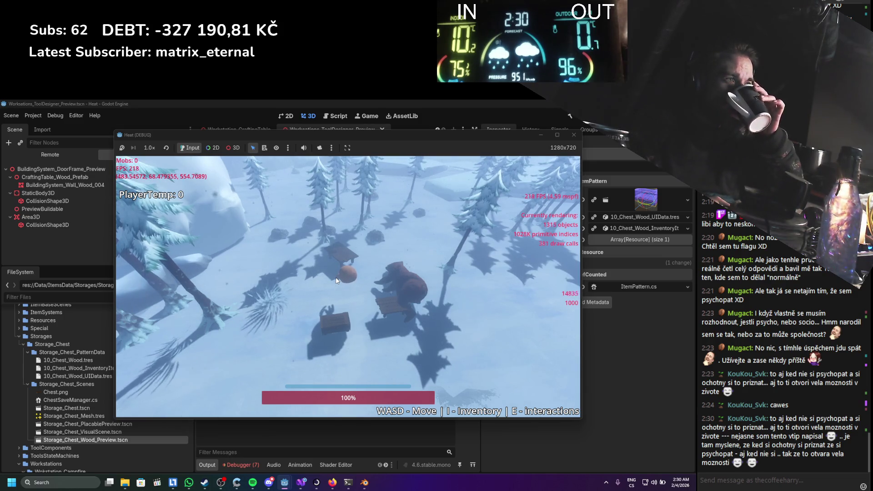
Open the chest's storage grid, close it, and walk the player forward across the snow
key(e)
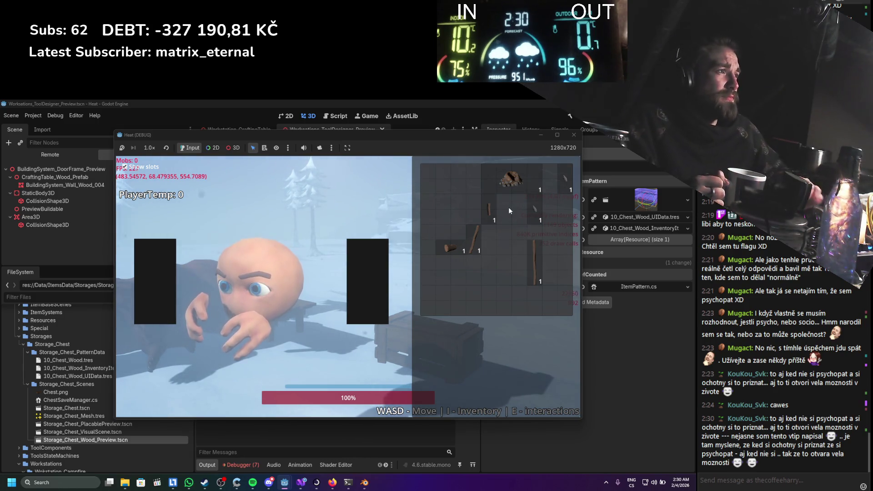
key(i)
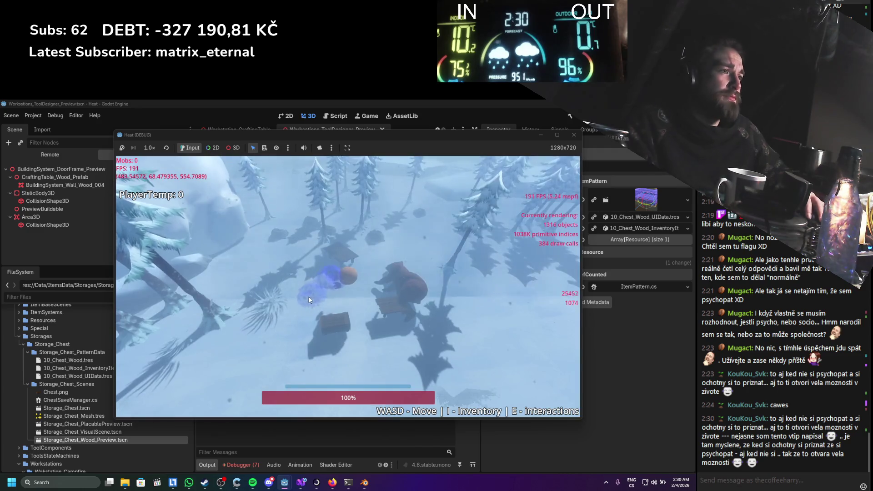
key(w)
key(w)
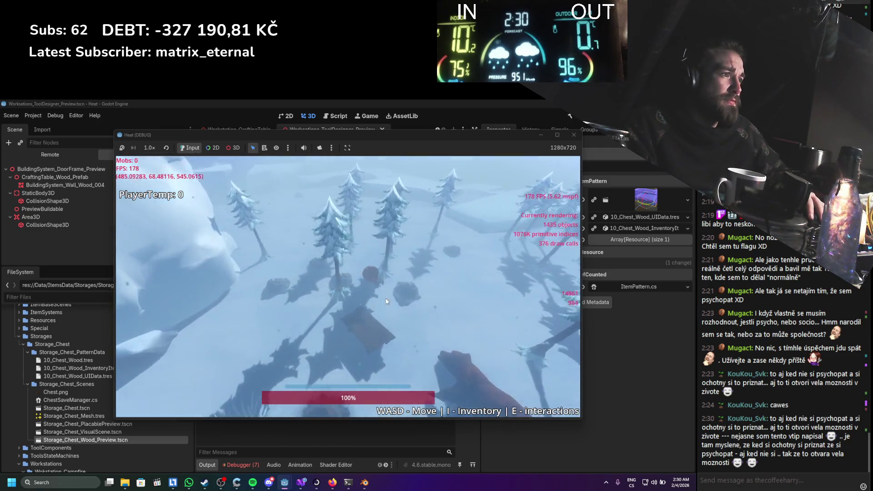
key(w)
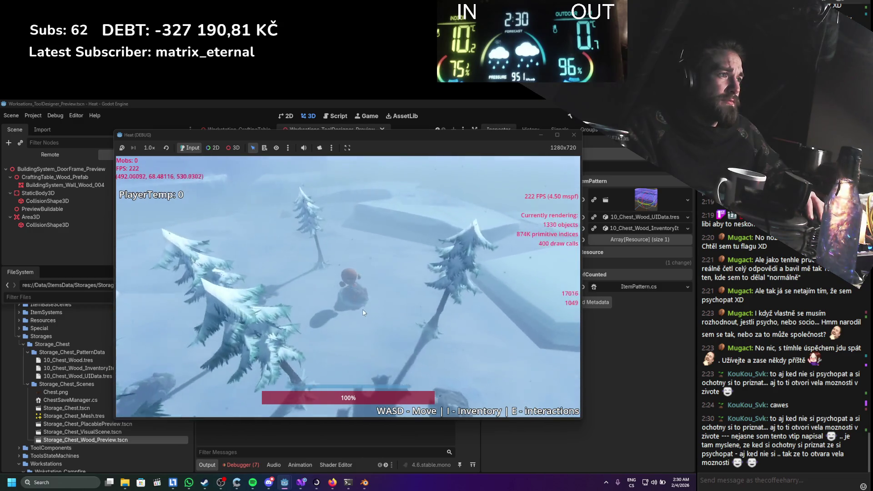
key(w)
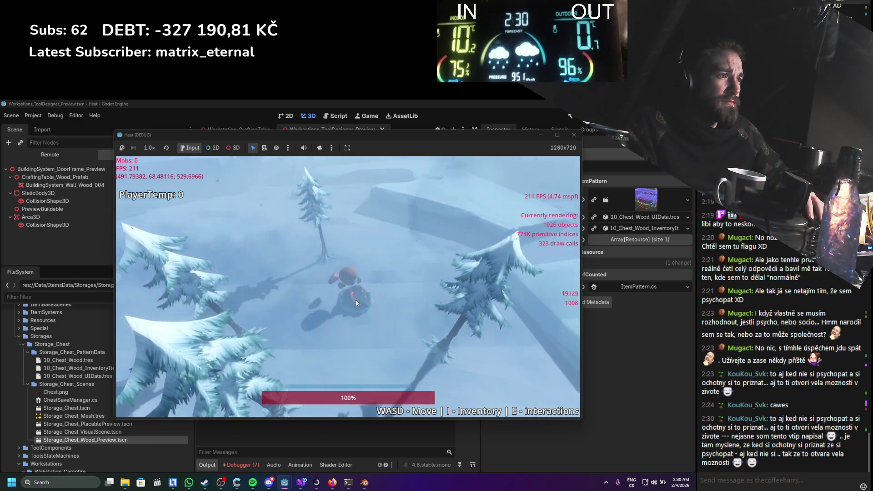
key(w)
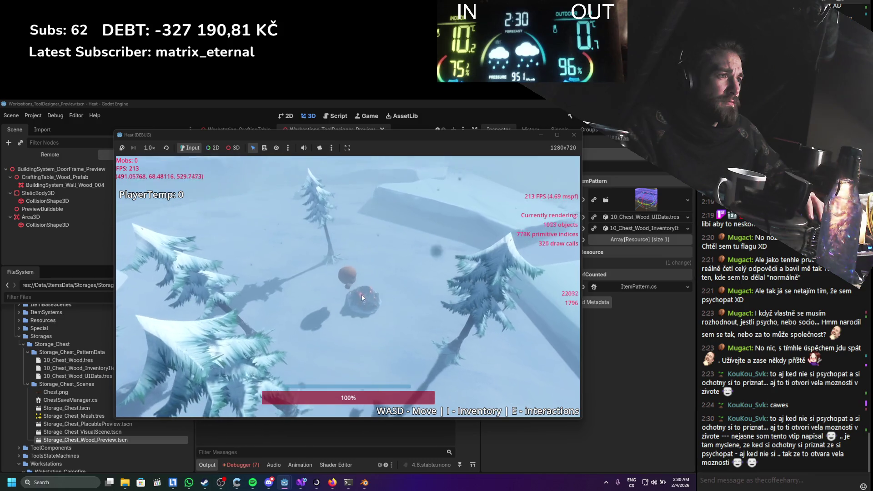
Walk the player back toward the wooden chest and open the inventory
key(s)
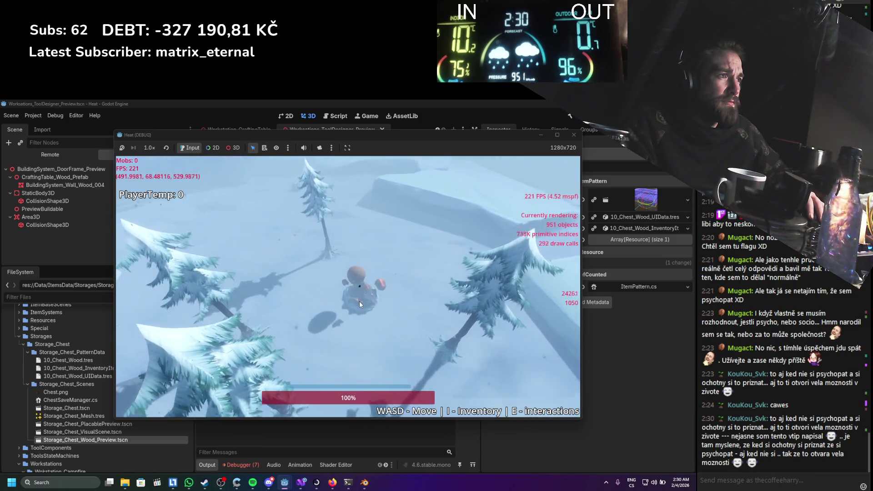
key(w)
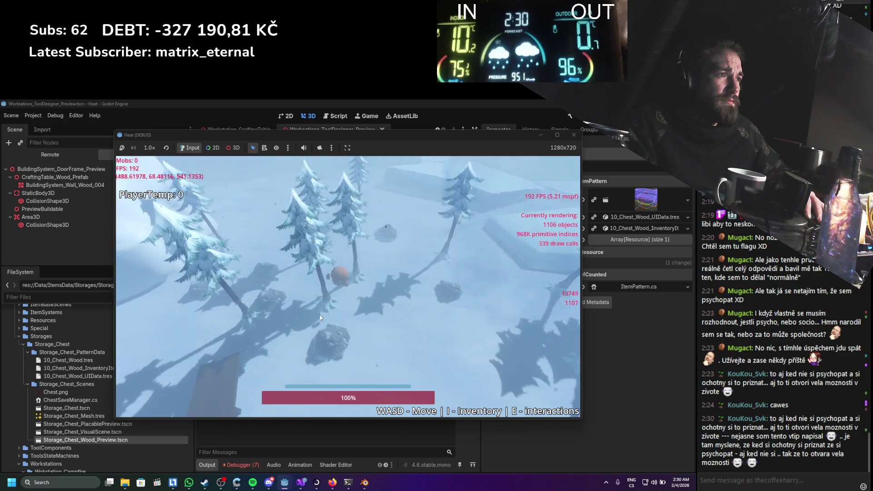
key(w)
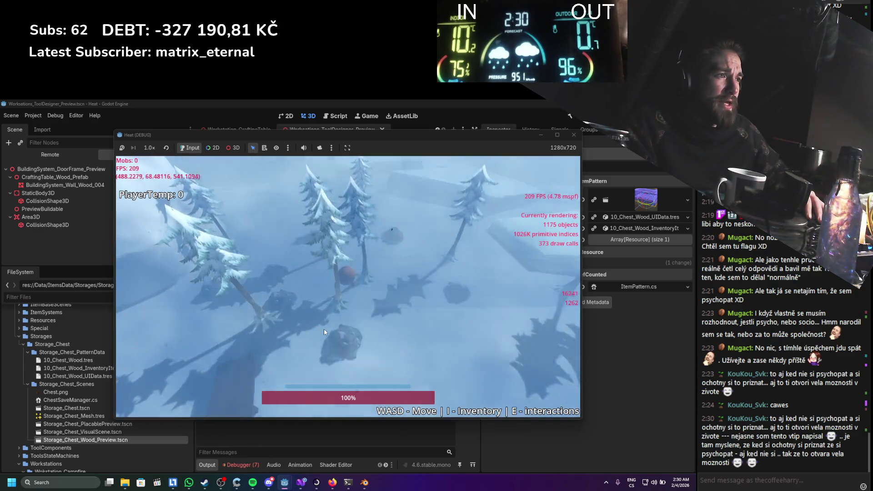
key(s)
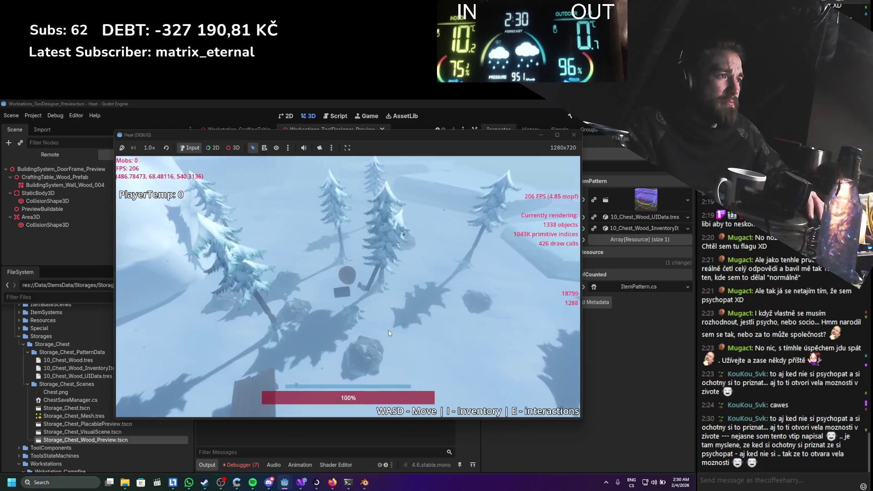
key(w)
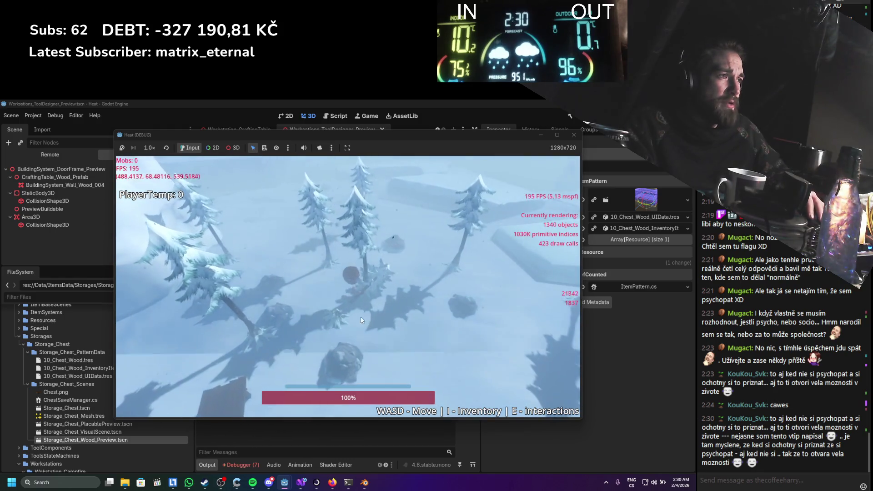
key(i)
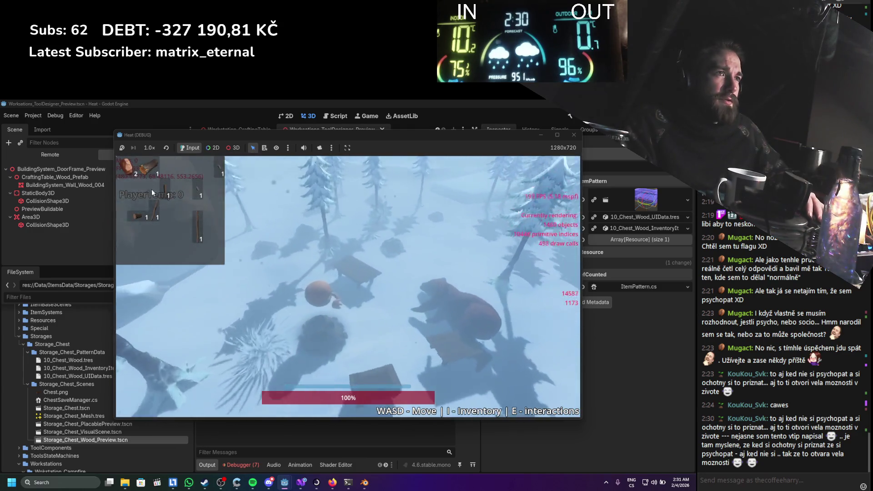
Drop an inventory item into the campfire and close the inventory
scroll(153, 192, up, 5)
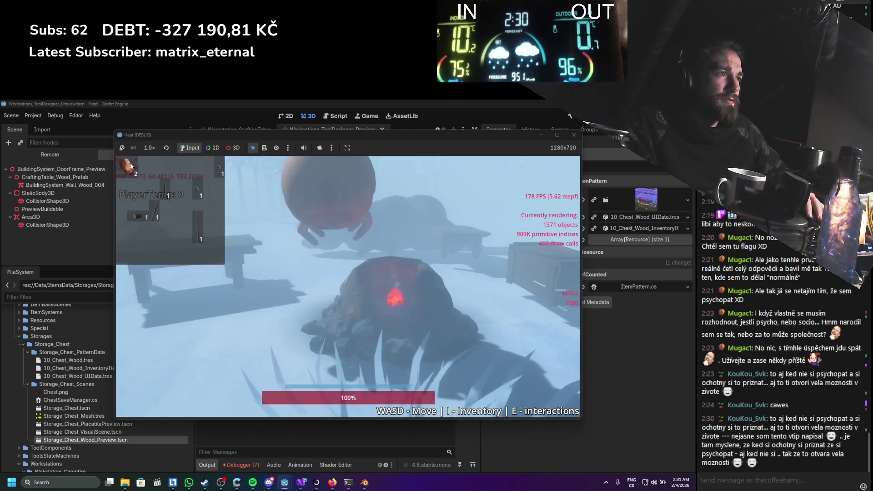
drag(130, 162, 418, 343)
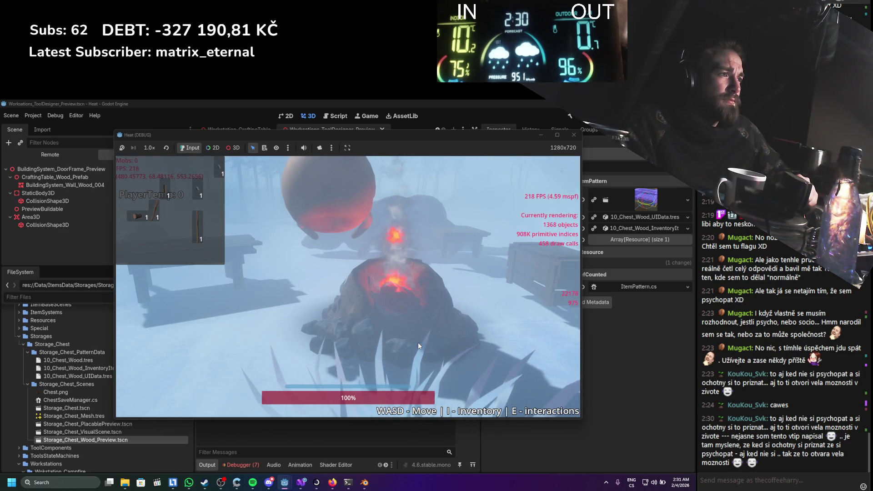
key(i)
Reopen the chest, rearrange the sticks and logs, pull an item out, and stop the game
scroll(318, 327, down, 5)
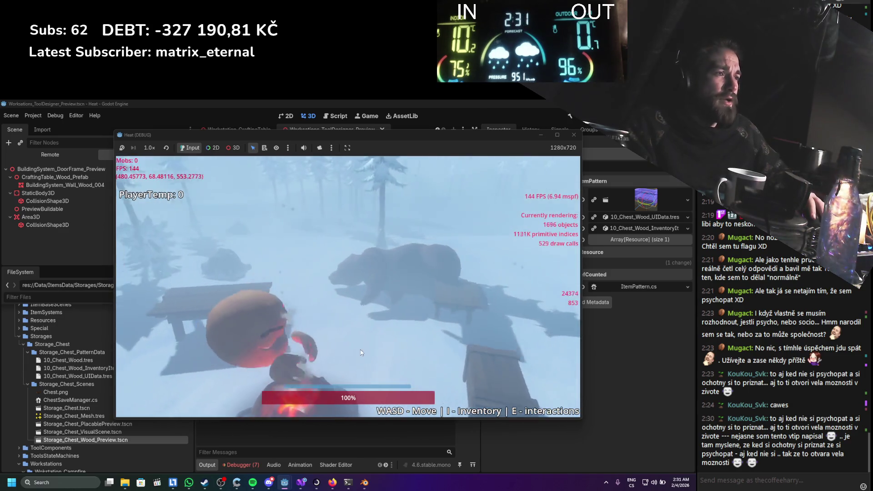
scroll(258, 324, up, 5)
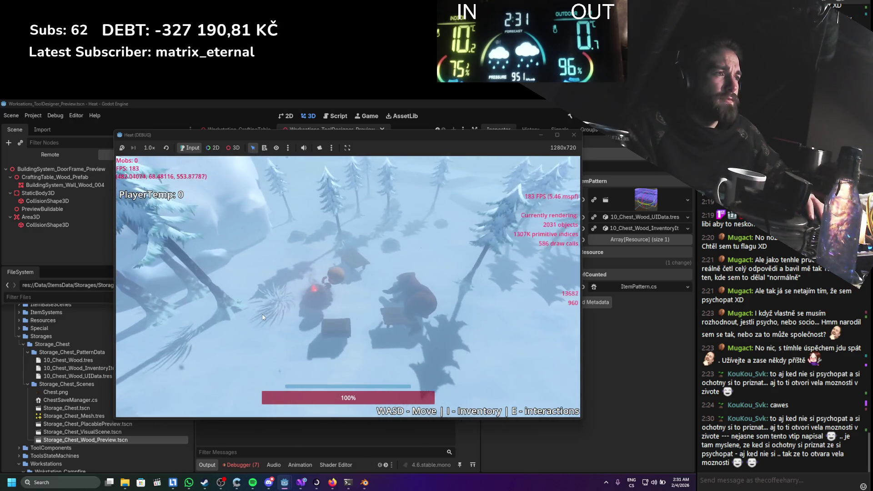
key(e)
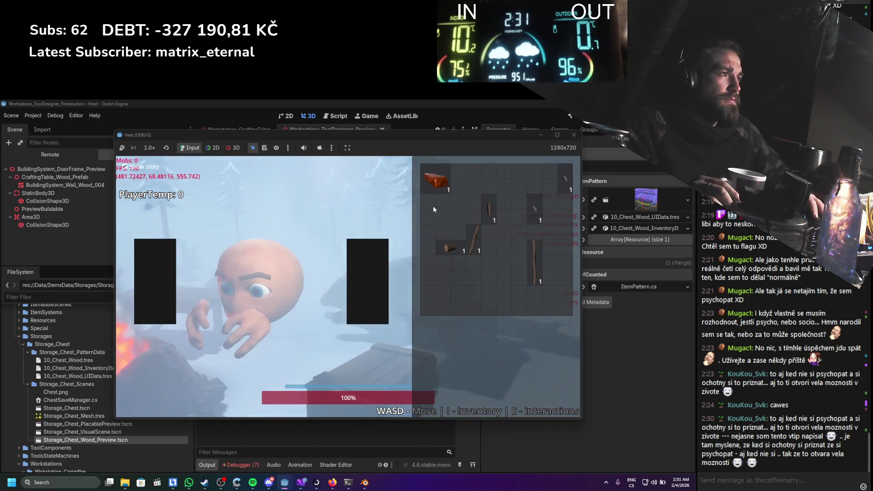
drag(472, 239, 459, 272)
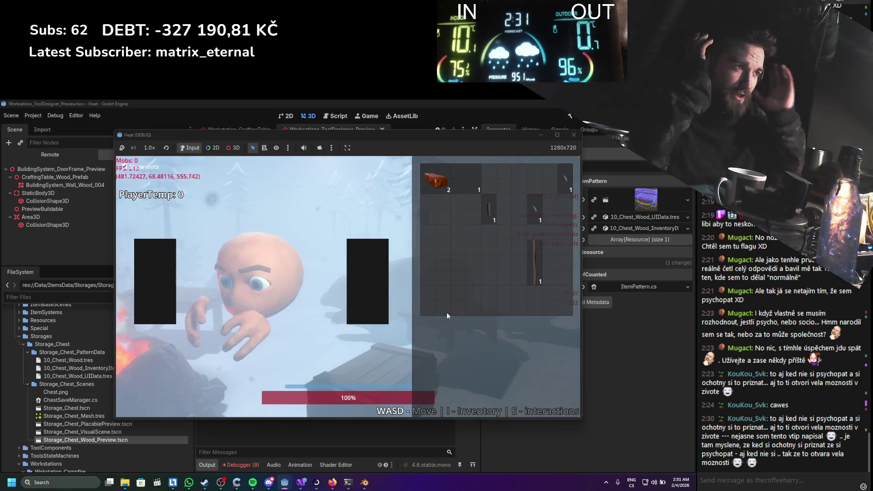
mouse_move(460, 182)
mouse_down()
mouse_move(385, 268)
mouse_move(441, 263)
mouse_up()
click(573, 136)
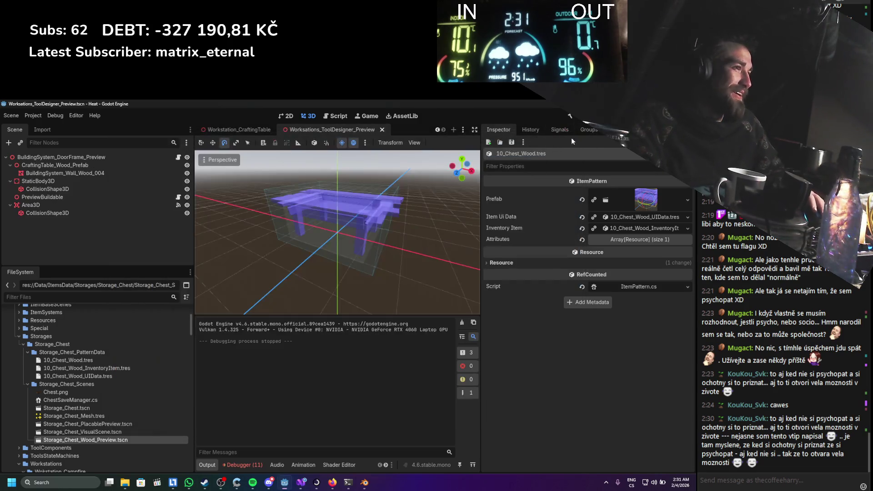
Close the preview, workstation, storage chest, Player, inventory UI and ItemsEditor scene tabs
click(382, 129)
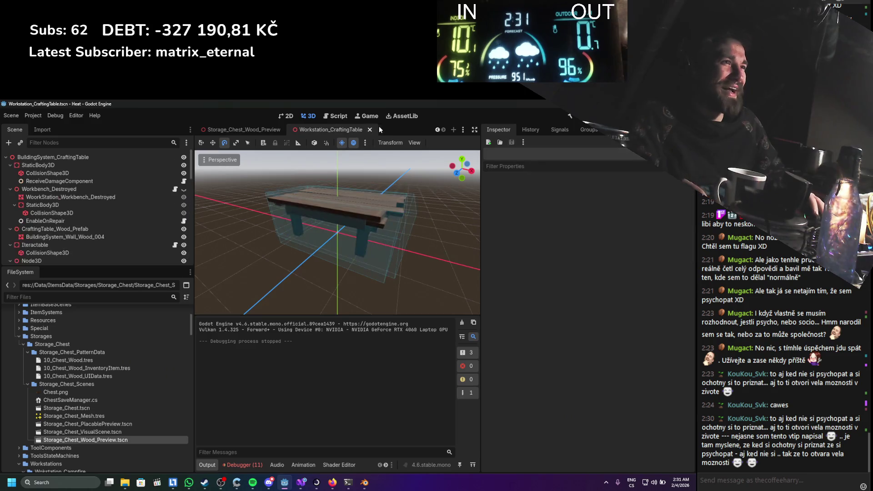
click(370, 130)
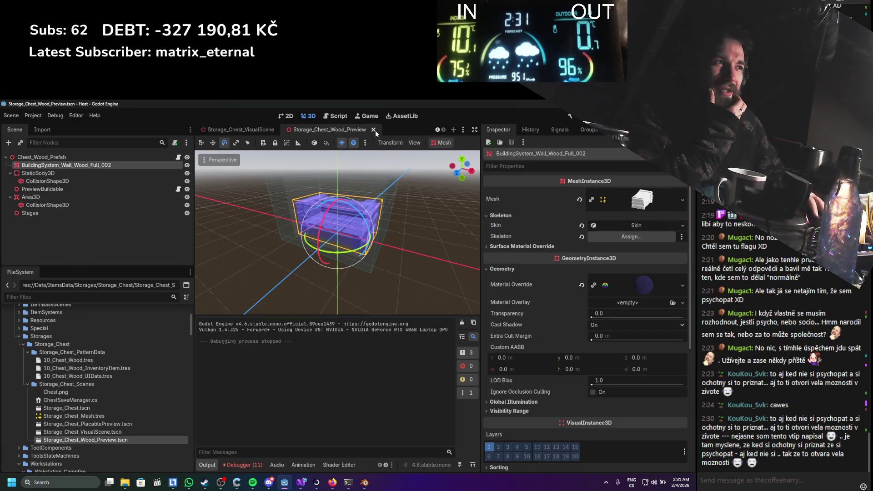
click(375, 130)
click(376, 129)
click(378, 129)
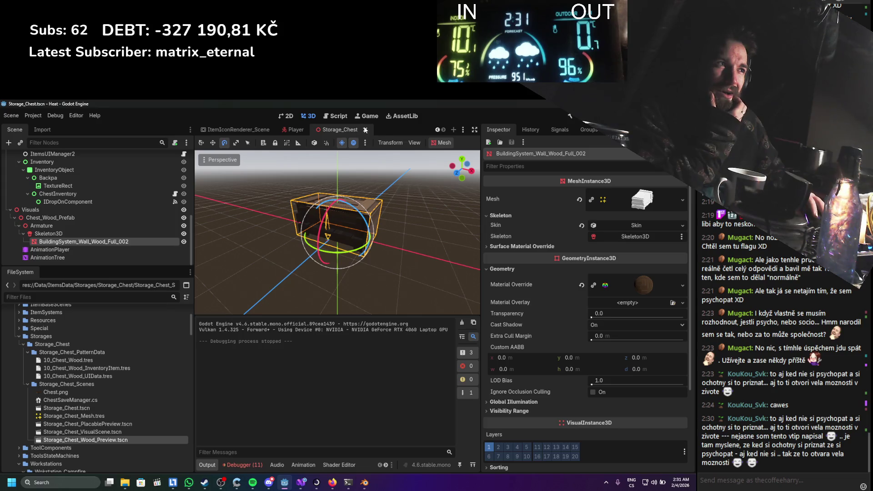
click(365, 130)
click(377, 131)
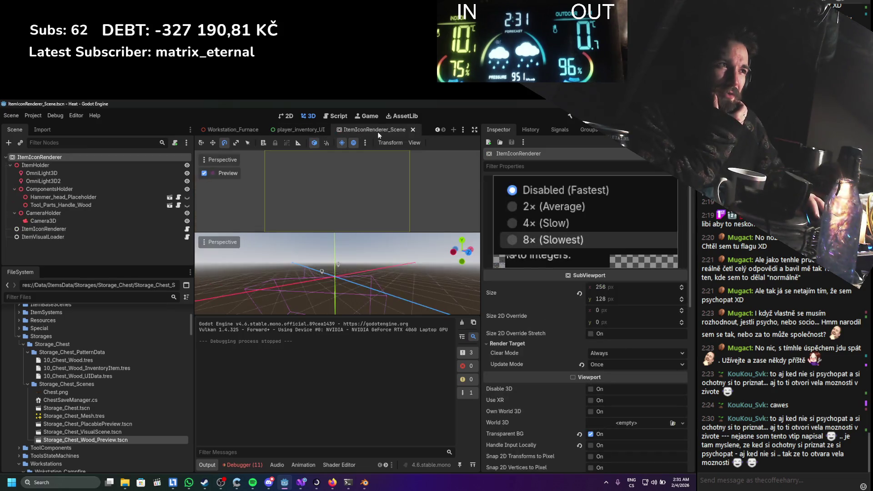
click(412, 130)
click(426, 130)
click(359, 130)
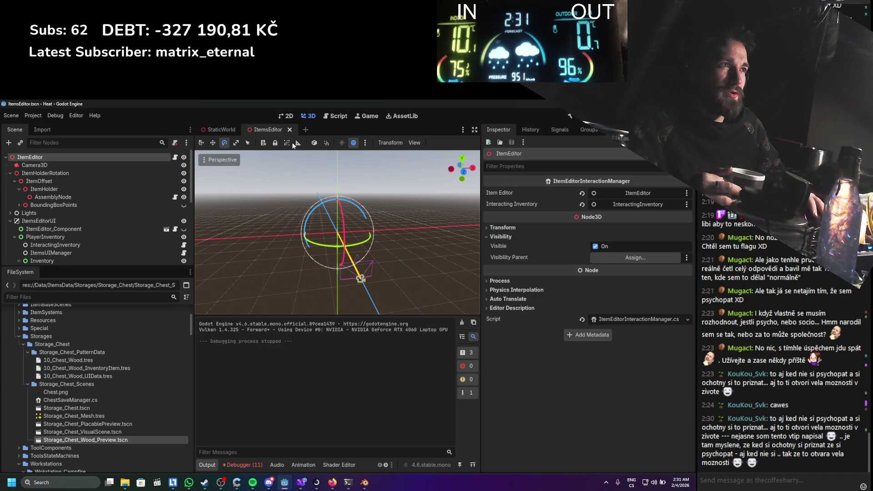
click(290, 130)
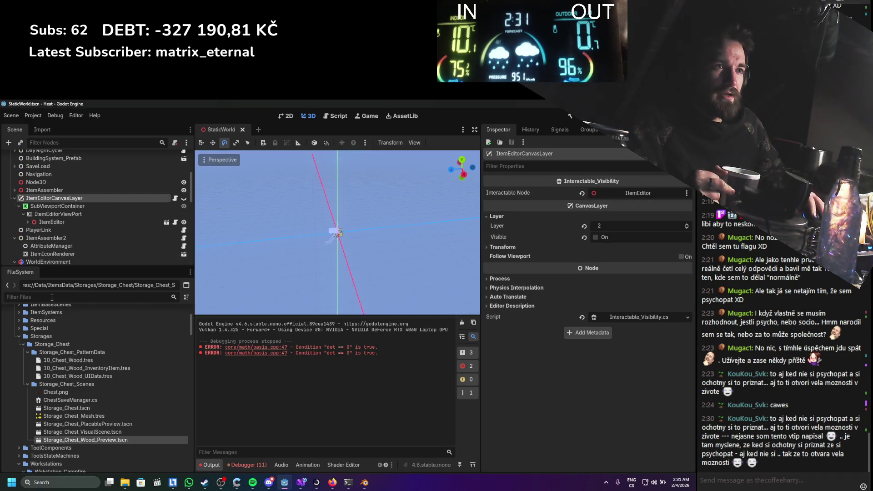
text(itemin)
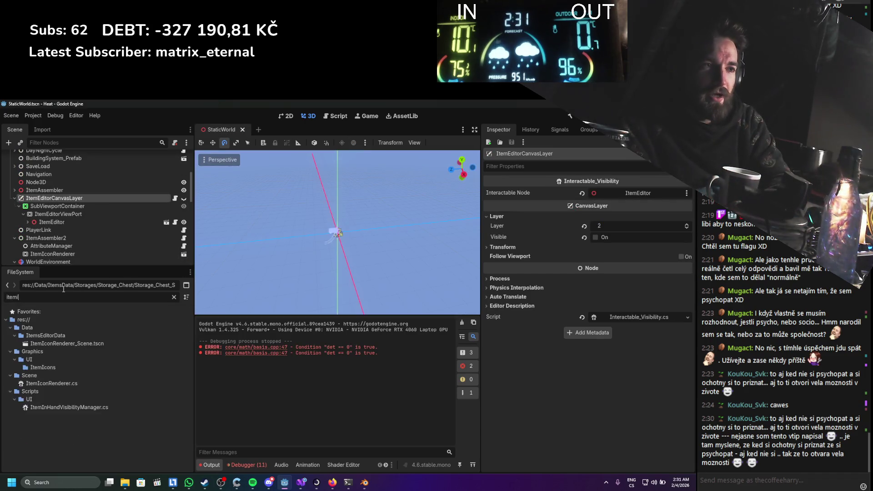
key(BackSpace)
key(BackSpace)
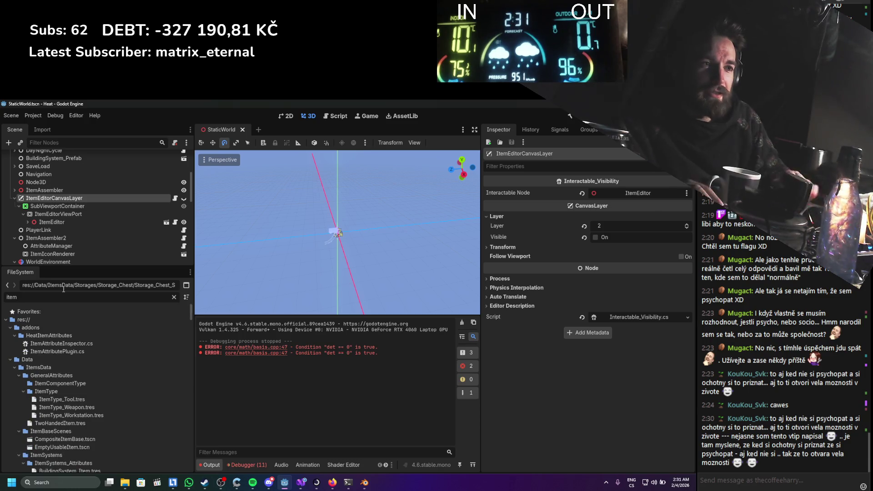
scroll(76, 309, down, 10)
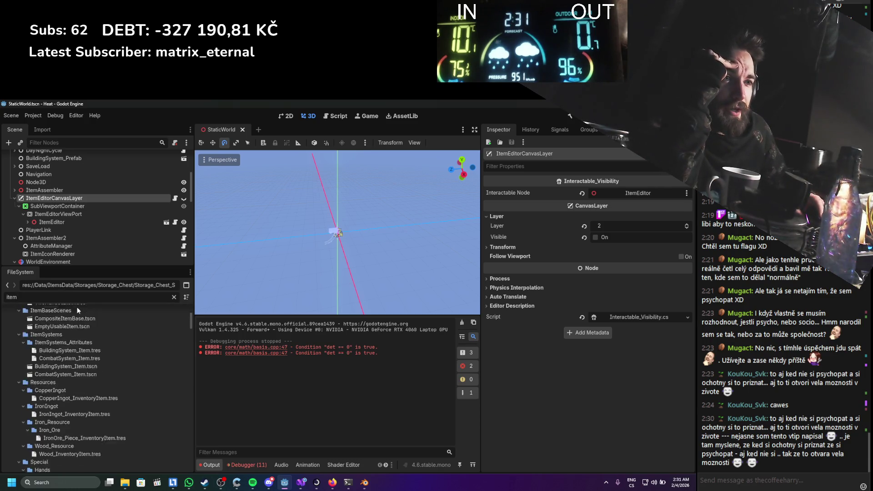
scroll(77, 307, down, 10)
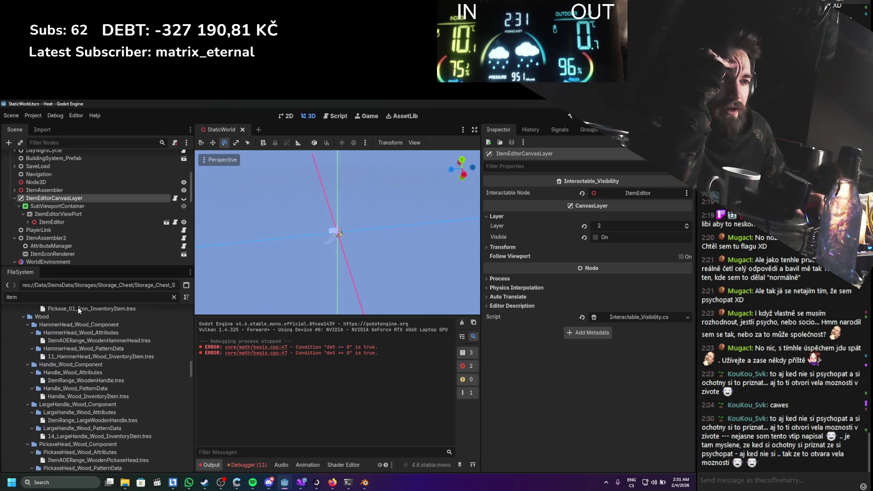
scroll(78, 306, down, 5)
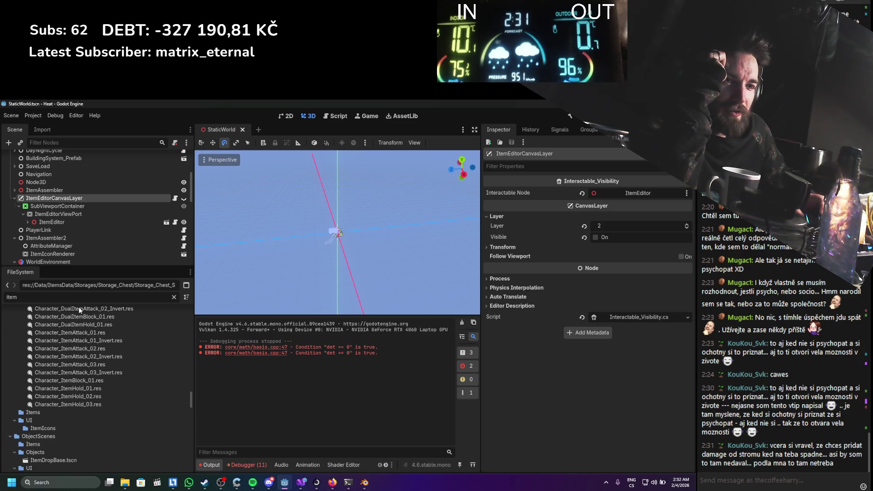
scroll(108, 393, down, 5)
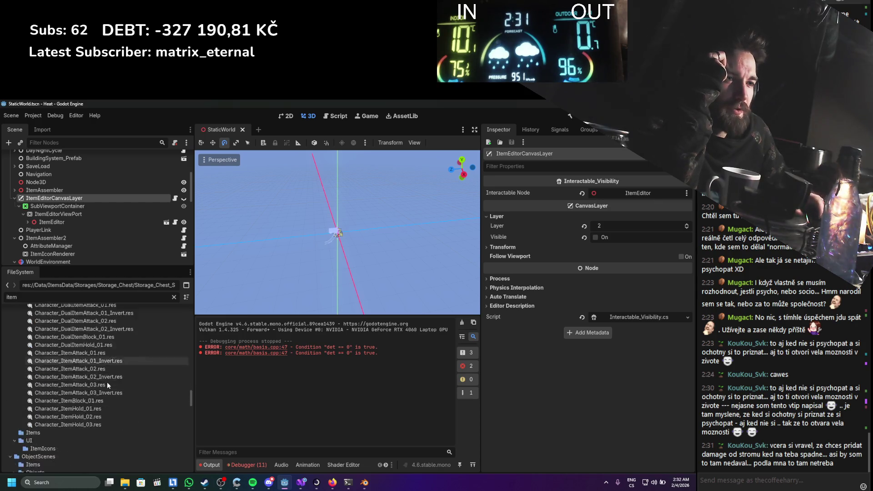
scroll(107, 377, down, 5)
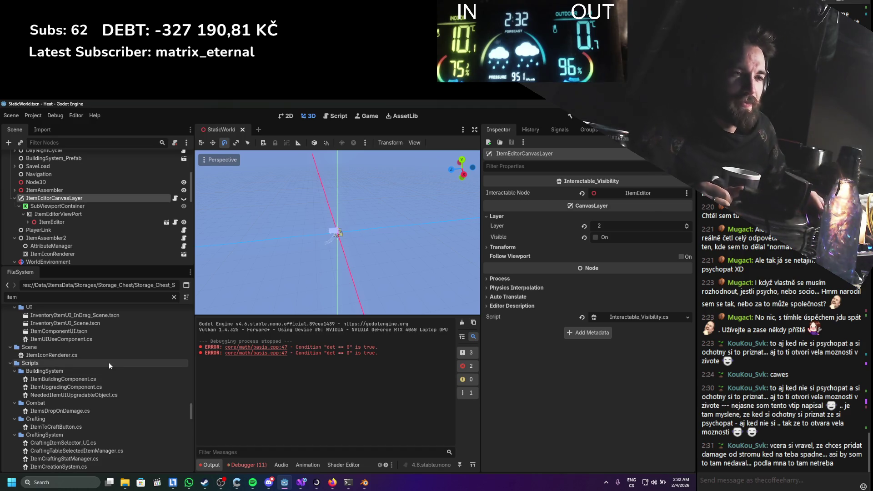
scroll(114, 375, down, 3)
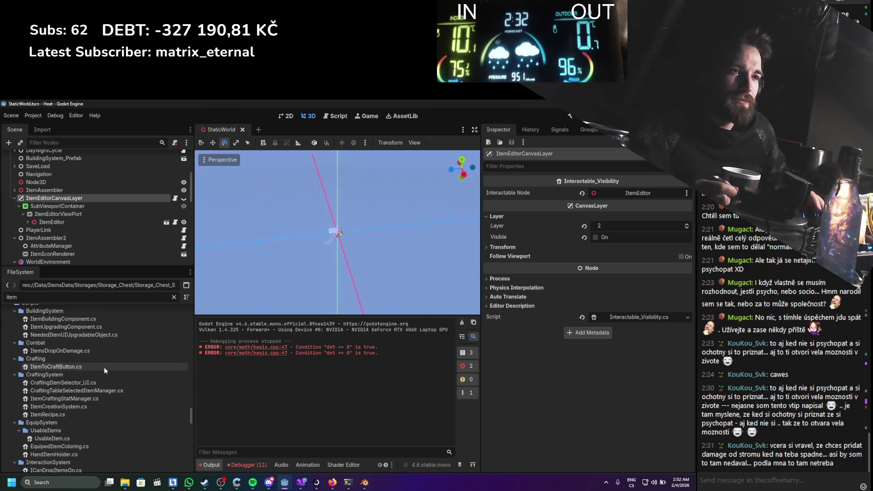
scroll(100, 368, down, 4)
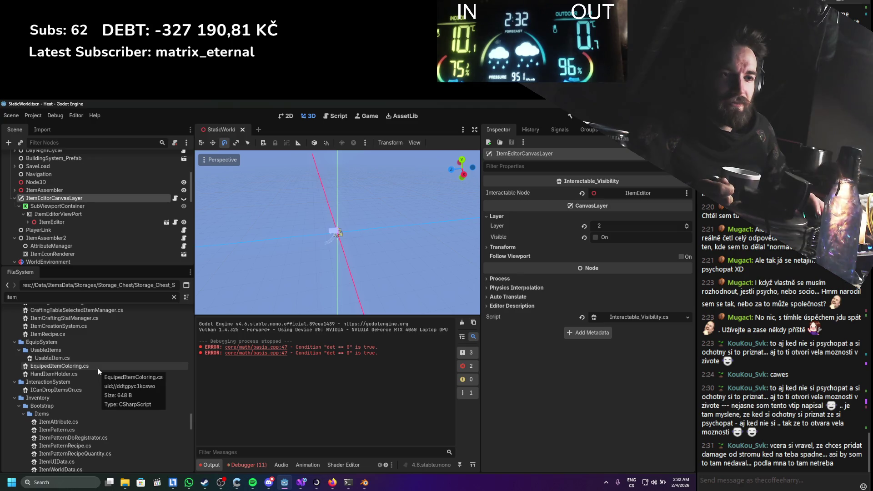
scroll(71, 361, down, 4)
scroll(70, 362, down, 9)
scroll(66, 363, up, 12)
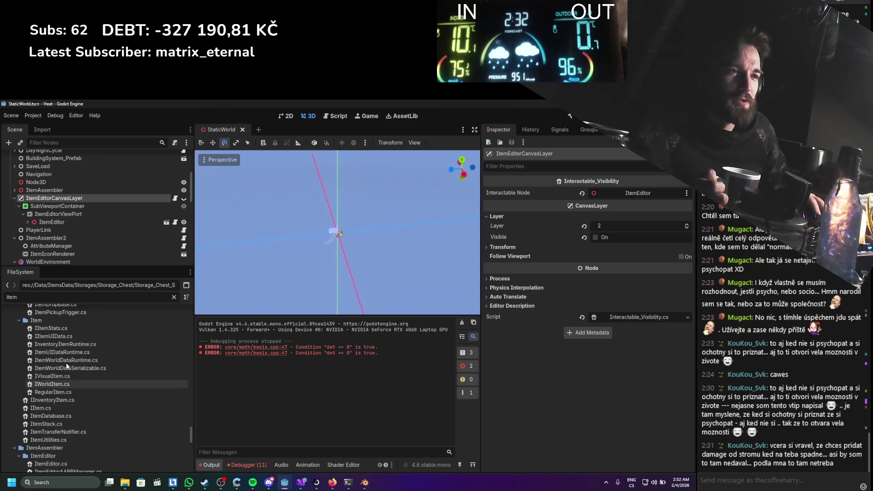
scroll(67, 362, up, 4)
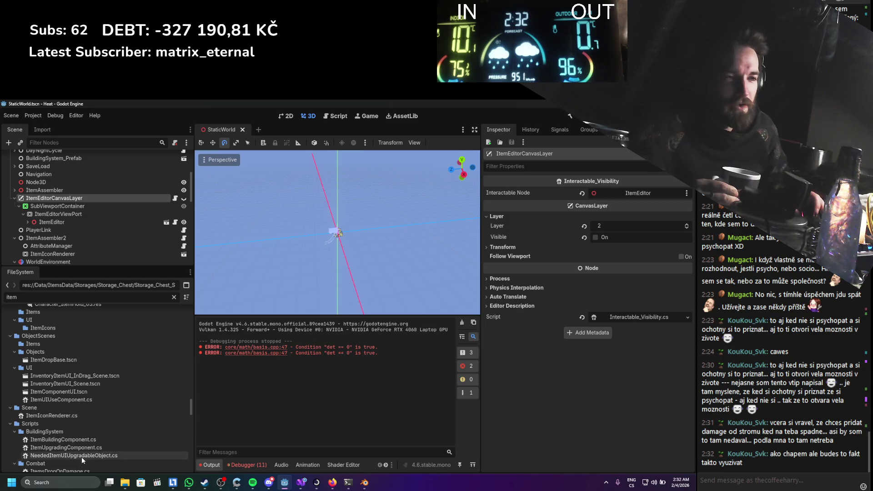
scroll(78, 457, up, 1)
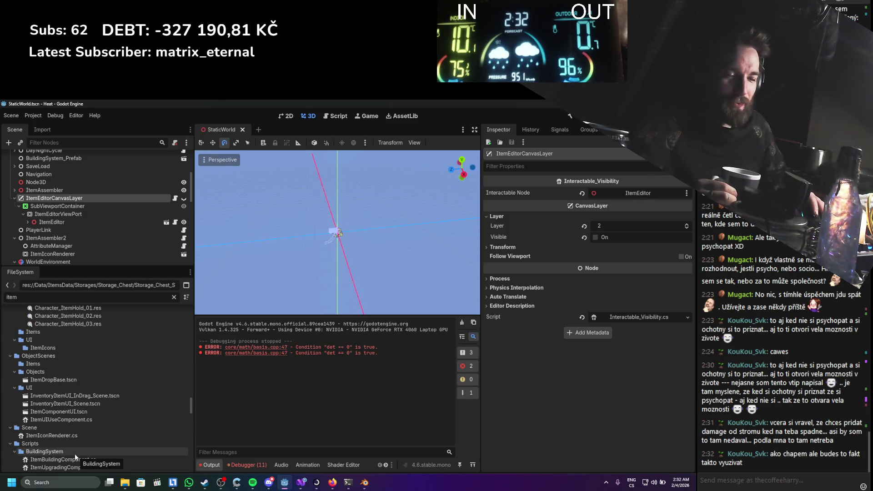
scroll(74, 450, up, 1)
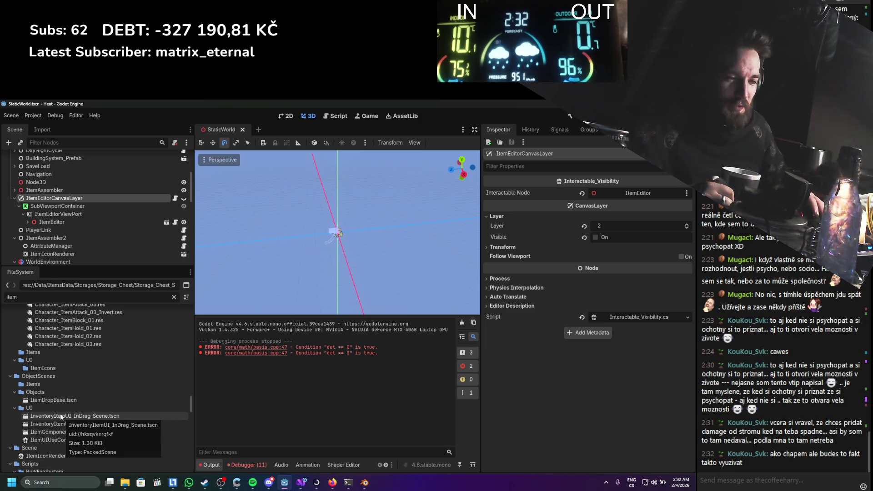
scroll(77, 416, down, 2)
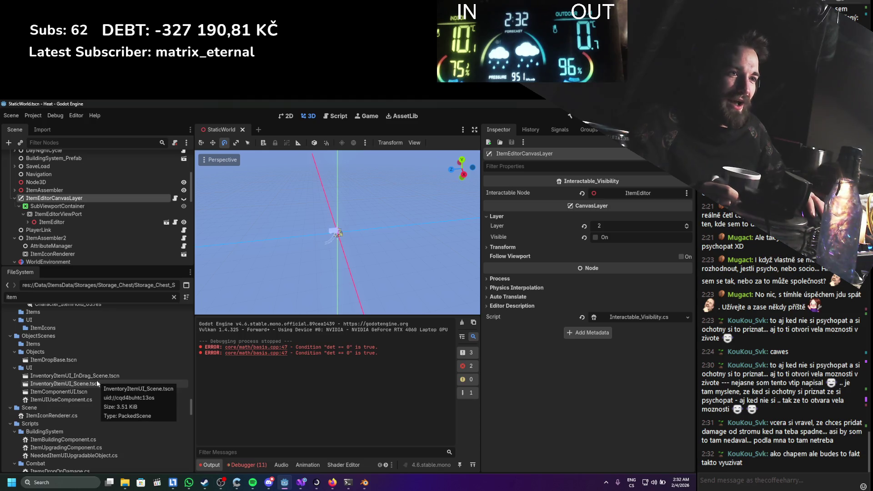
double_click(97, 383)
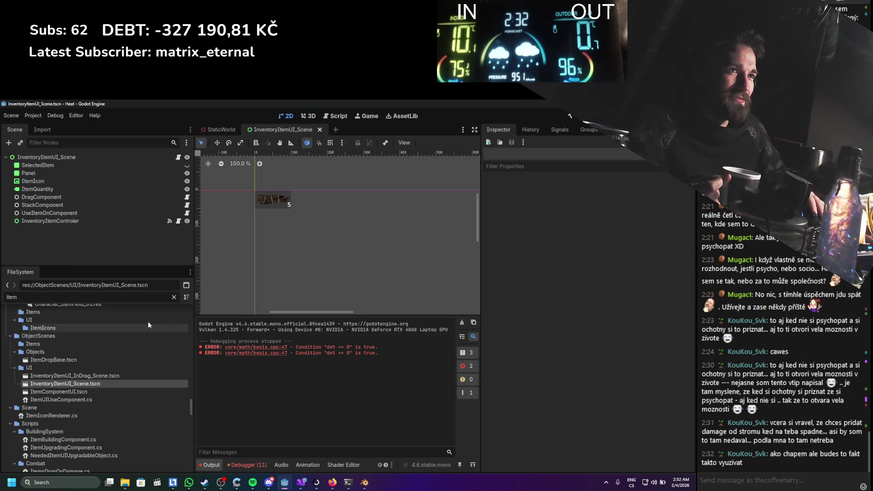
Inspect the UseItemOnComponent, InventoryItemControler and root nodes, then open the root node's script
click(74, 213)
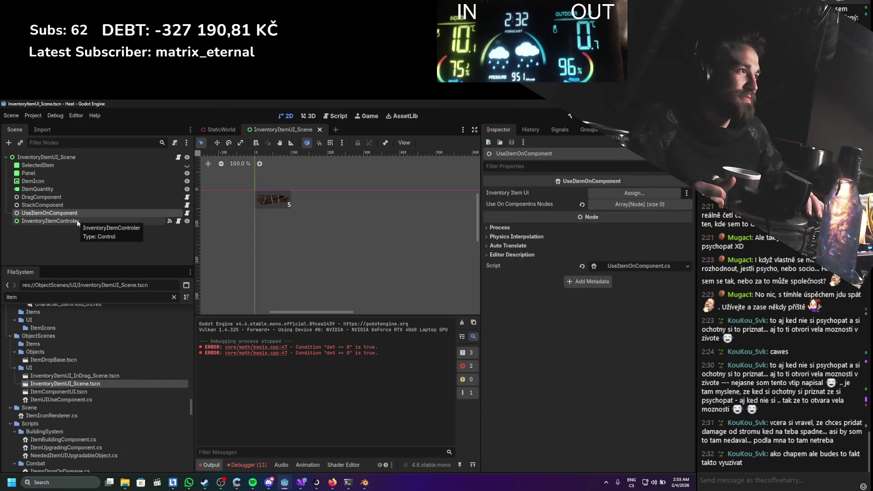
click(77, 222)
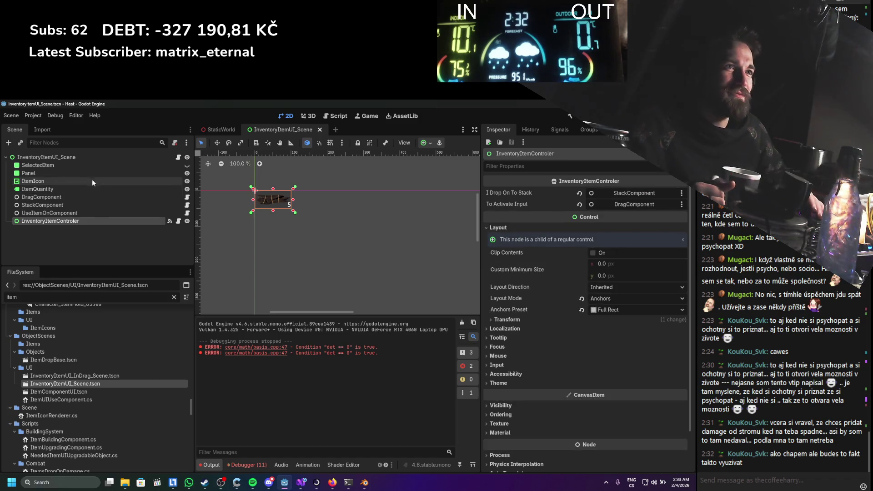
click(135, 158)
click(178, 157)
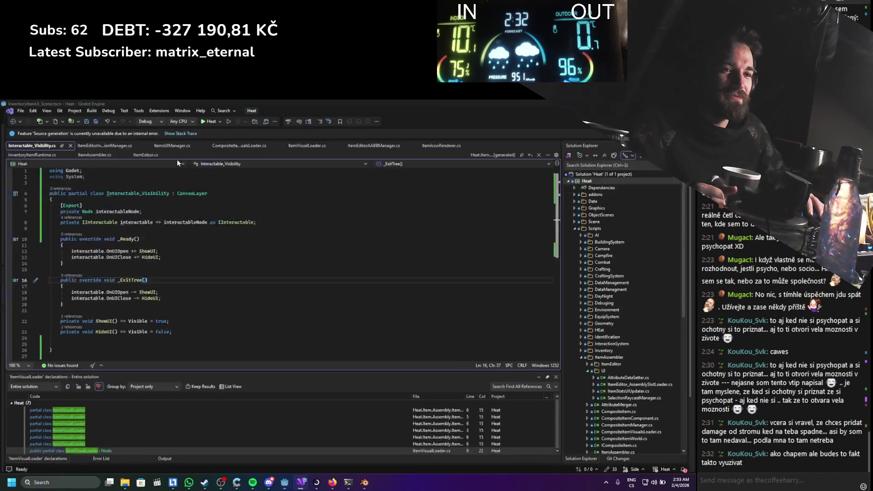
Insert an early 'return' line at the top of TryToCombine and save the script
scroll(183, 268, down, 11)
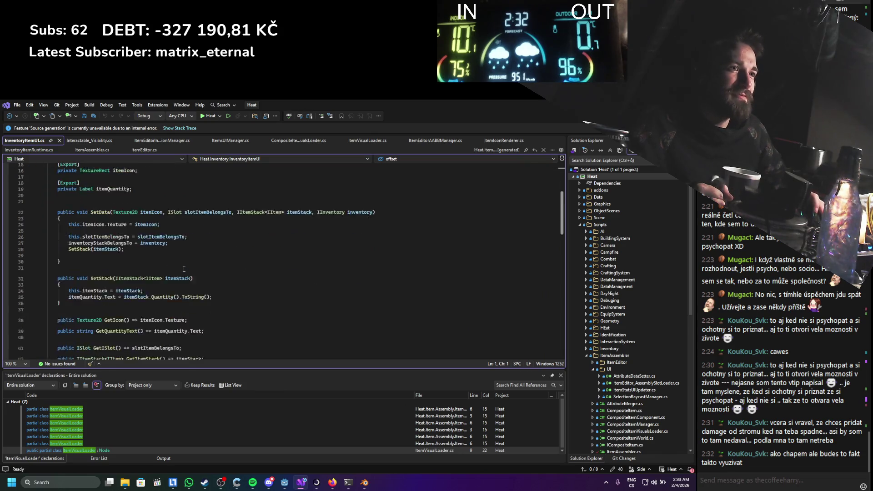
scroll(183, 269, down, 8)
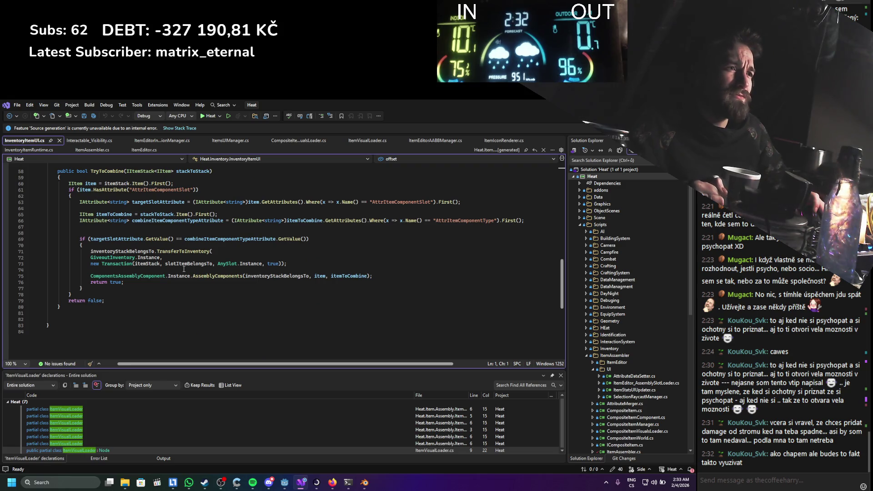
scroll(183, 269, up, 2)
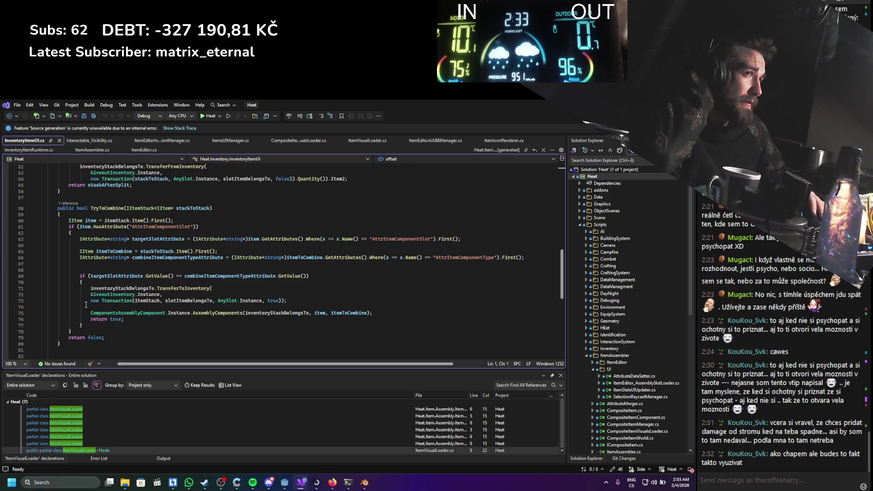
click(82, 217)
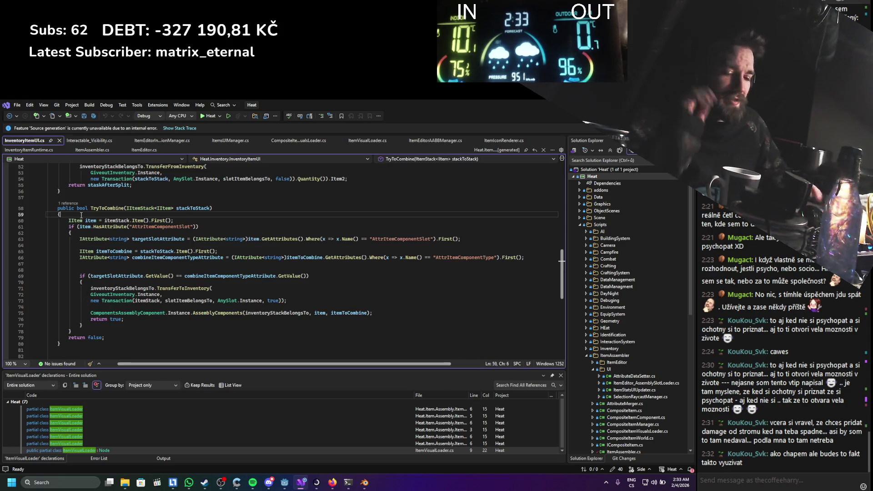
key(Return)
text(ret)
key(Tab)
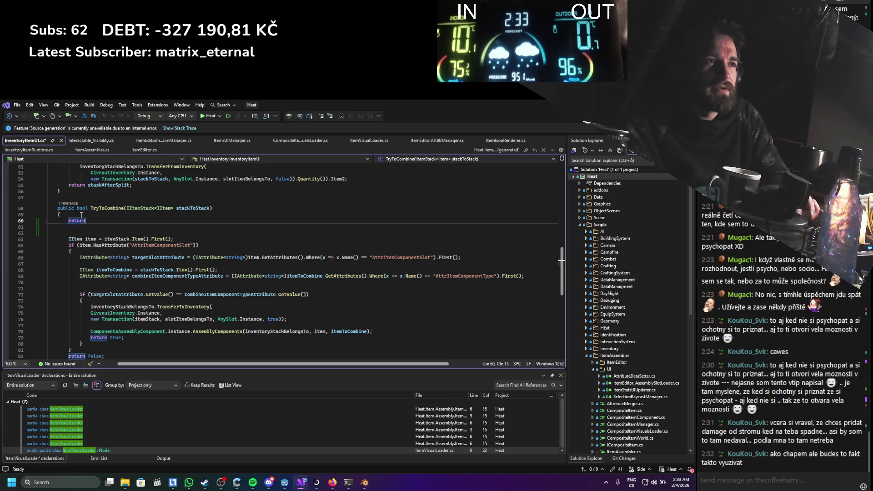
key(ctrl+s)
Open a /* comment below it, complete the line as 'return false;', and return to Godot
scroll(82, 213, down, 1)
click(84, 209)
text(/*)
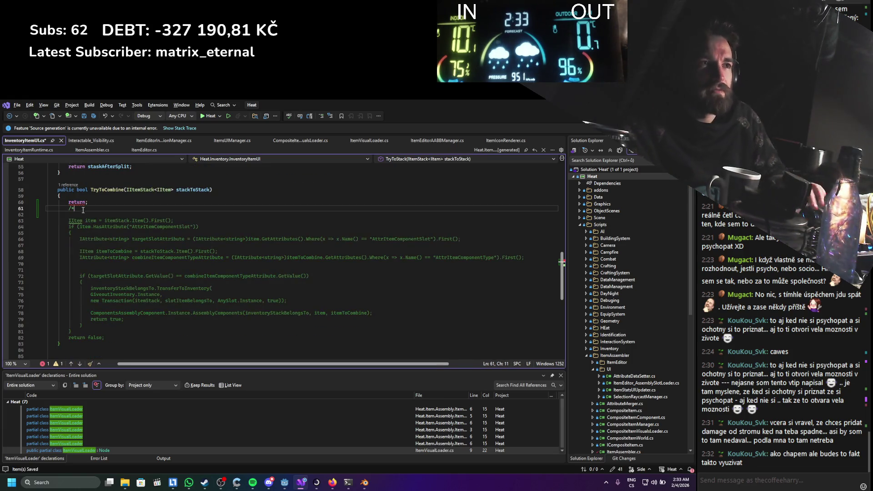
click(111, 337)
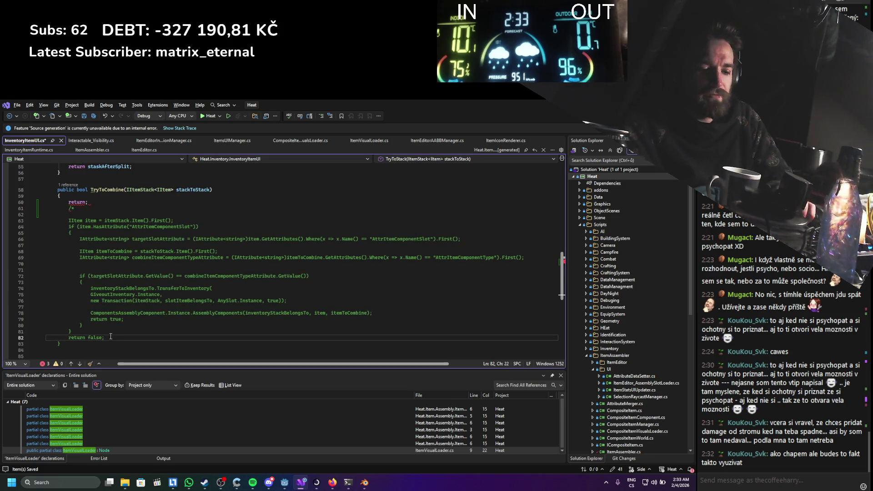
text(*/)
click(86, 201)
text(false;)
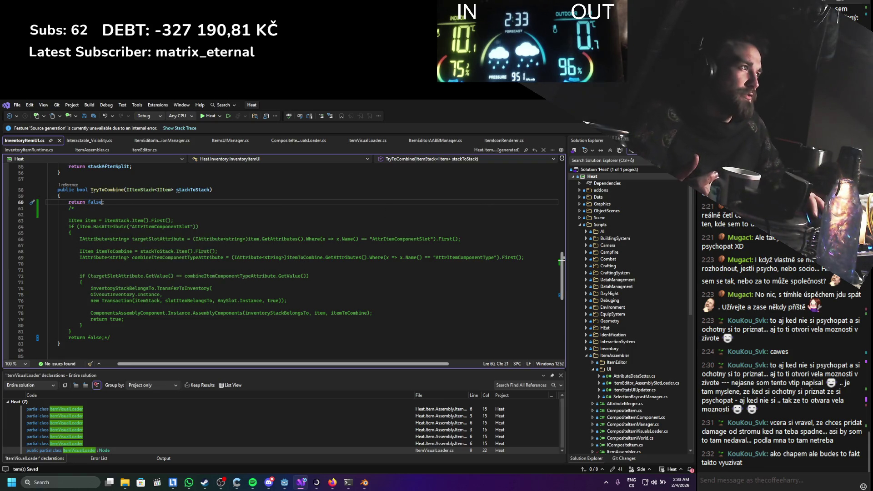
key(alt+Tab)
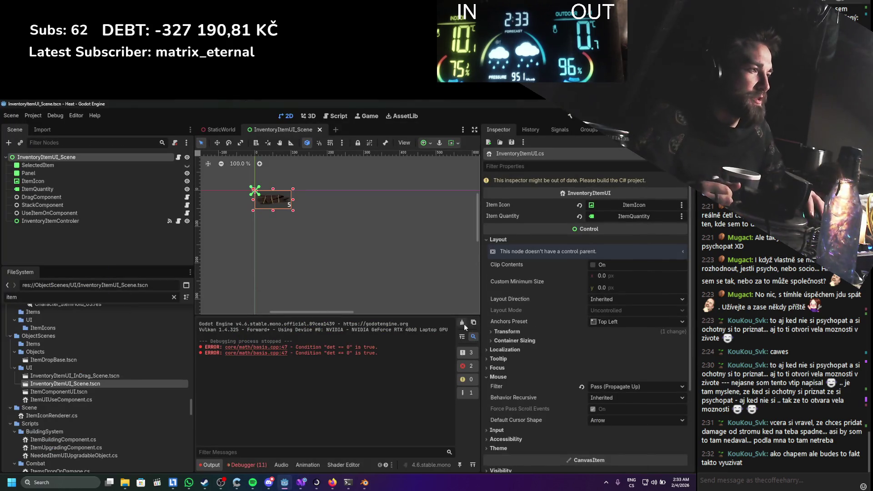
Clear the debugger's Errors list, then build and run the game with F5
click(254, 463)
scroll(326, 411, down, 2)
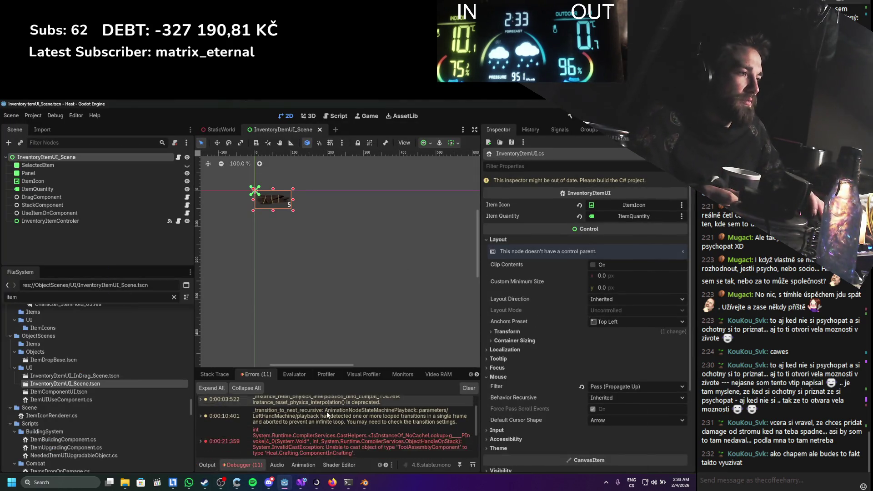
scroll(326, 410, down, 2)
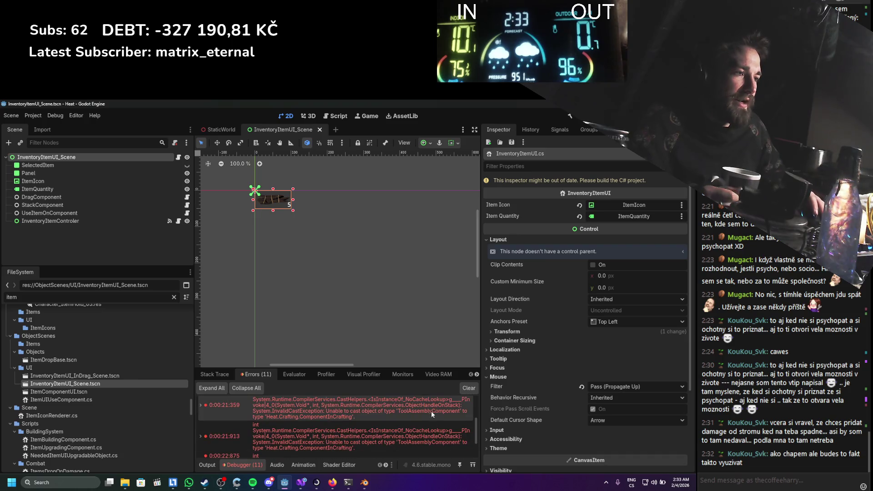
click(468, 390)
key(F5)
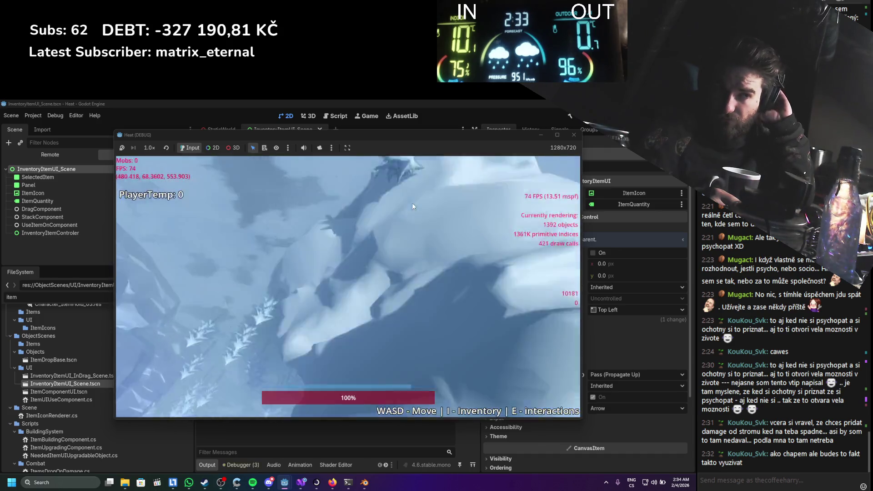
Move the log and a small item to other inventory slots, then open crafting from an item's menu
key(i)
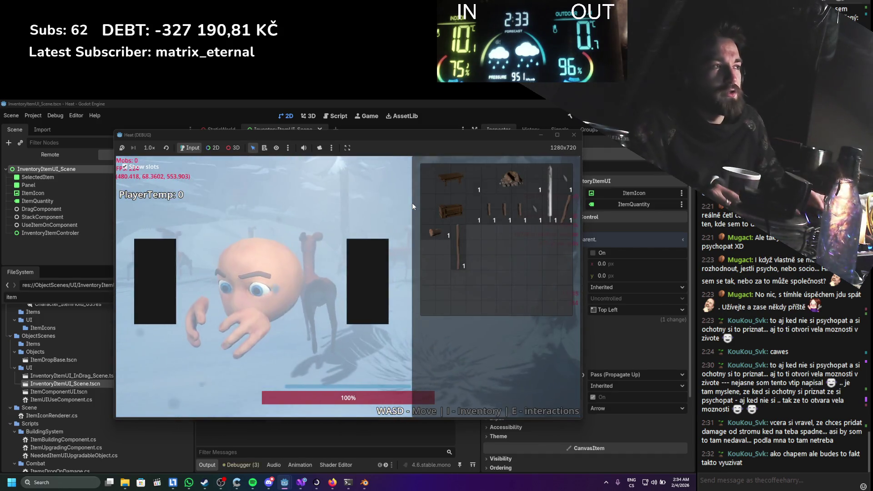
drag(437, 230, 490, 243)
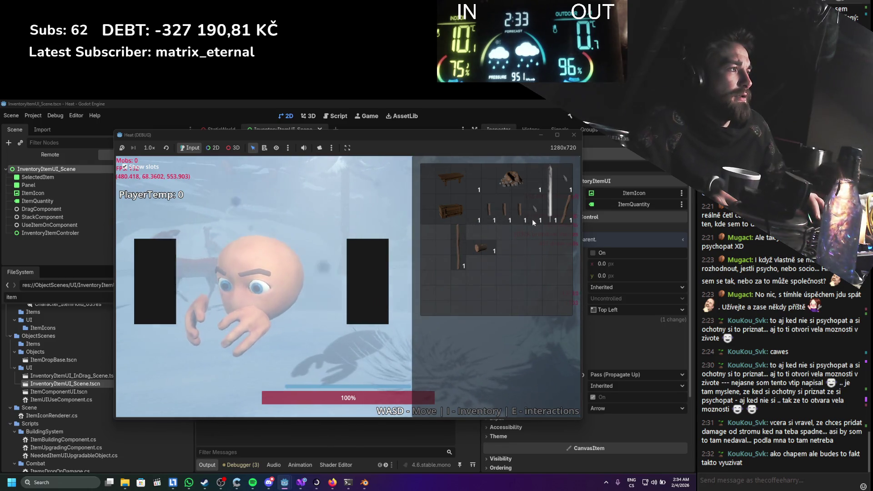
mouse_move(536, 212)
mouse_down()
mouse_move(520, 241)
mouse_move(517, 225)
mouse_up()
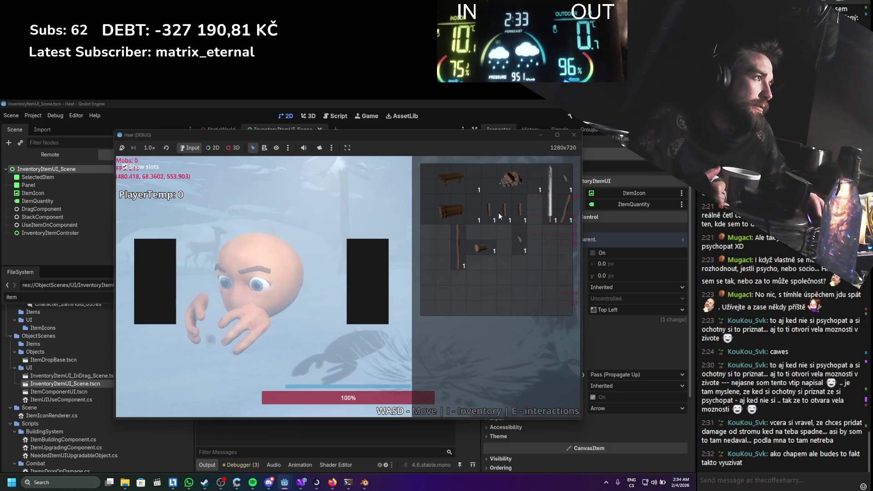
right_click(500, 213)
click(523, 221)
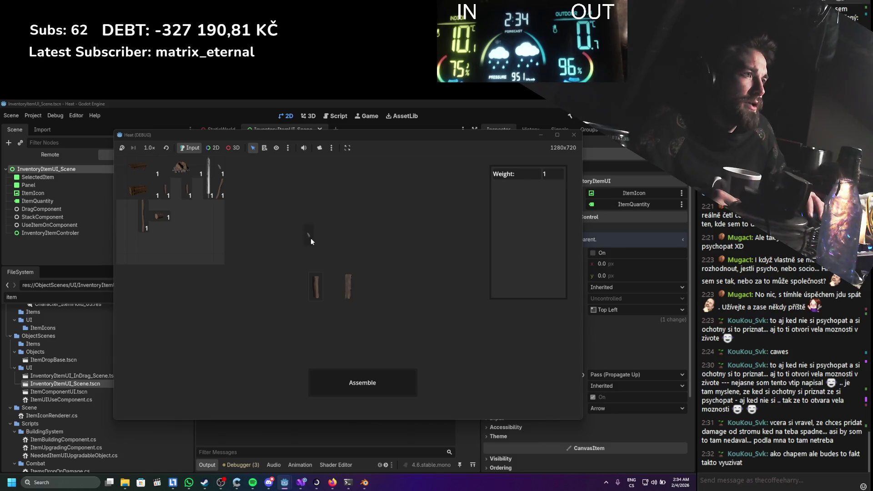
Empty the crafting slots, then put the stick and stone into them
drag(311, 241, 332, 286)
click(353, 382)
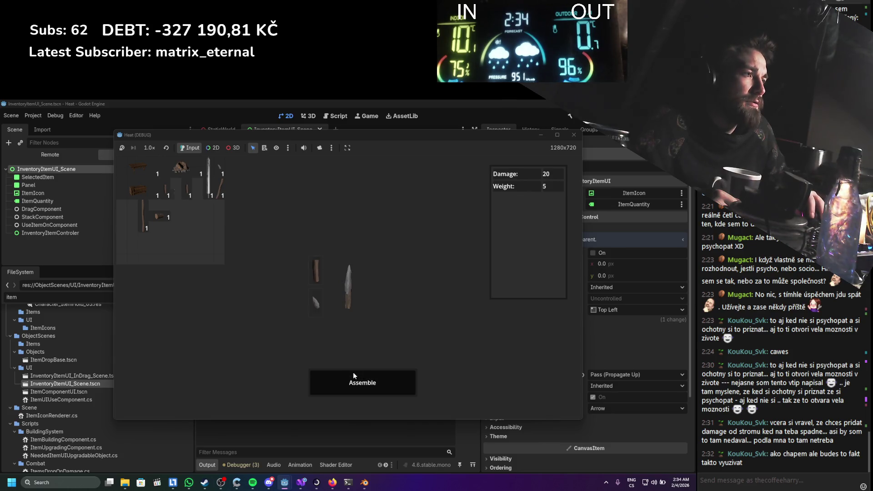
click(216, 193)
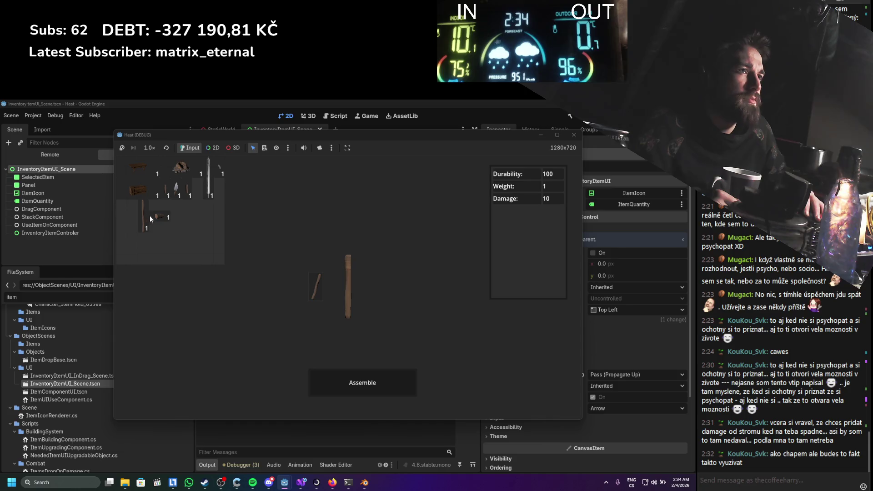
mouse_move(170, 218)
mouse_down()
mouse_move(311, 288)
mouse_move(183, 251)
mouse_up()
Re-place the stick, add the head part, assemble the hammer, and close the crafting screen
click(350, 306)
drag(135, 222, 311, 253)
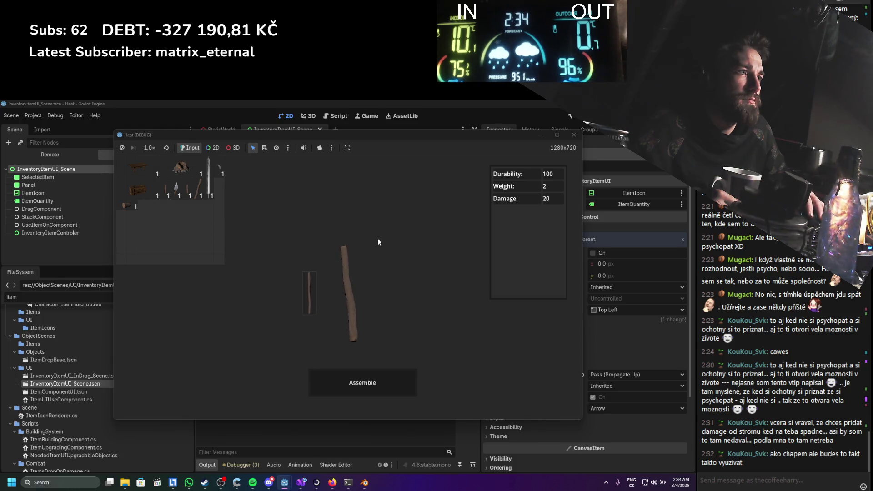
drag(224, 209, 290, 205)
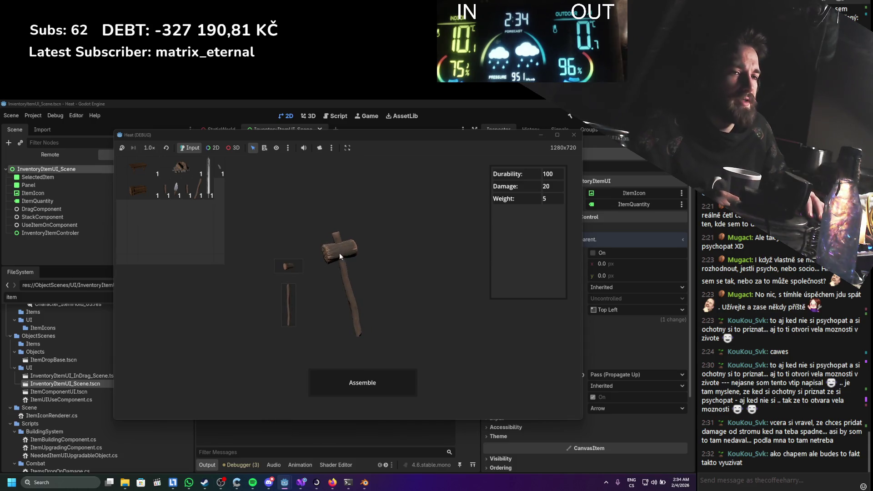
click(361, 380)
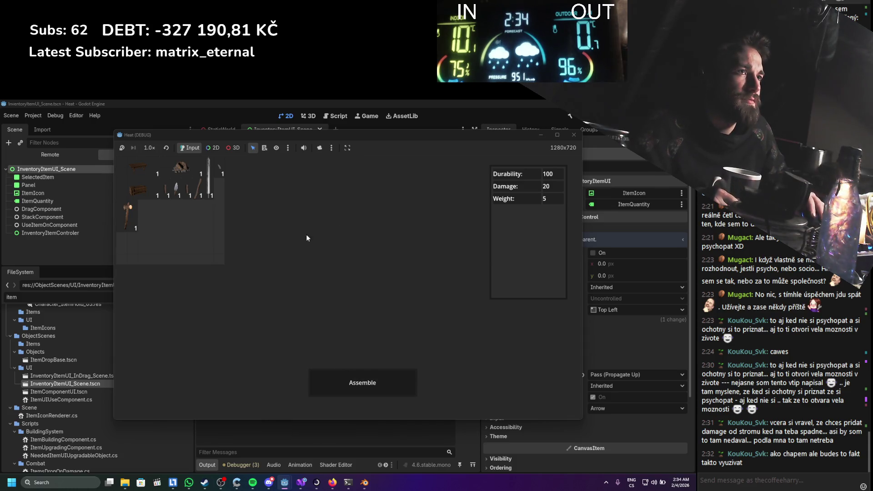
key(Escape)
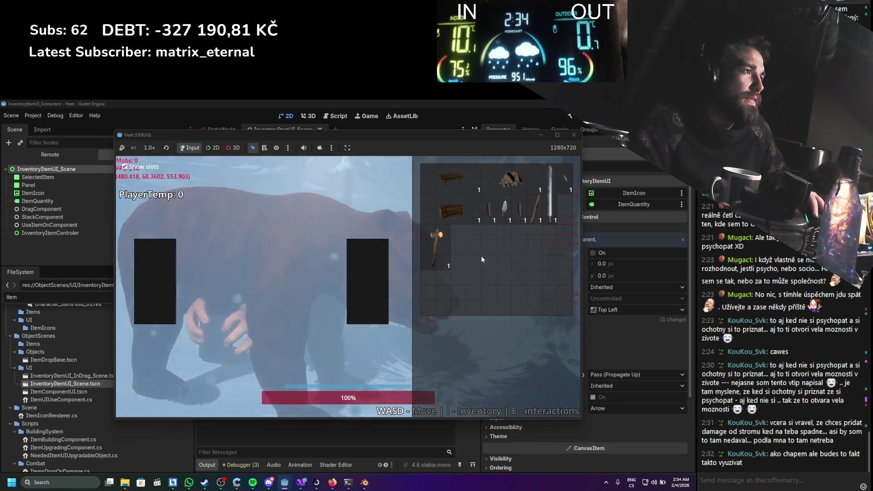
Equip the hammer in an equipment slot and close the Heat debug window
drag(439, 250, 365, 281)
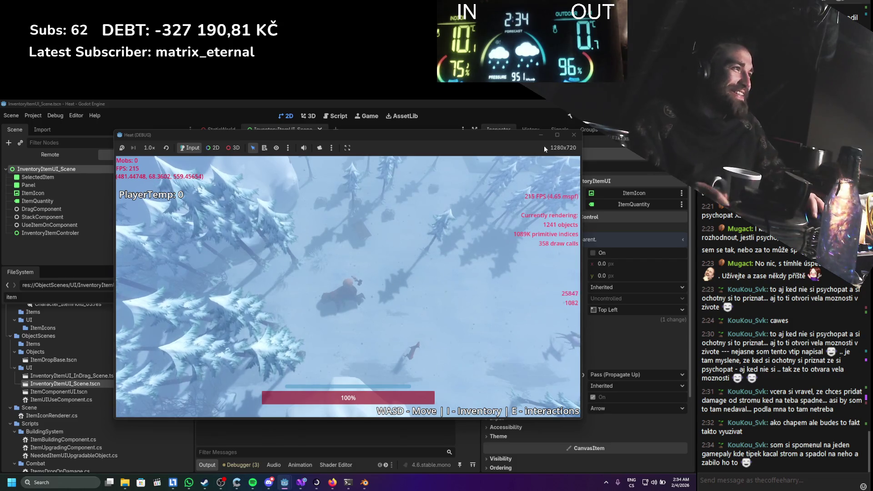
click(569, 138)
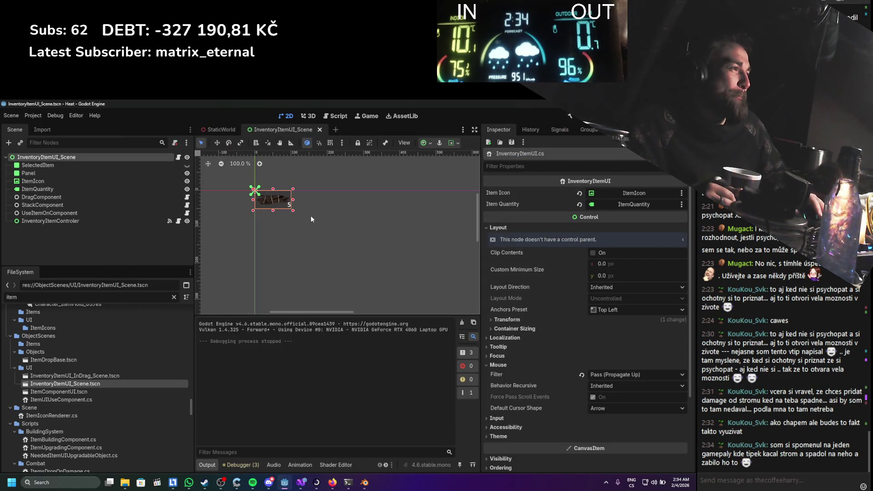
Zoom the InventoryItemUI_Scene canvas in and out, then switch to the StaticWorld scene
scroll(308, 223, up, 1)
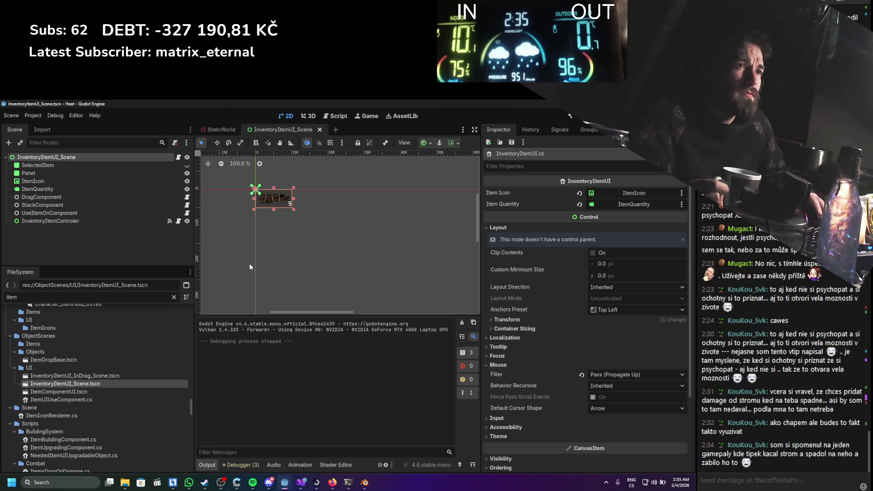
scroll(249, 258, down, 1)
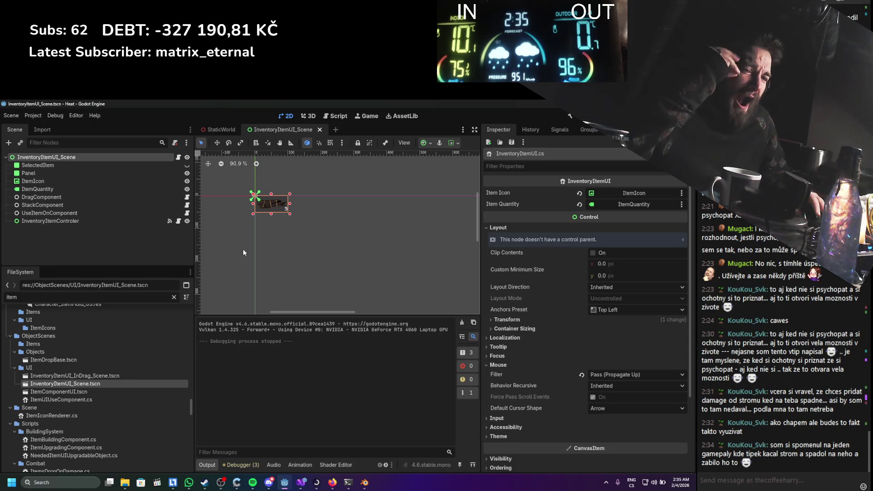
click(225, 129)
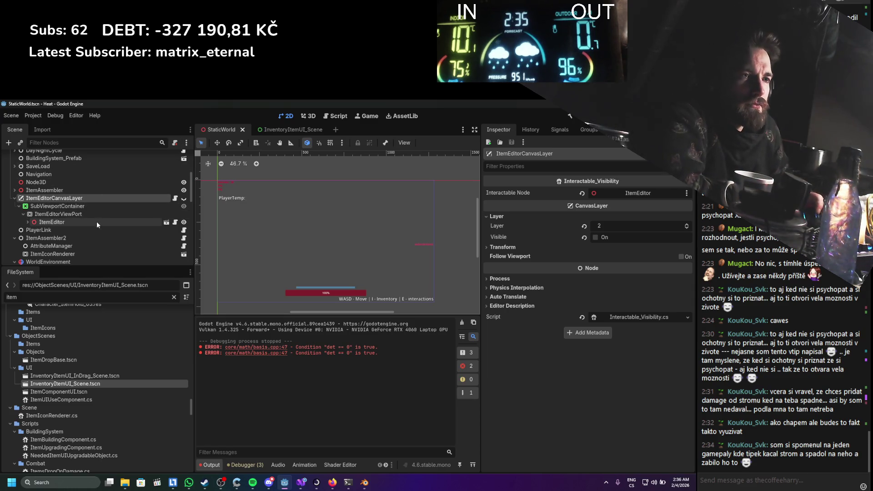
Collapse ItemEditorCanvasLayer in the StaticWorld tree and open the Player scene in a new tab
scroll(97, 222, up, 3)
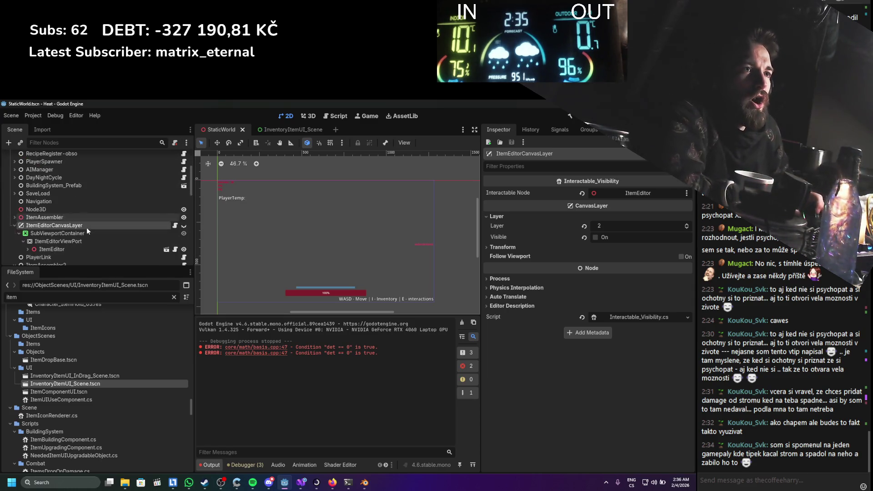
scroll(47, 220, down, 3)
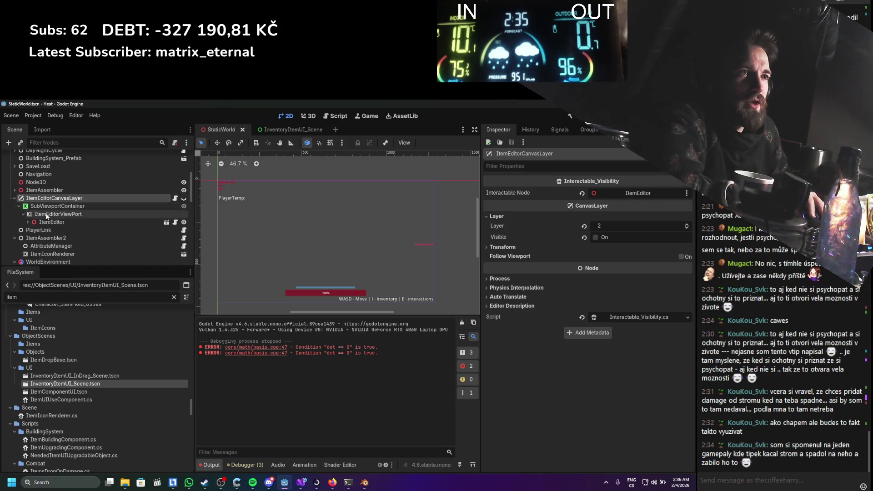
click(15, 198)
scroll(33, 239, down, 5)
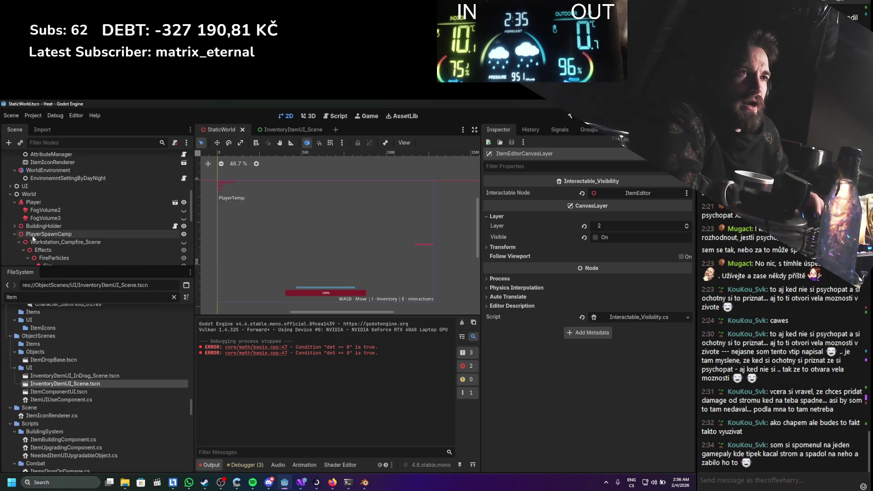
scroll(33, 236, down, 5)
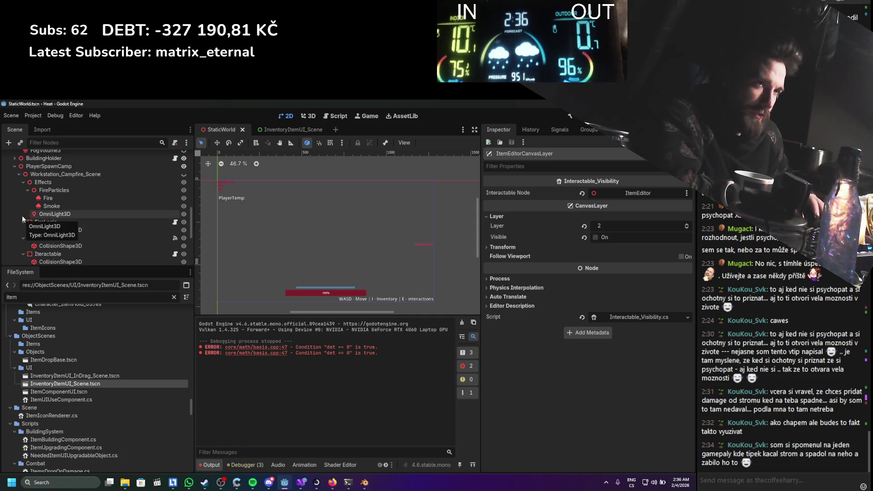
scroll(30, 216, up, 2)
click(174, 174)
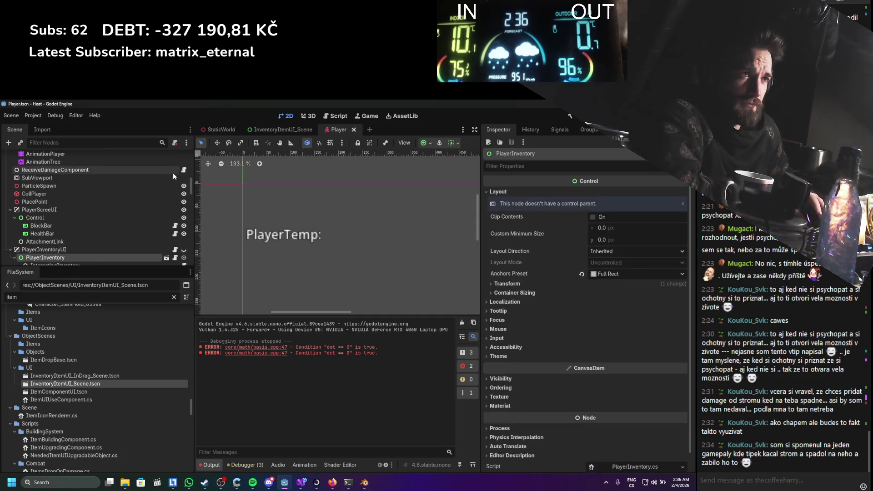
Inspect the ItemsUIManager, InteractingInventory and PlayerInventory nodes of the Player scene
scroll(107, 198, down, 4)
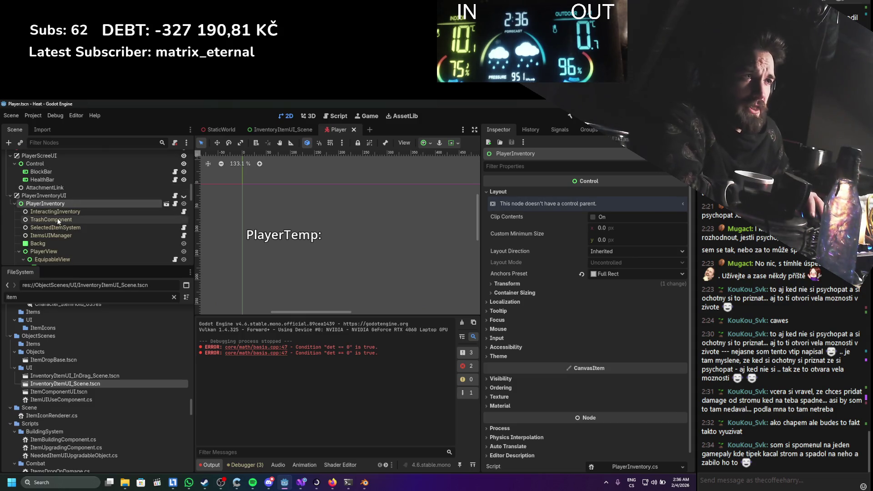
click(61, 236)
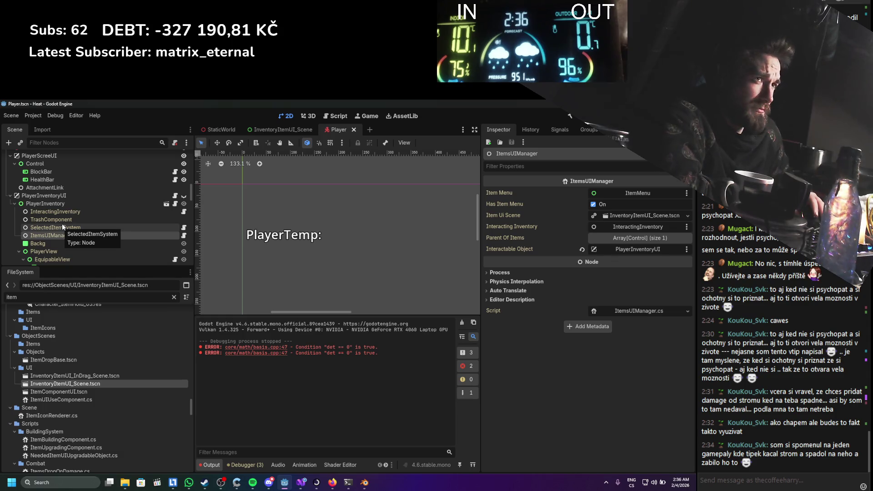
click(59, 211)
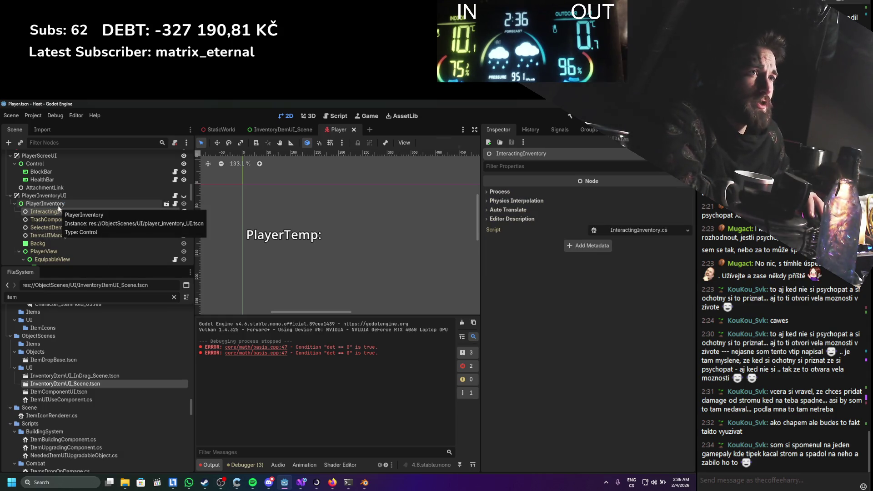
click(58, 205)
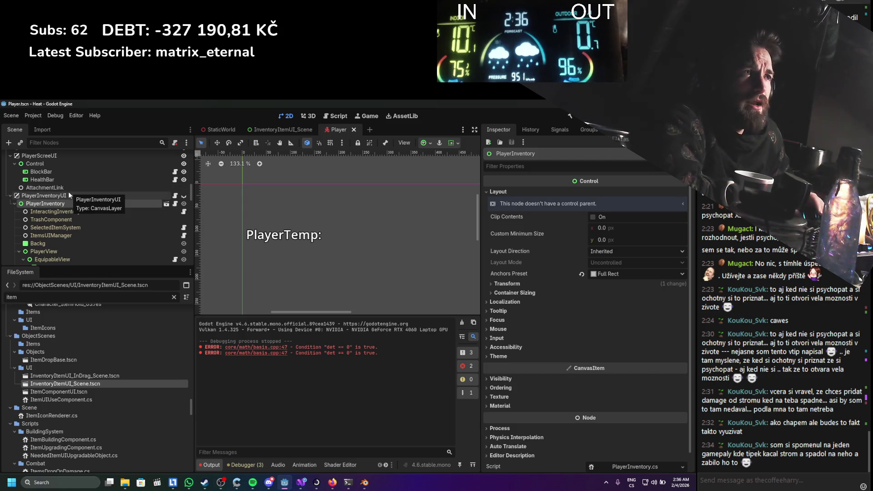
Open the PlayerInventoryUI scene for editing in its own tab
scroll(54, 221, up, 2)
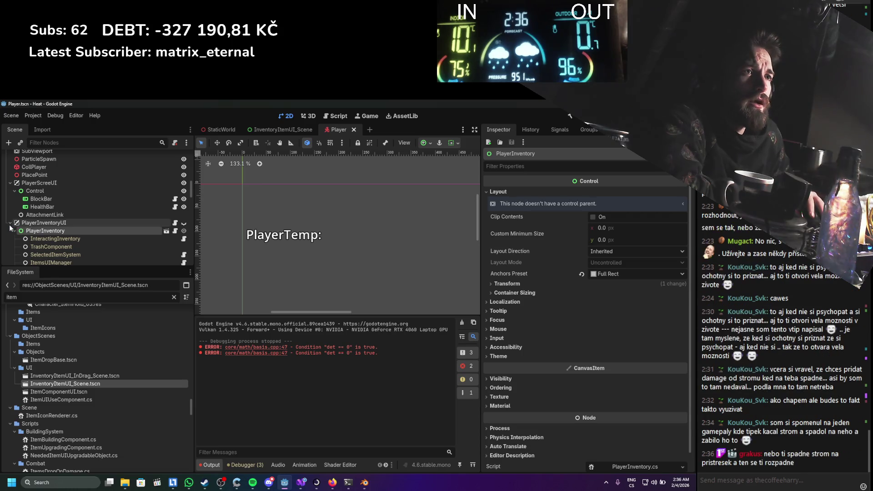
scroll(11, 223, up, 5)
scroll(11, 223, down, 8)
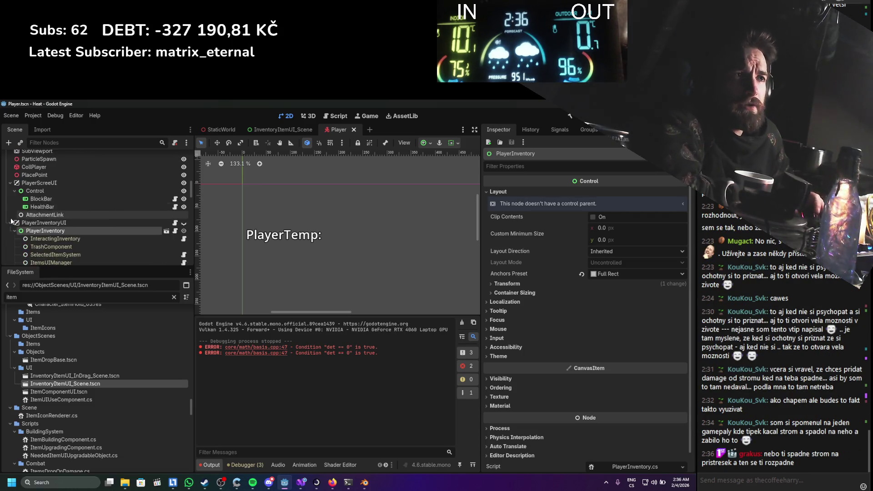
click(175, 183)
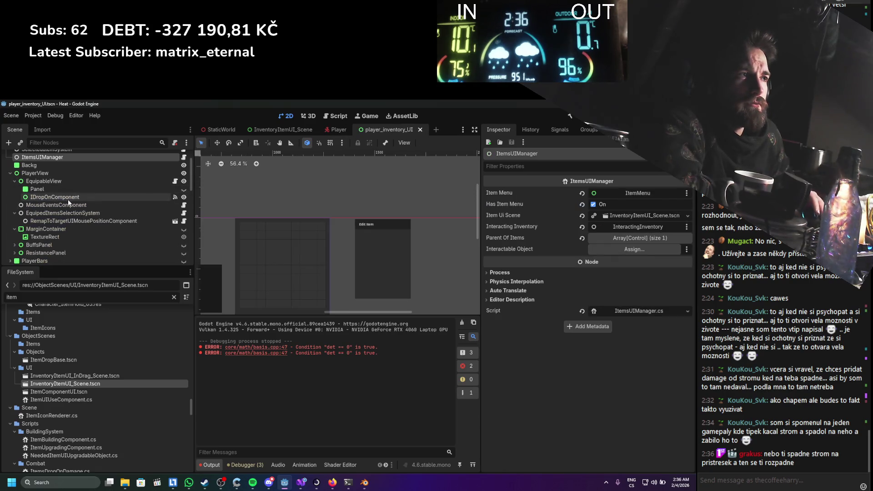
Select ItemsBackpack, then the left slot's Control panel, and show its connected signals
scroll(67, 199, down, 1)
click(292, 257)
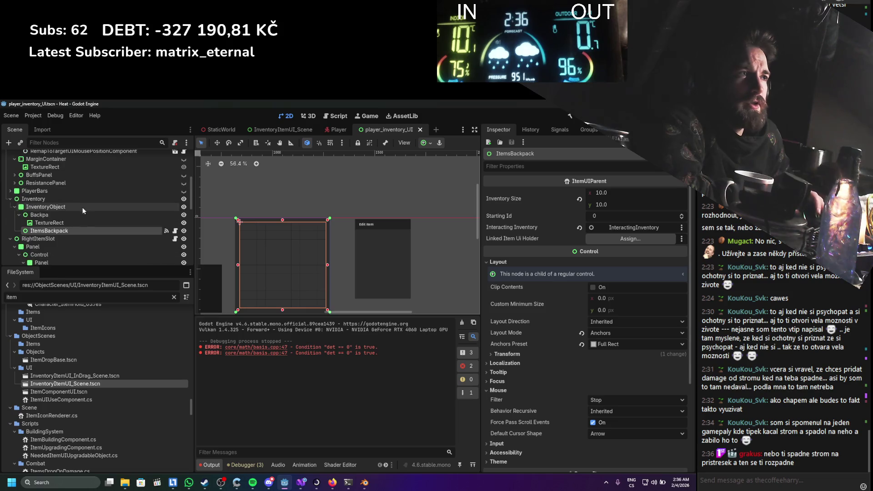
scroll(274, 226, left, 5)
click(389, 255)
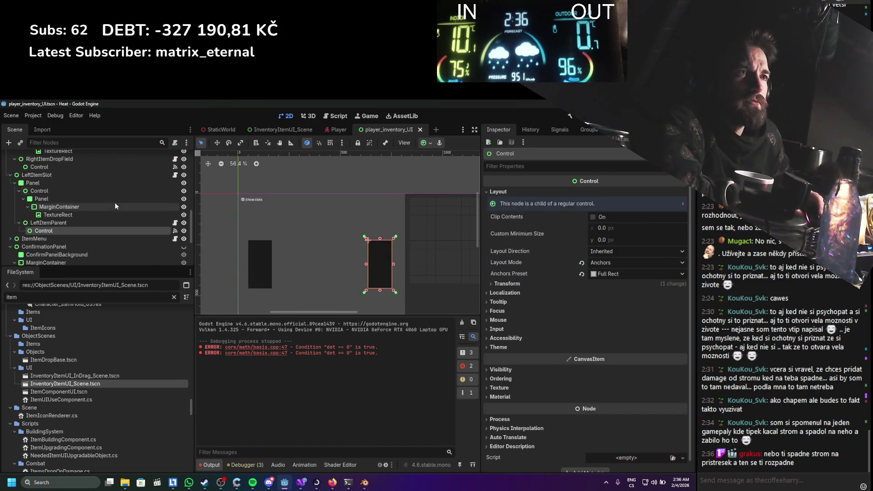
click(553, 131)
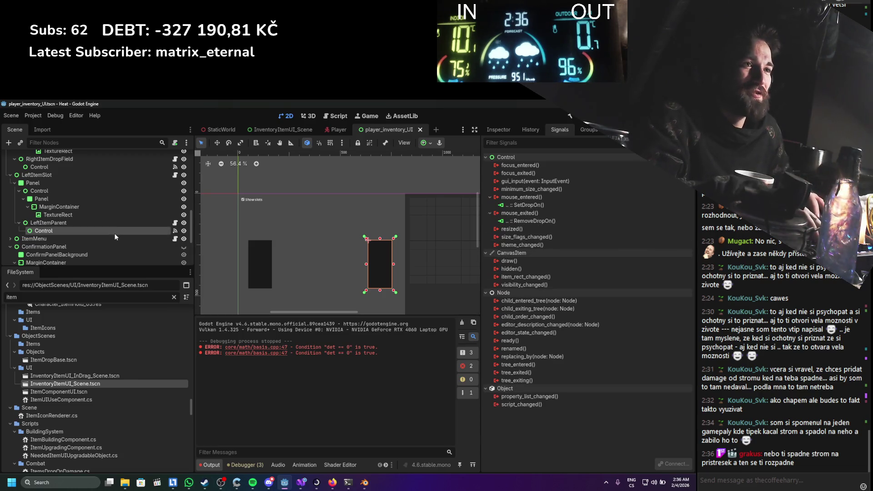
Delete the leftover Control node and connect LeftItemParent's mouse_entered signal to SetDropOn
key(Delete)
key(Return)
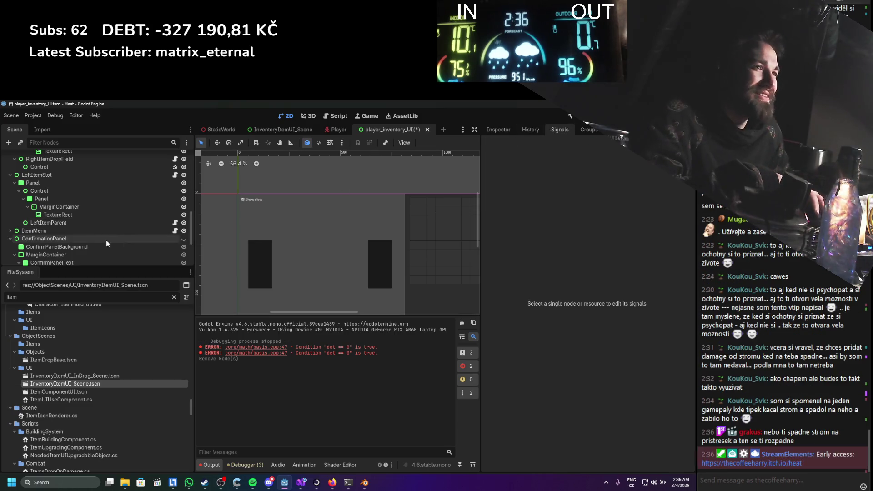
click(85, 223)
double_click(520, 197)
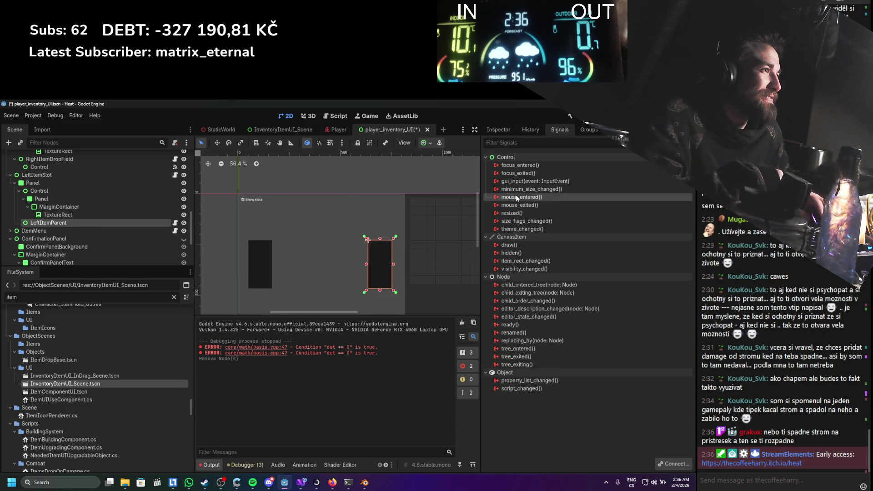
scroll(346, 291, down, 5)
click(409, 311)
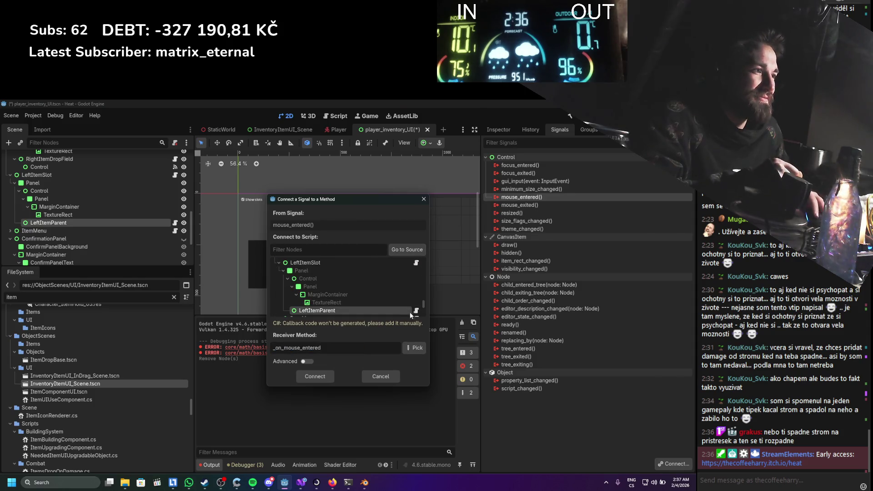
click(415, 348)
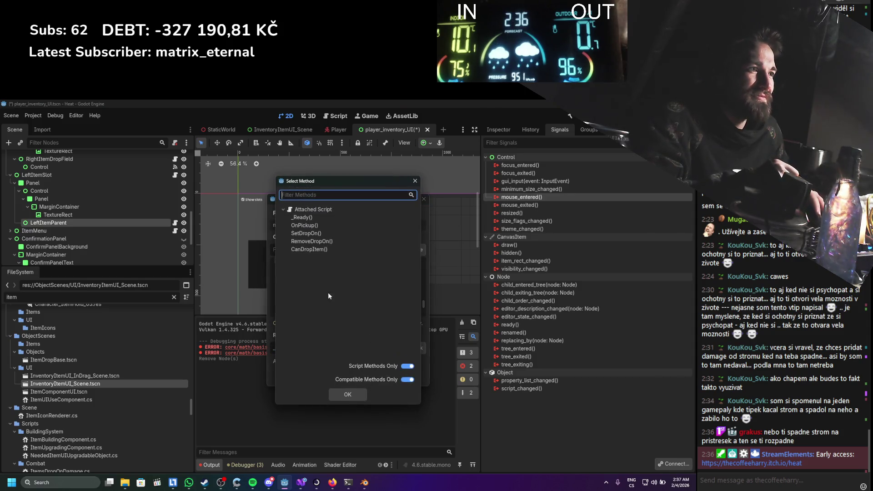
double_click(323, 233)
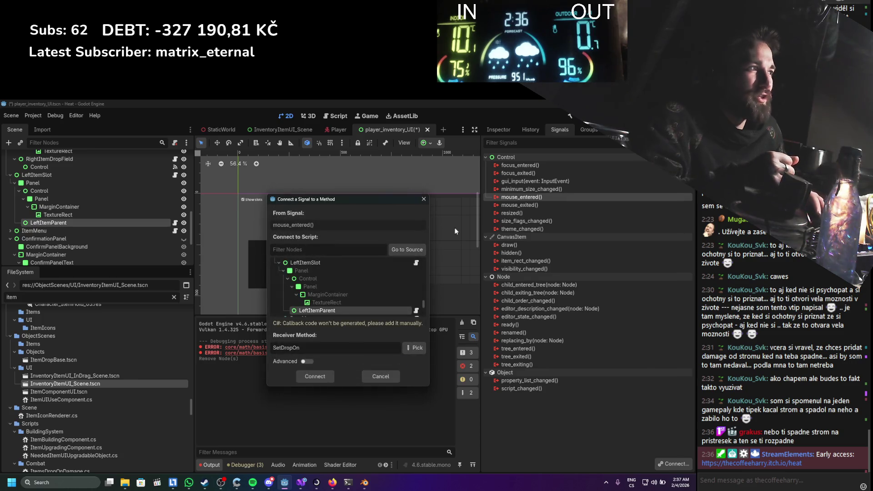
click(331, 377)
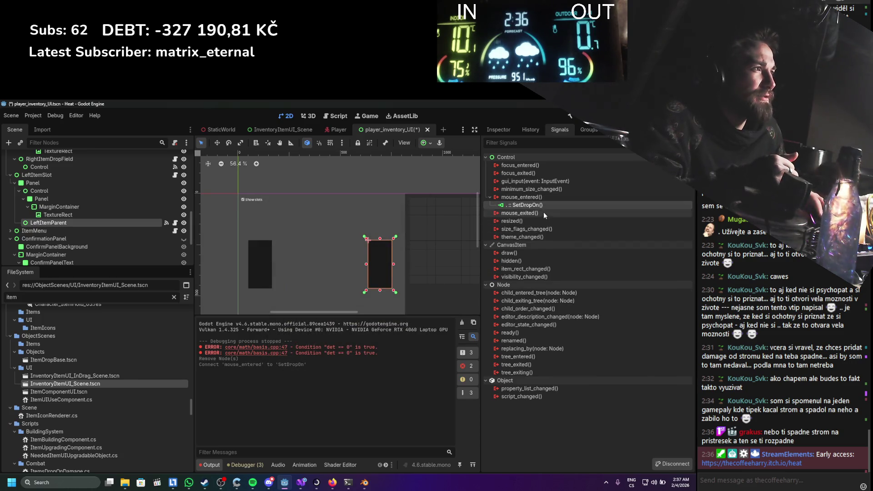
Connect LeftItemParent's mouse_exited signal to RemoveDropOn
double_click(543, 212)
scroll(364, 282, down, 5)
click(359, 310)
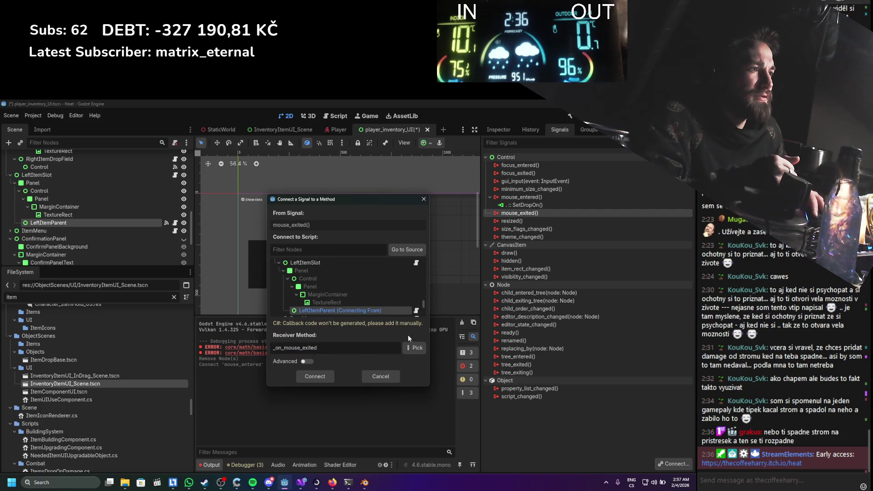
click(406, 348)
double_click(320, 239)
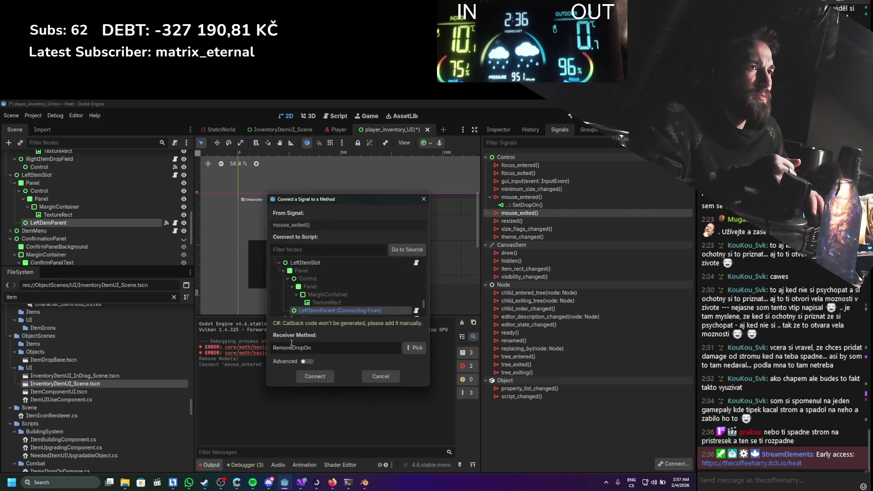
click(315, 377)
Check LeftItemParent's mouse settings in the Inspector and save the inventory UI scene
click(499, 132)
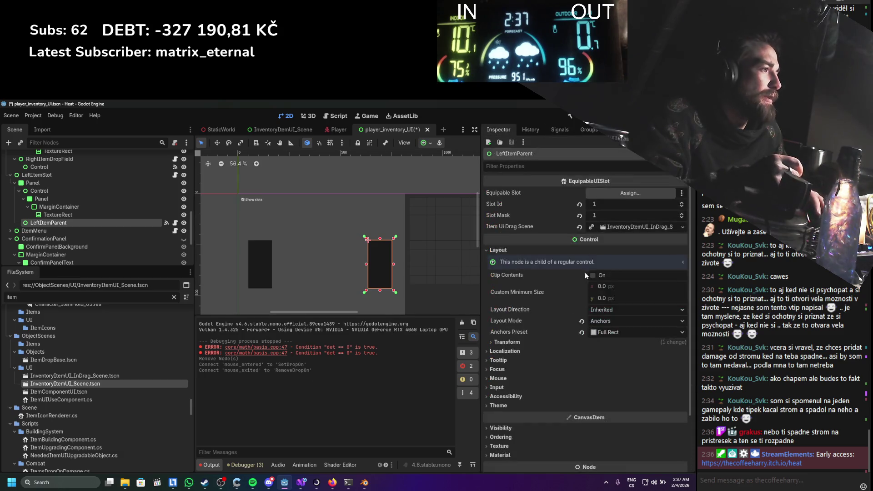
click(499, 378)
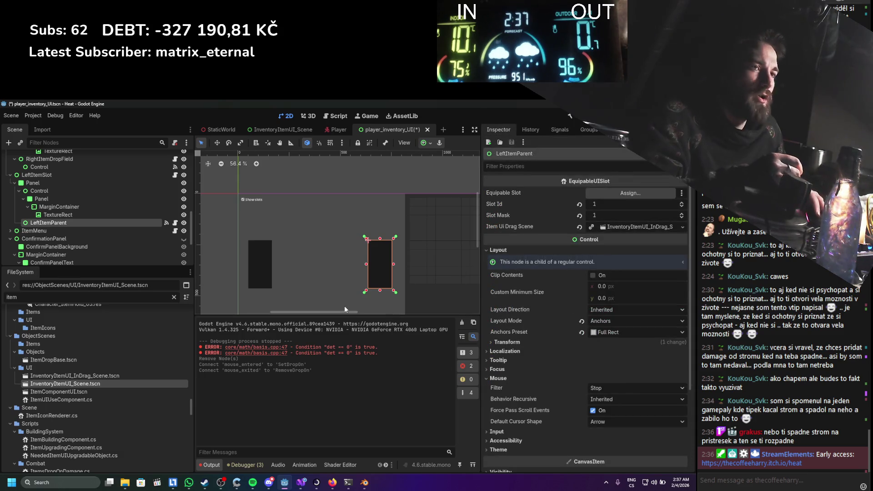
key(ctrl+s)
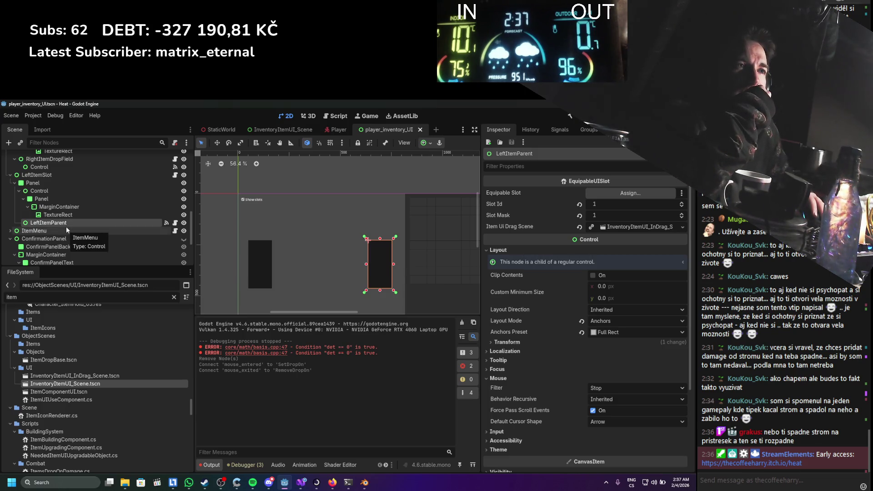
scroll(58, 226, down, 1)
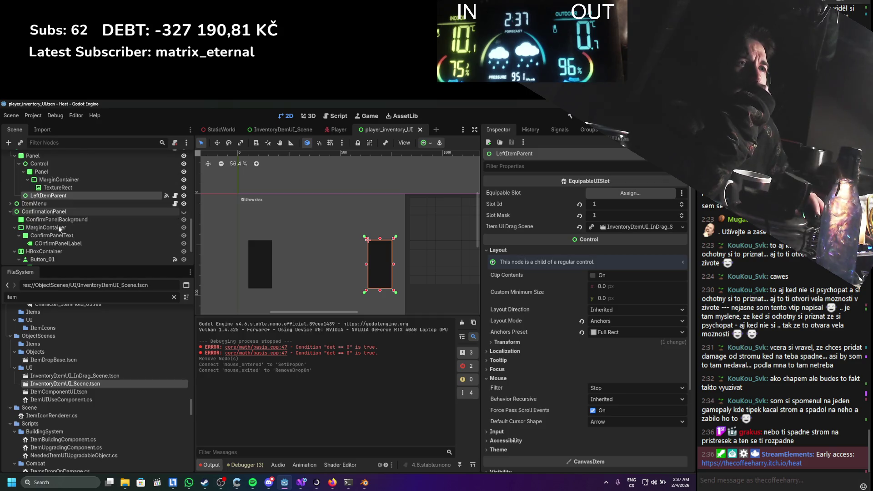
scroll(58, 225, down, 1)
scroll(59, 225, down, 1)
scroll(59, 226, up, 3)
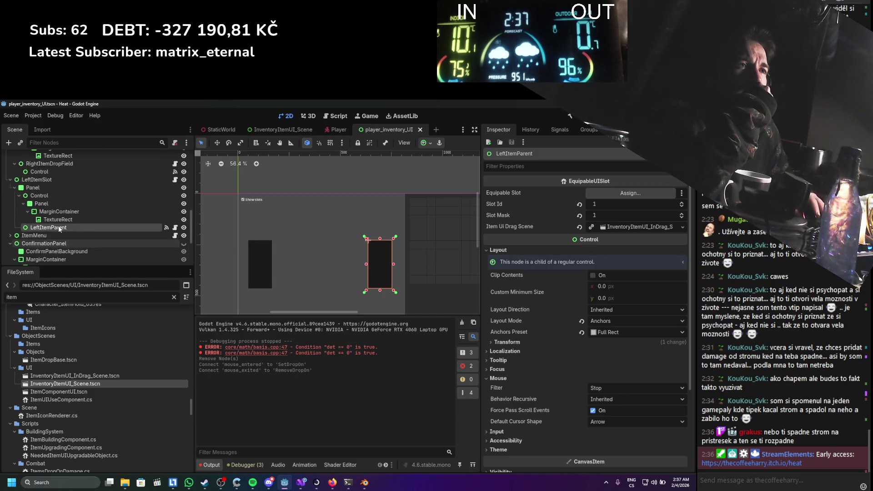
Delete the leftover Control node under the right slot's RightItemDropField
click(263, 264)
click(70, 190)
click(72, 198)
key(Delete)
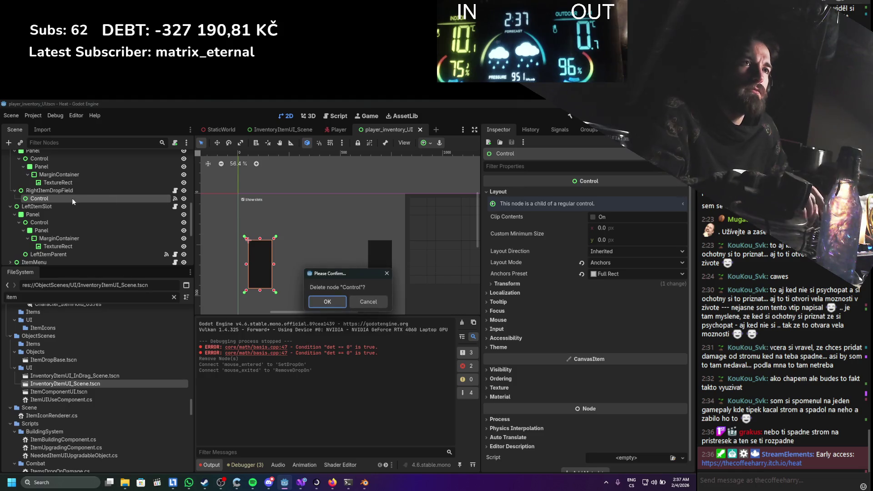
key(Return)
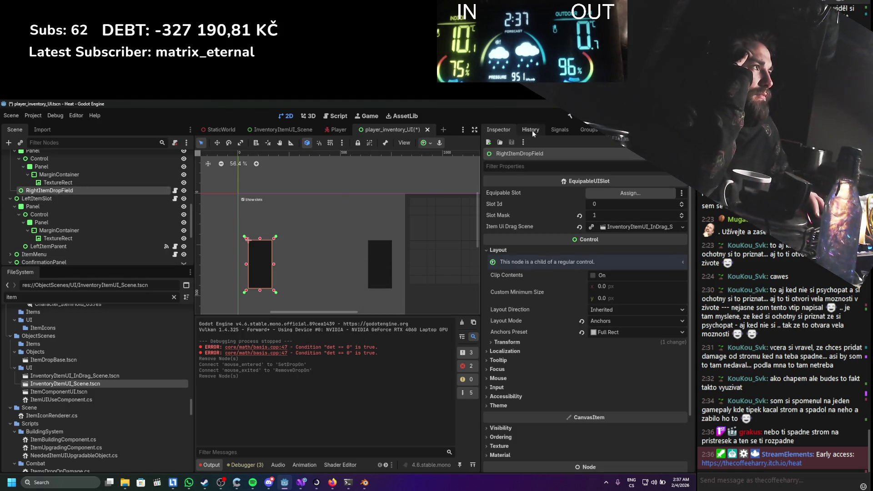
Begin connecting RightItemDropField's mouse_entered signal, after a brief detour to a chat video link
click(547, 129)
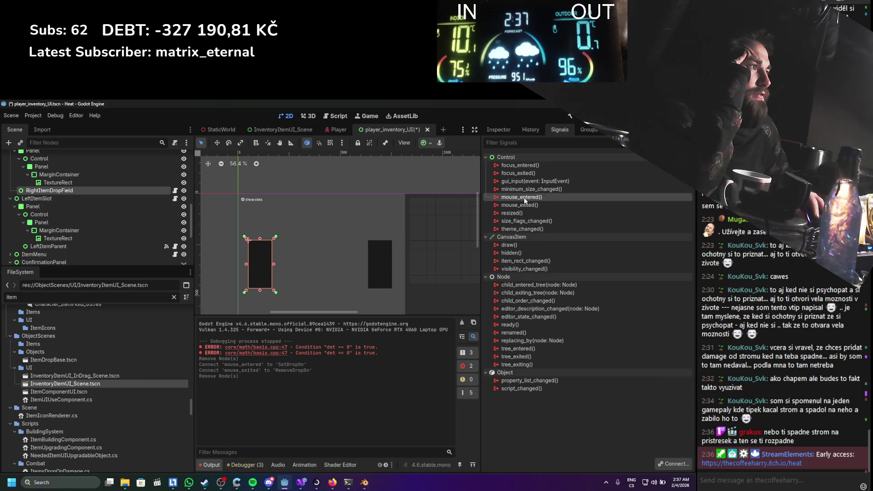
double_click(522, 197)
click(403, 252)
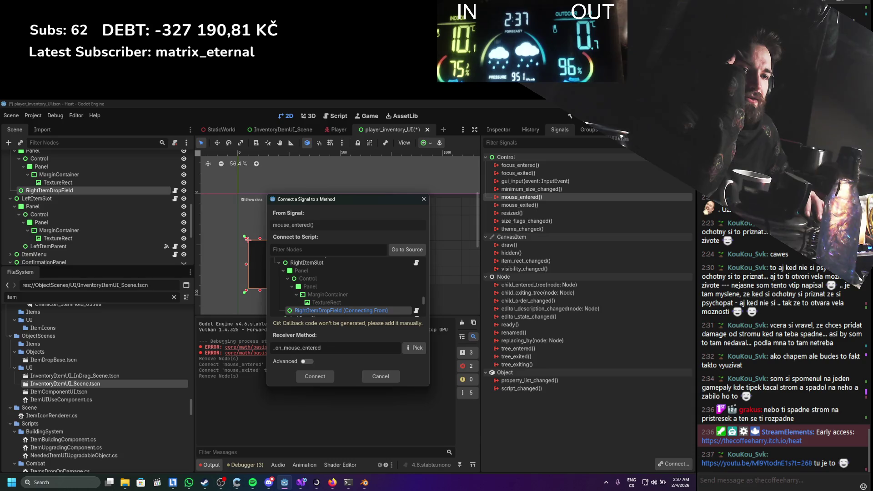
click(756, 463)
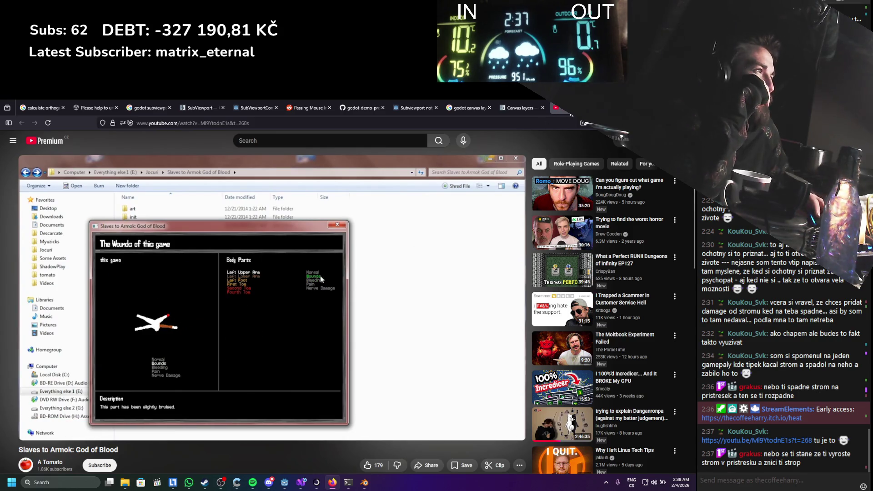
key(ctrl+w)
key(alt+Tab)
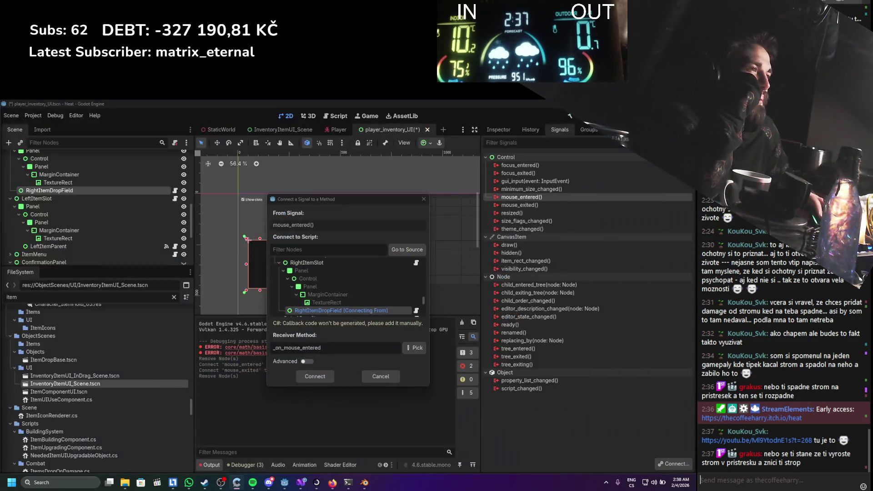
Connect RightItemDropField's mouse_entered to SetDropOn and mouse_exited to RemoveDropOn
click(412, 348)
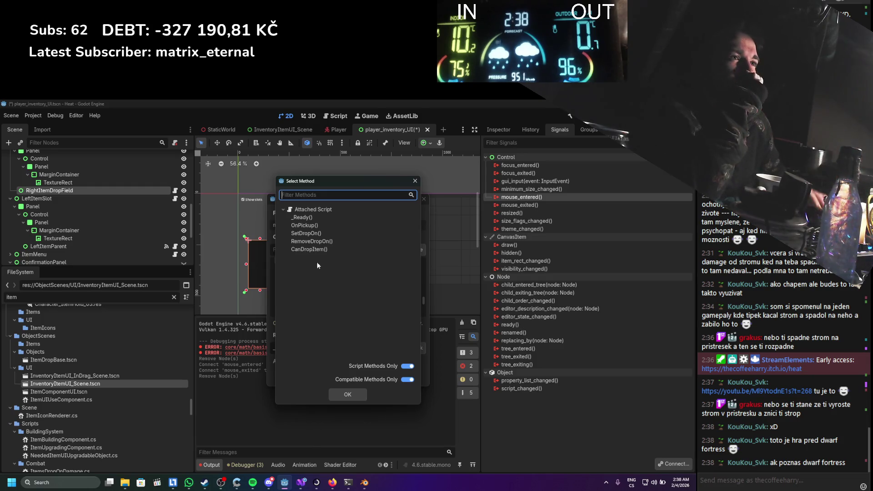
double_click(312, 233)
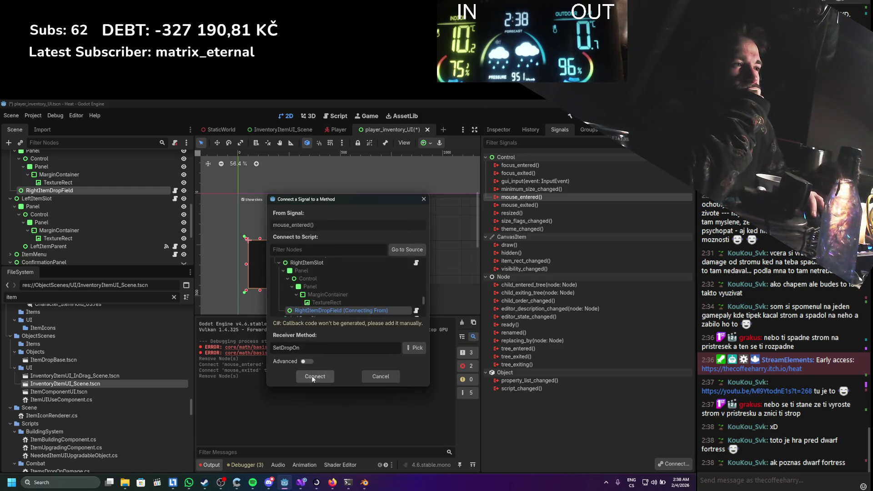
click(315, 376)
double_click(519, 213)
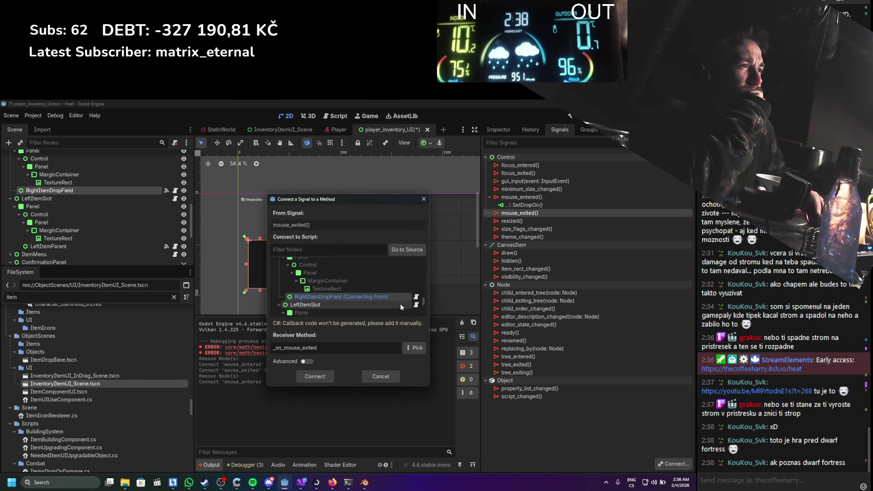
click(412, 348)
double_click(311, 241)
click(321, 375)
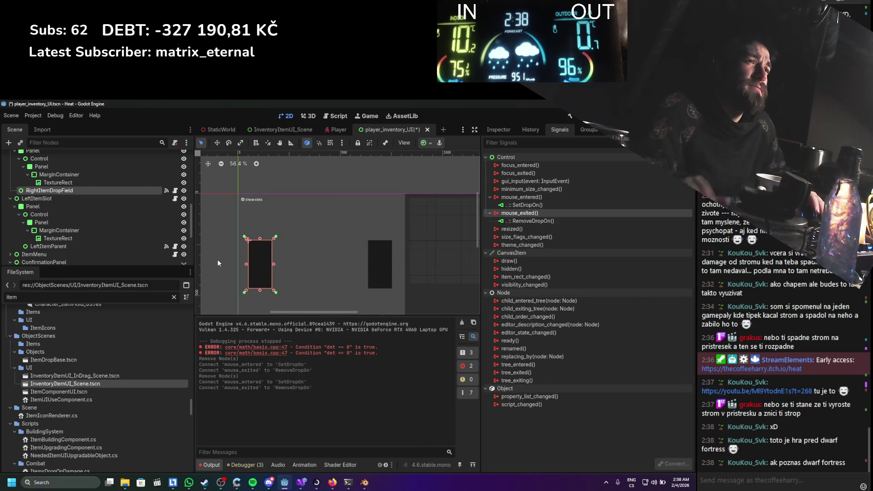
Save the inventory UI scene and launch the game for a playtest
key(ctrl+s)
scroll(71, 180, up, 3)
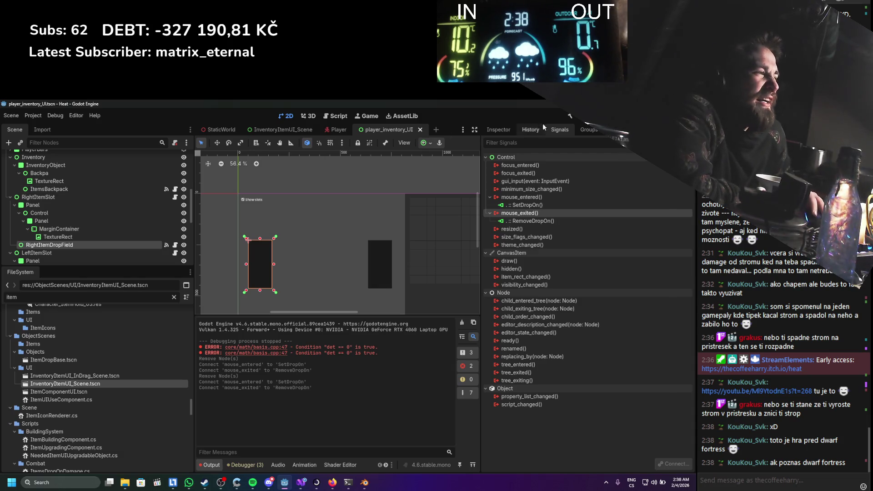
key(F5)
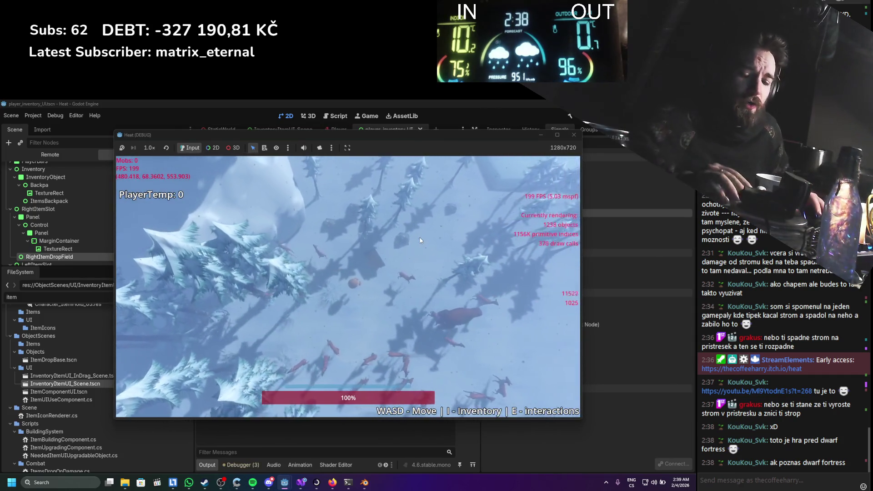
In the running game, assemble the stick and blade into a spear
key(i)
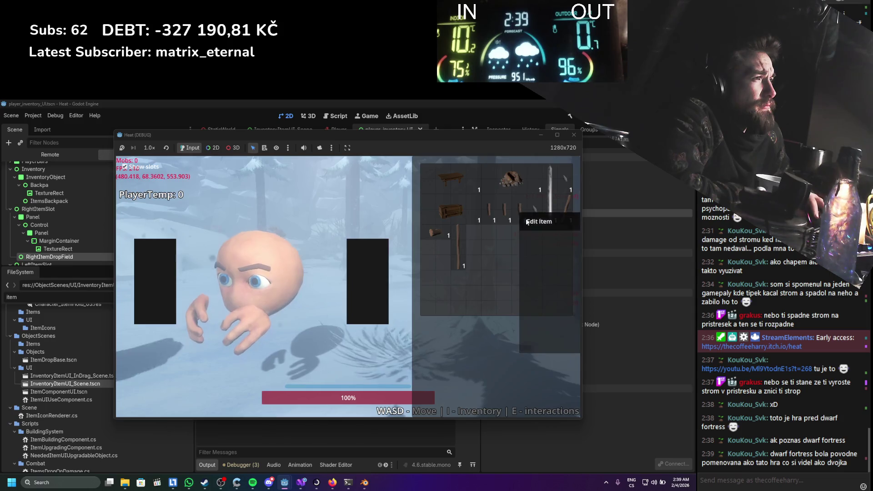
key(c)
click(201, 194)
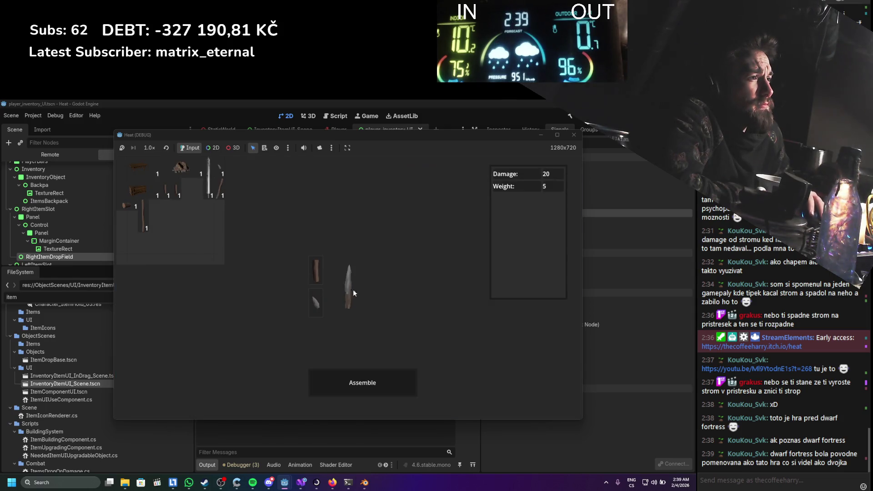
click(379, 390)
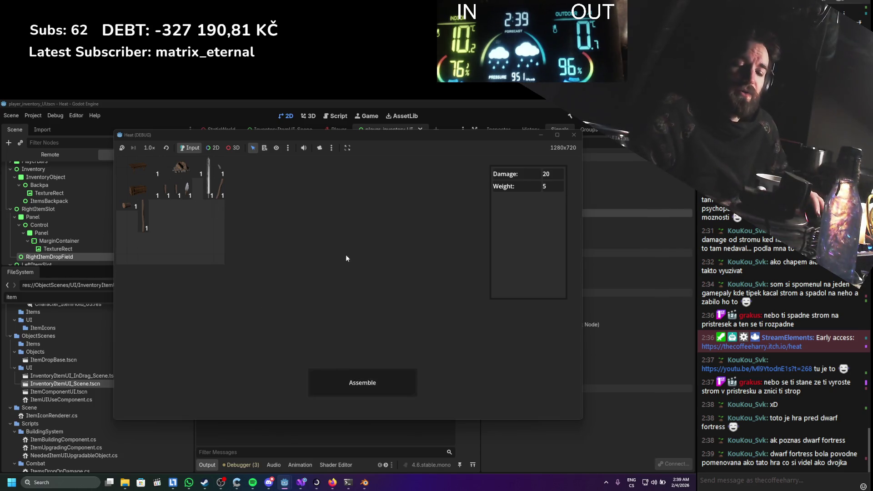
key(c)
Drag an item into a hand slot and return to the Godot editor
key(i)
key(i)
mouse_move(403, 288)
mouse_down()
mouse_move(298, 306)
mouse_move(161, 301)
mouse_up()
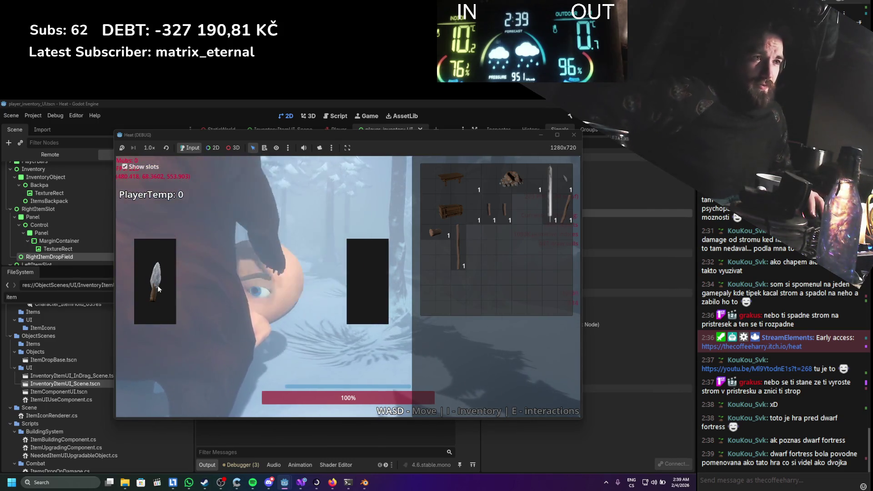
key(F8)
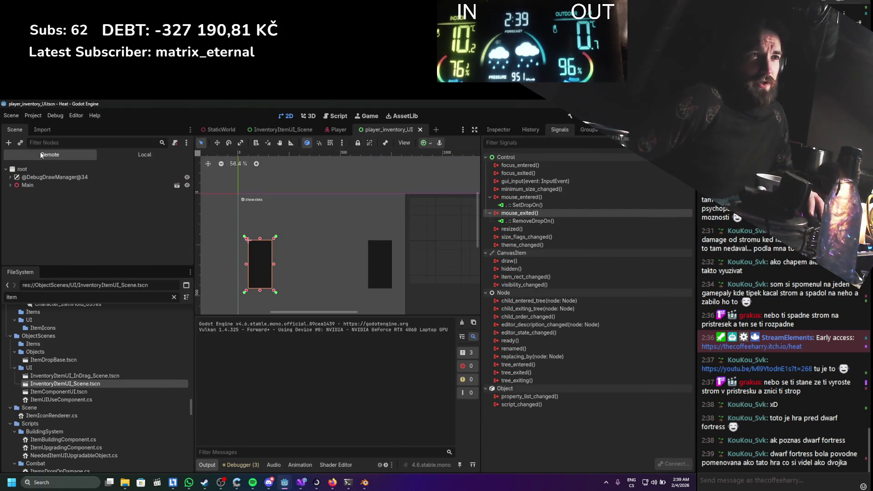
Expand the remote tree Main > World > Player > PlayerInventoryUI down to the right slot's TextureRect
click(12, 185)
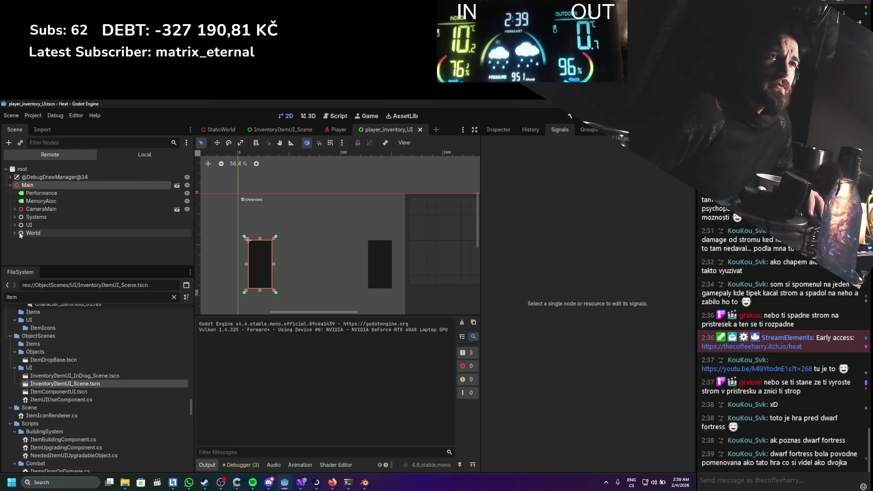
click(15, 233)
click(19, 240)
scroll(24, 237, down, 3)
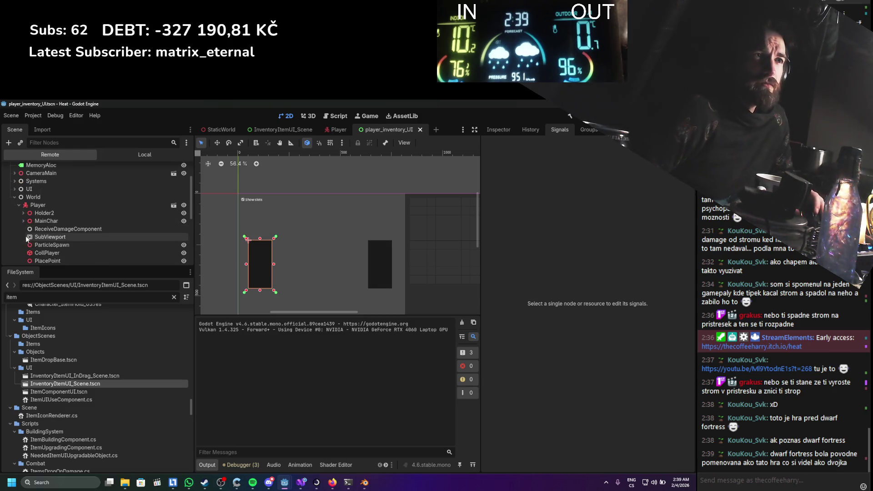
scroll(26, 235, down, 1)
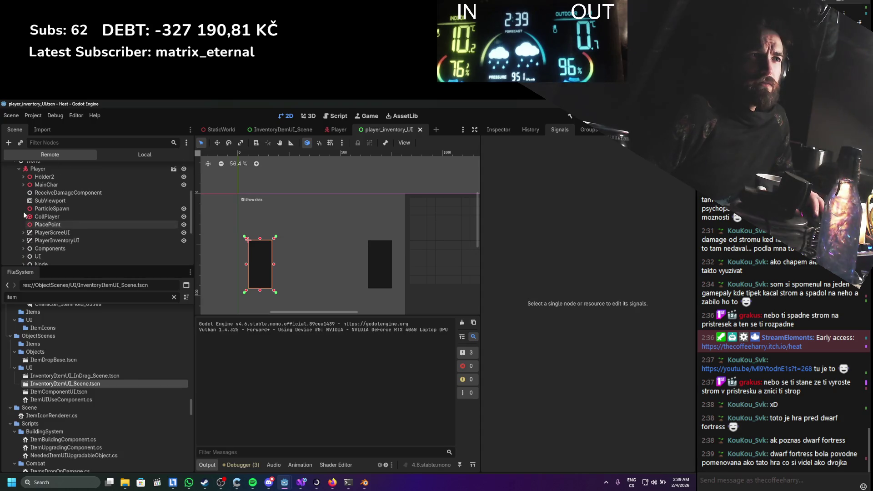
click(22, 240)
scroll(23, 239, down, 3)
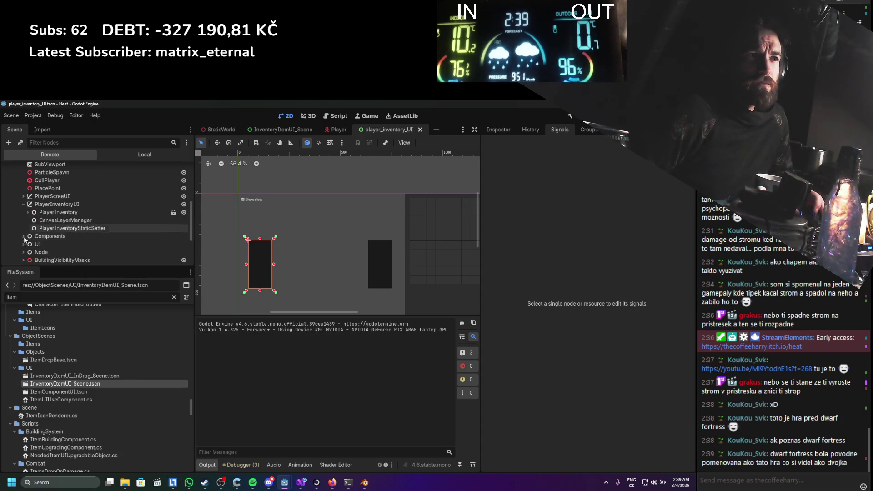
click(26, 211)
scroll(26, 210, down, 5)
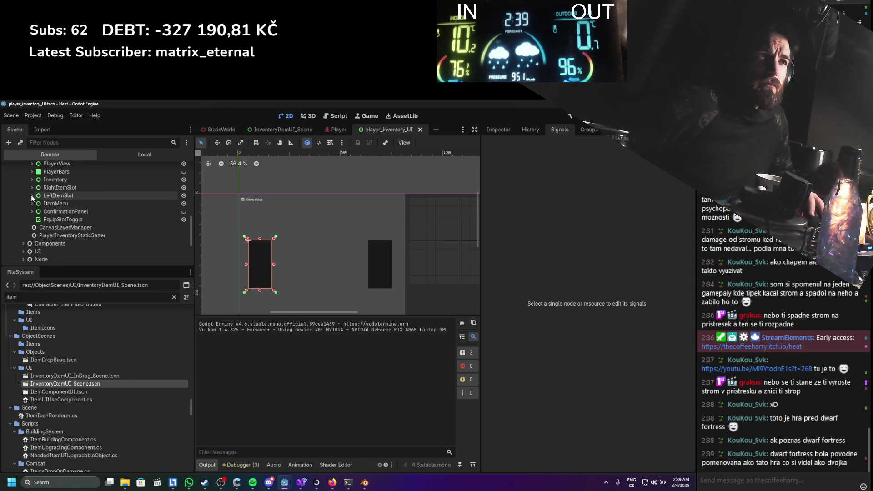
click(32, 188)
click(36, 195)
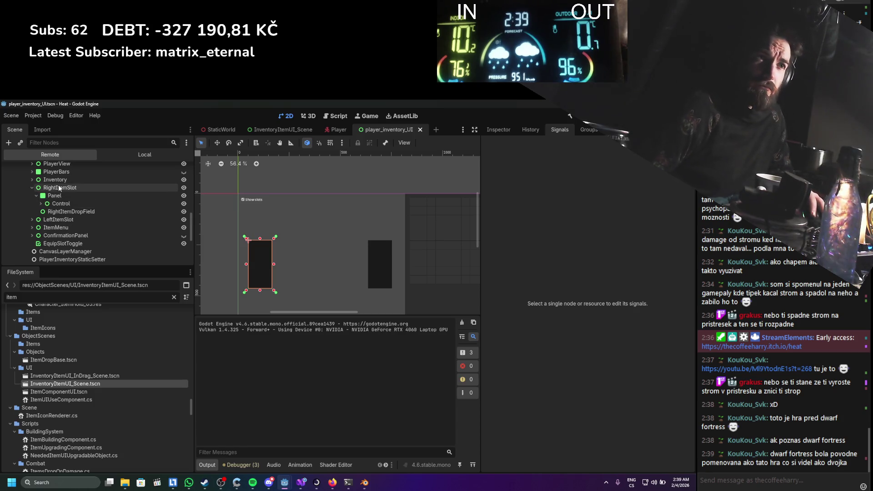
click(41, 204)
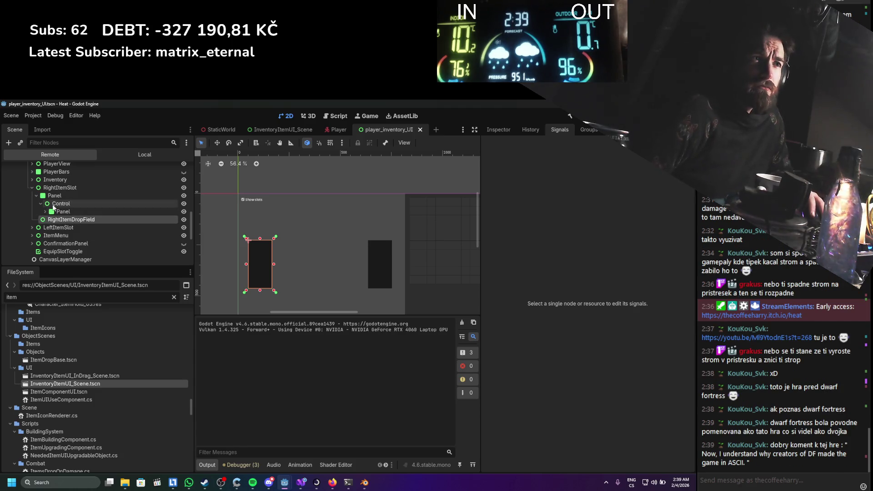
click(45, 211)
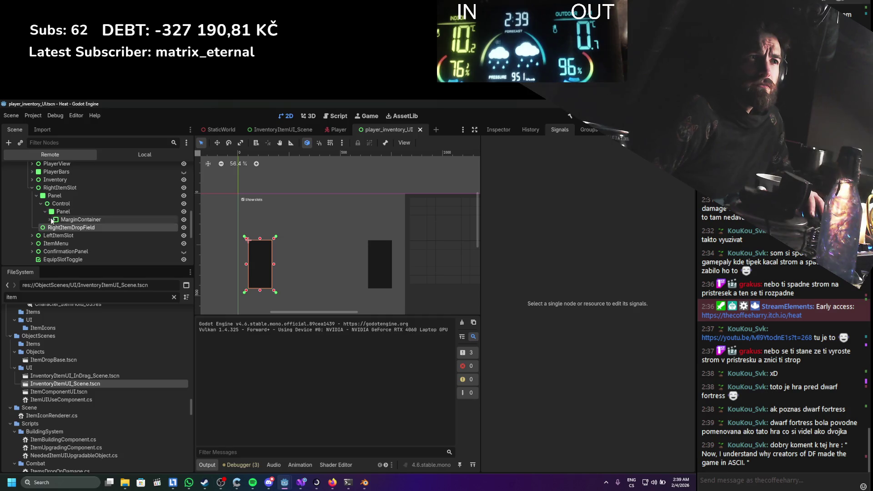
click(50, 220)
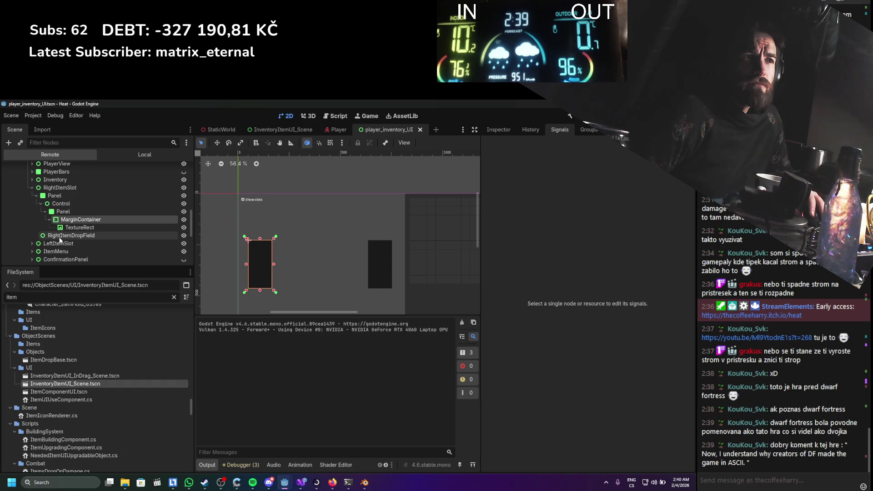
Compare the left and right slot TextureRects' textures, then stop the running game
click(36, 250)
scroll(36, 250, down, 2)
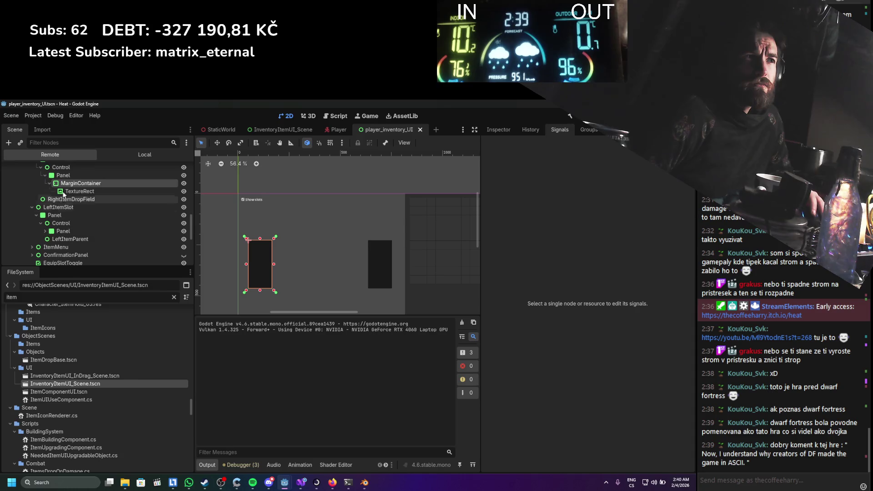
click(45, 232)
click(50, 239)
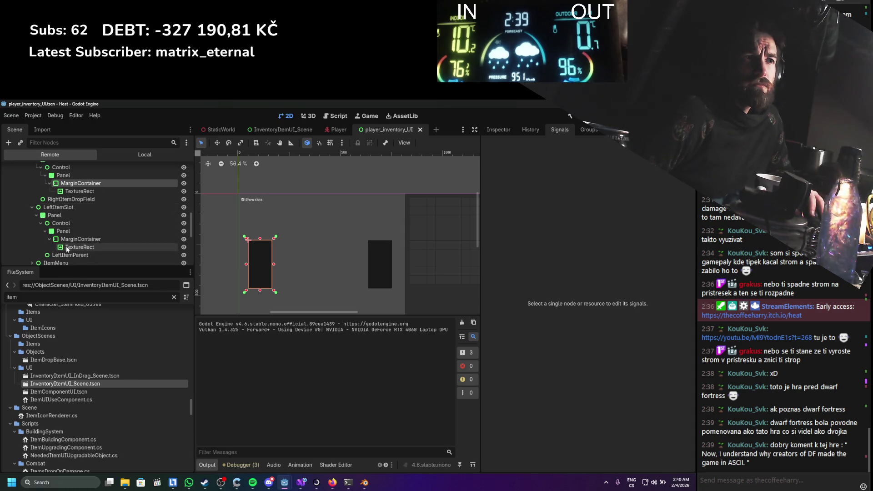
click(67, 246)
click(75, 191)
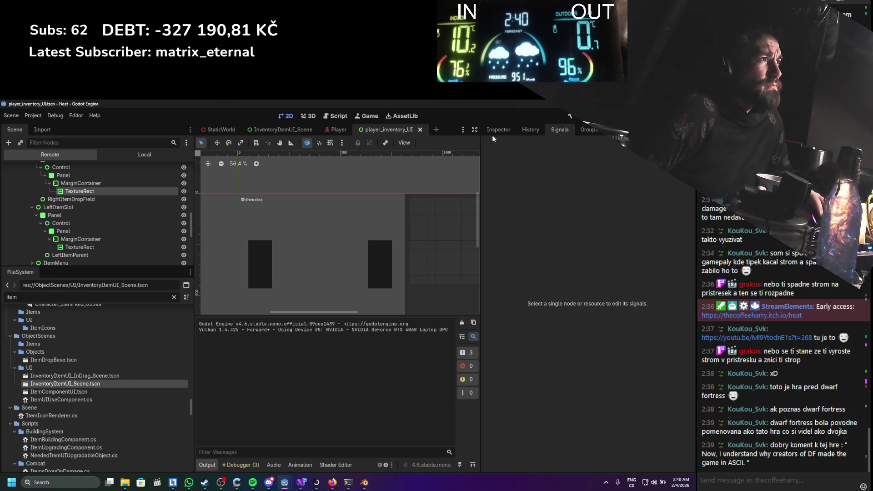
click(105, 247)
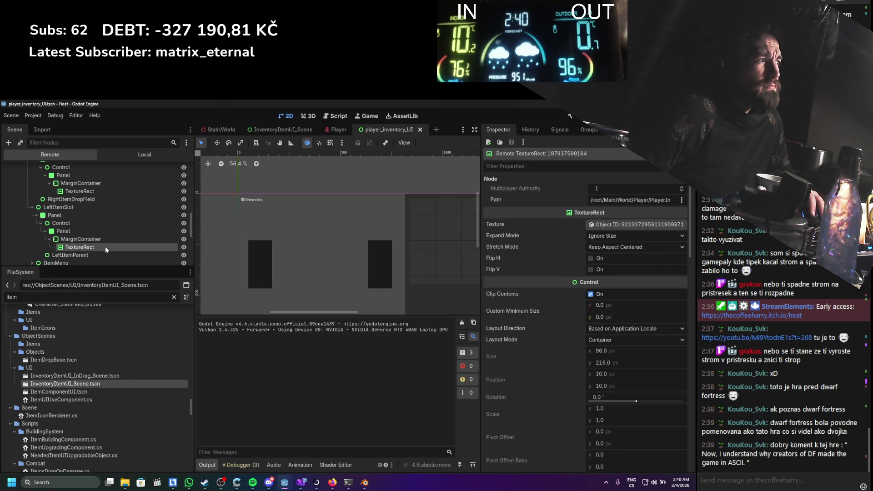
click(102, 192)
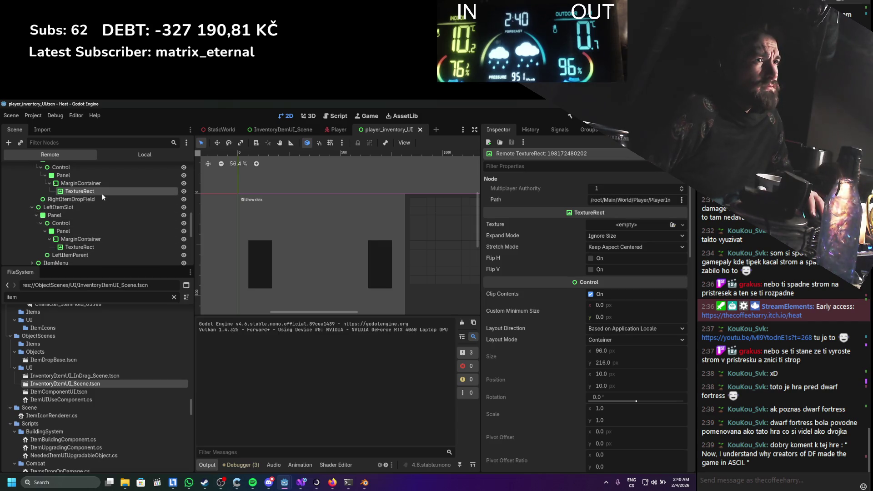
scroll(100, 224, up, 2)
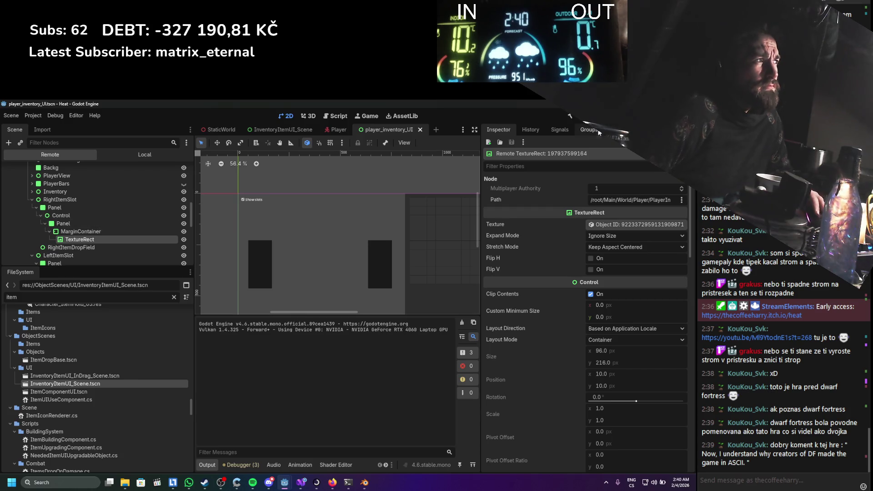
key(F8)
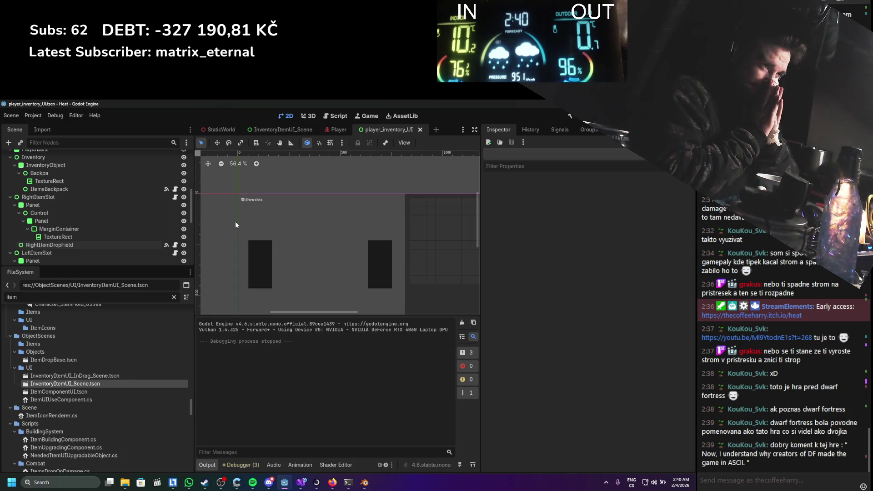
Review ItemsBackpack, LeftItemParent and RightItemDropField's equip-slot settings, including Slot Id 0 and Slot Mask 1
click(114, 189)
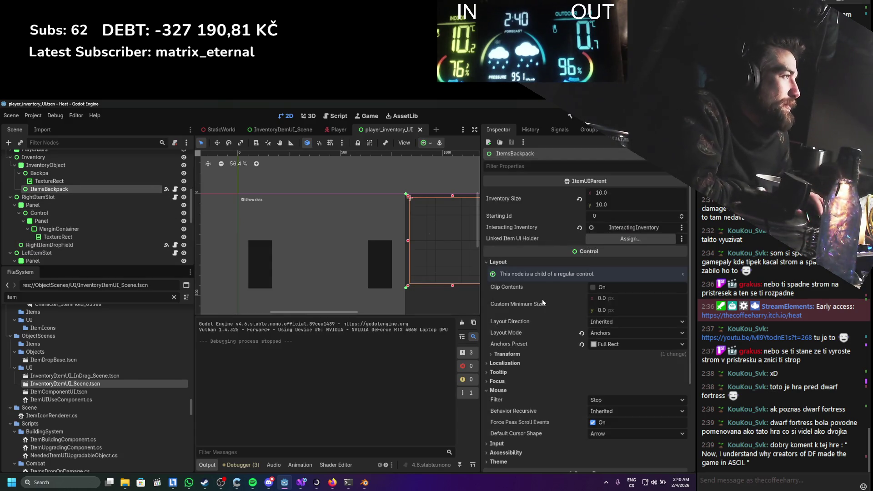
scroll(542, 298, down, 5)
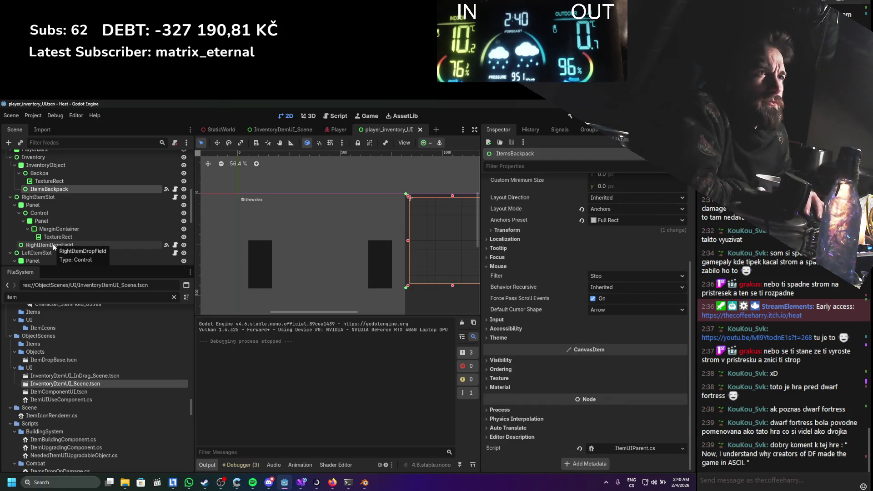
scroll(25, 212, up, 1)
scroll(25, 200, down, 2)
scroll(25, 200, down, 3)
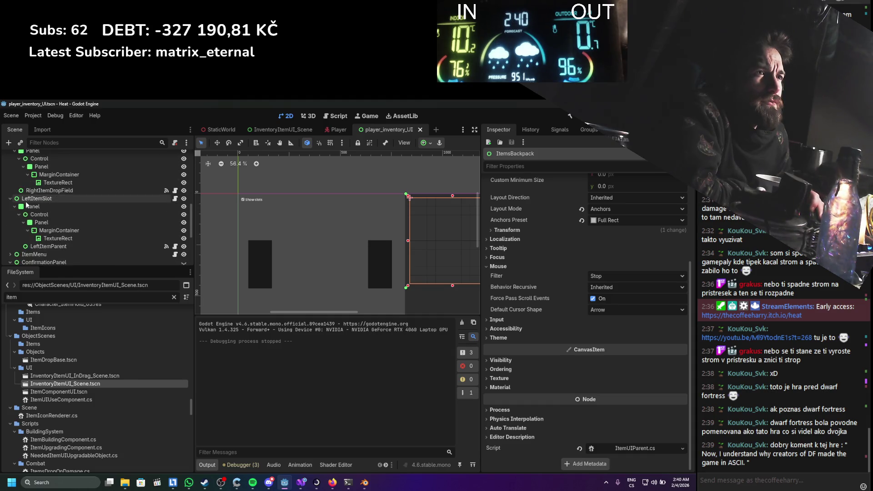
click(46, 246)
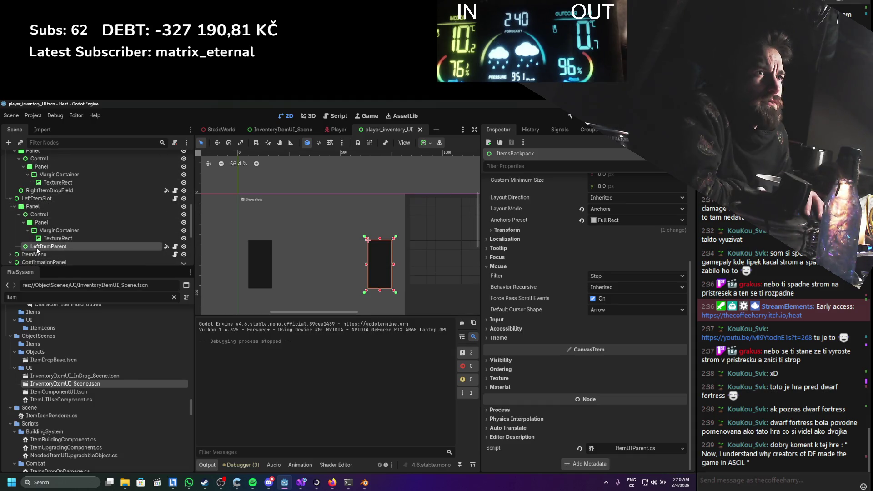
click(40, 190)
click(533, 380)
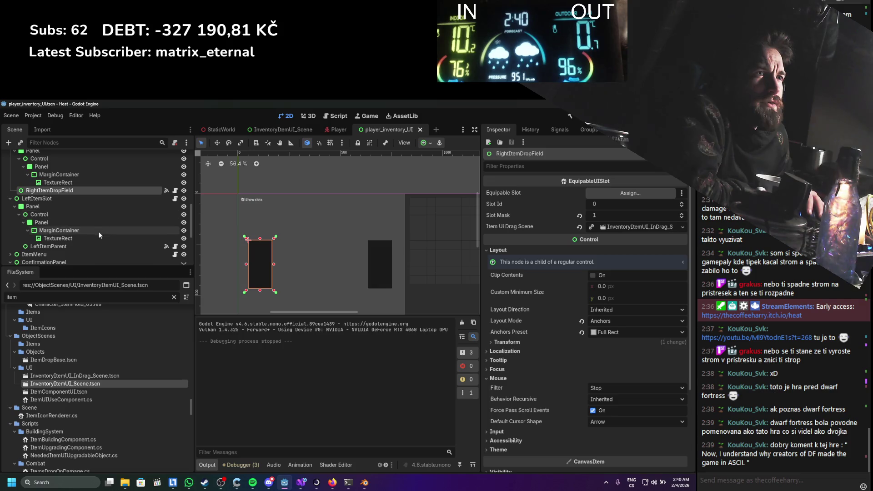
scroll(67, 249, down, 1)
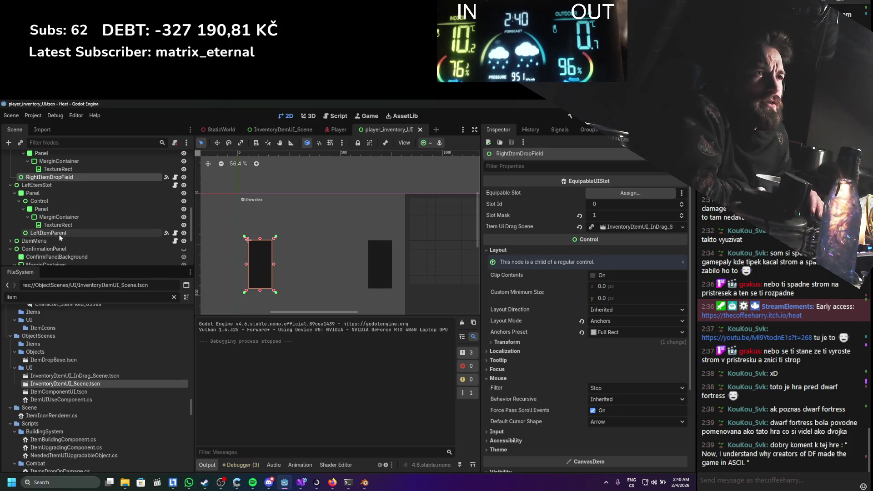